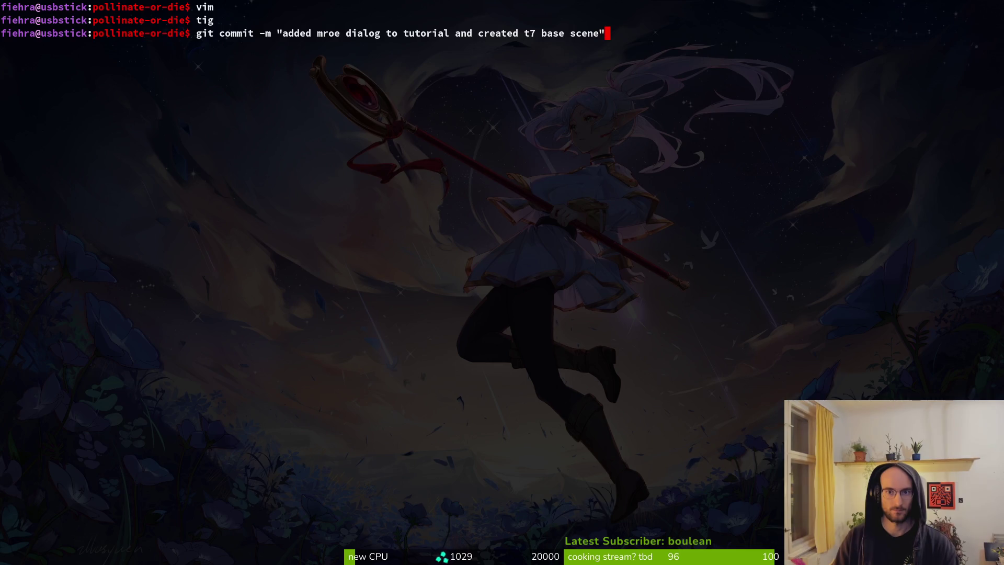
Step: Switch from the terminal to the Godot editor showing the tutorial_1 scene
key("alt+Tab")
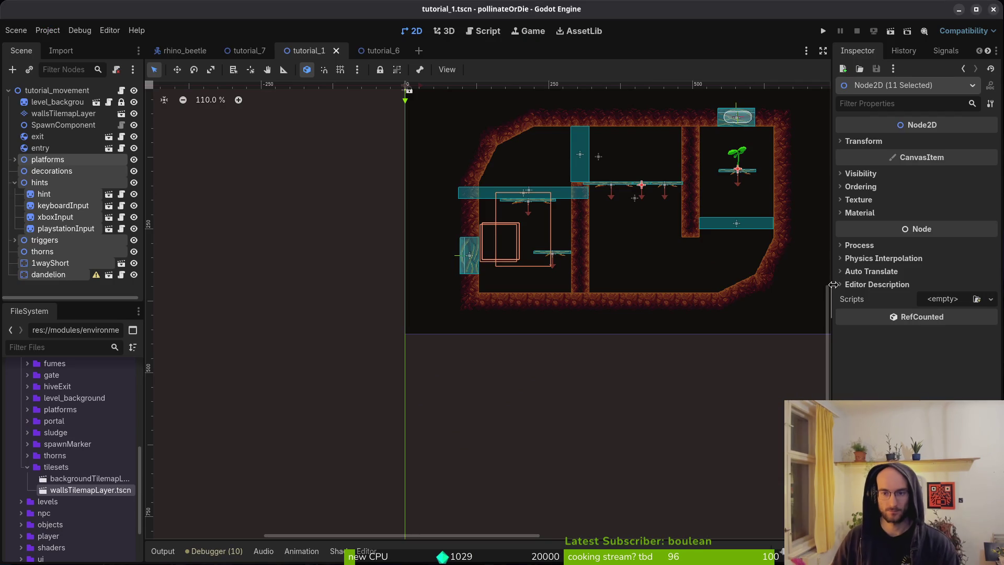
Step: Open the tutorial_5.tscn scene through quick-open search
left_click_drag(601, 285, 507, 370)
left_click(507, 370)
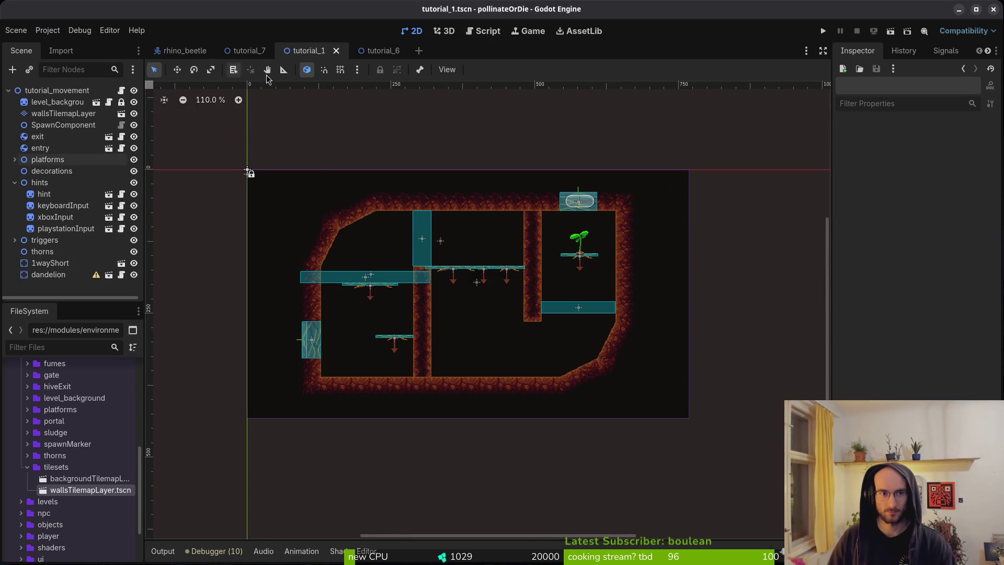
key("shift+alt+o")
type("tut4")
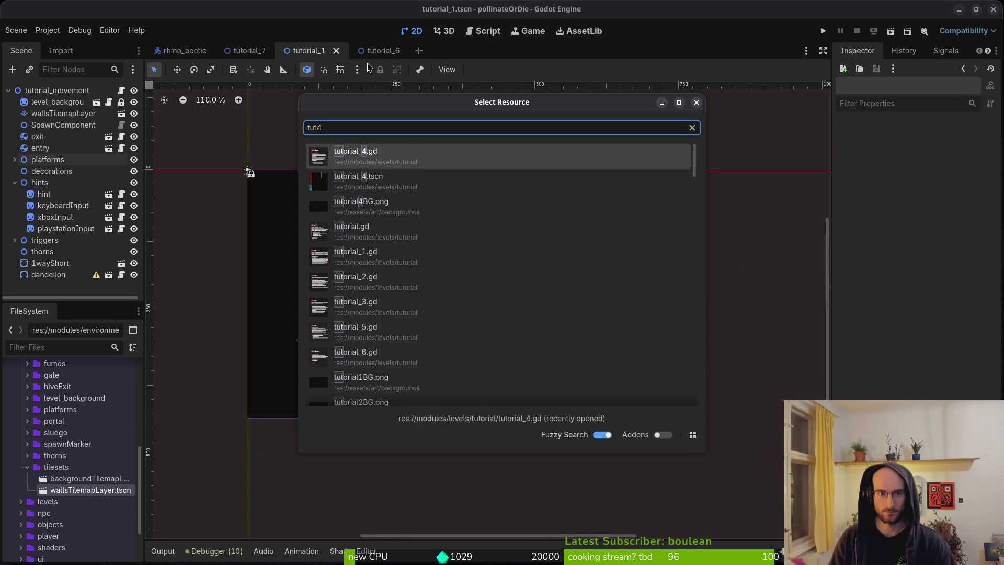
key("BackSpace")
type("5")
key("Down")
key("Return")
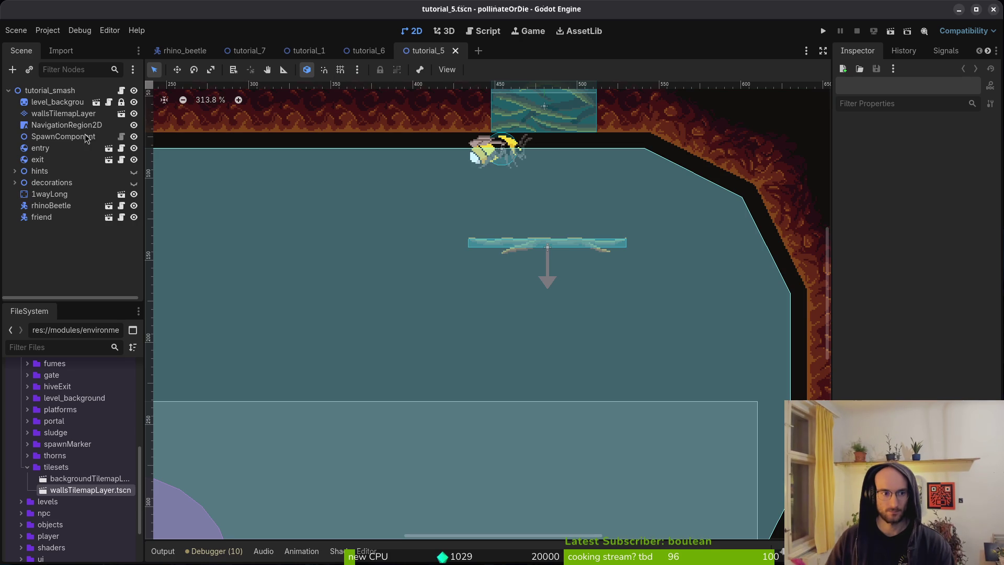
Step: Show the hints group, move its four sprites up-right, and save tutorial_5
left_click(15, 171)
left_click(134, 172)
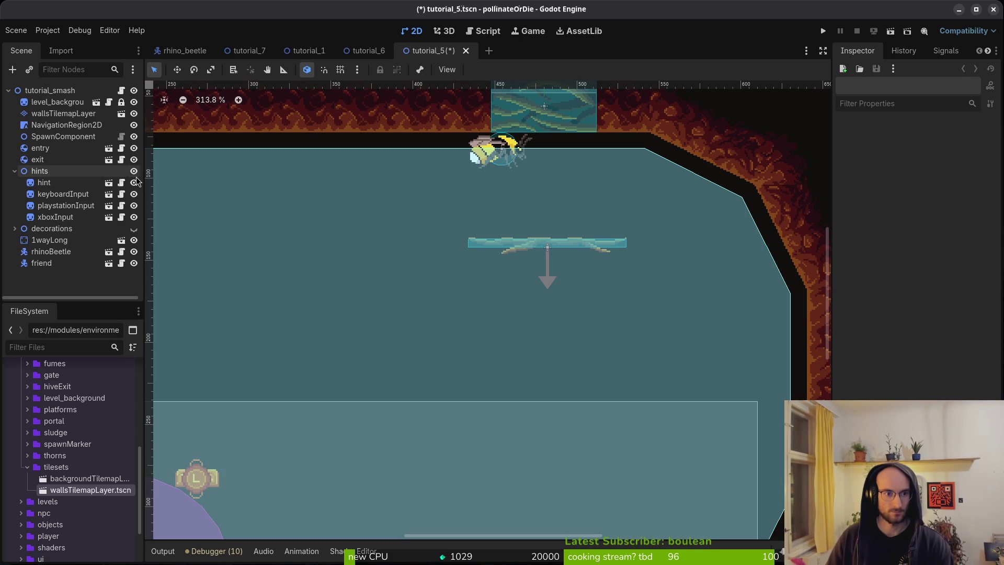
scroll(482, 288, "down", 6)
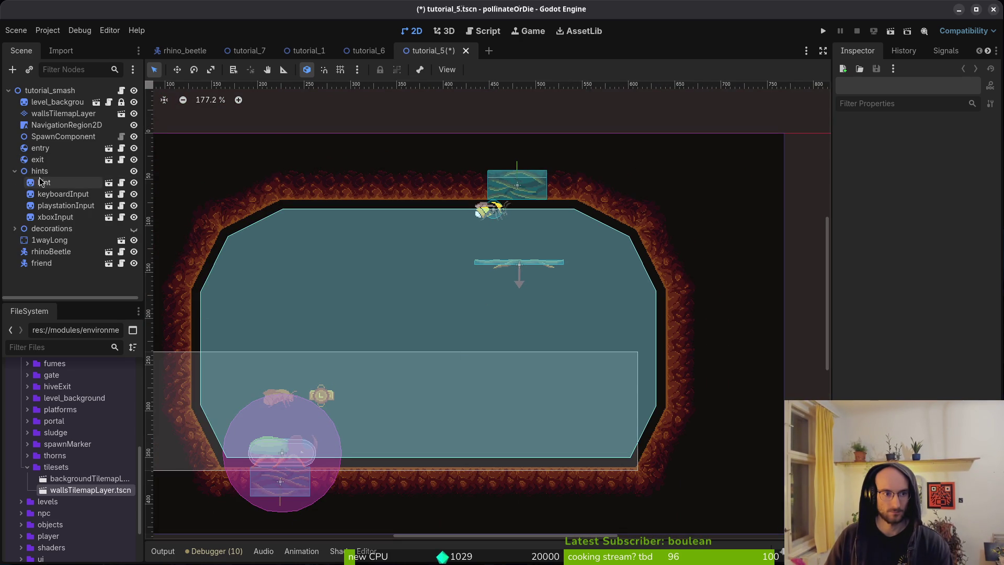
left_click(40, 182)
left_click(55, 217, "shift")
mouse_move(313, 387)
left_mouse_down()
mouse_move(389, 285)
mouse_move(406, 280)
left_mouse_up()
left_click(325, 293)
key("ctrl+s")
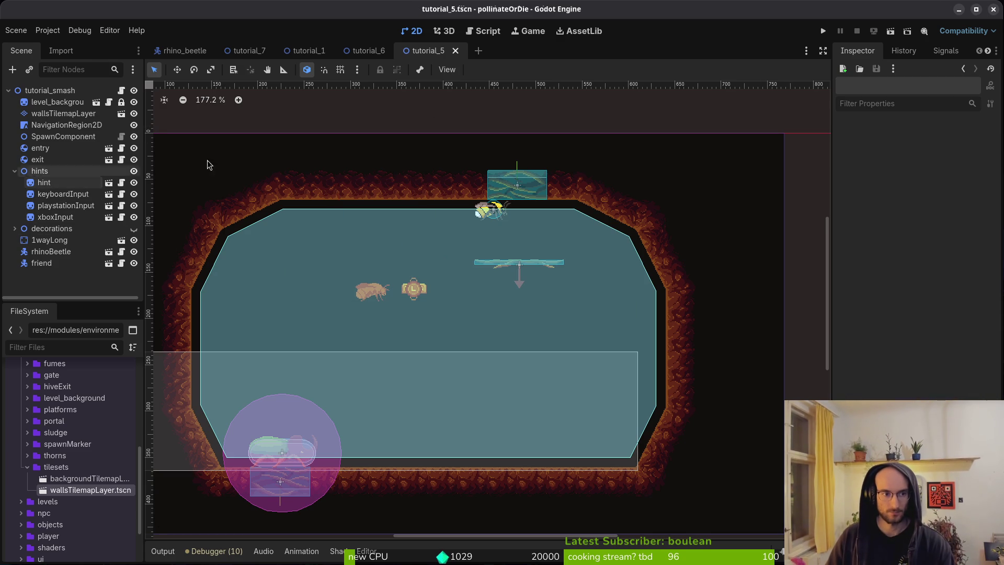
Step: After comparing with tutorial_6 and tutorial_1, nudge the hints further up-right and save
left_click(366, 50)
scroll(429, 322, "down", 10)
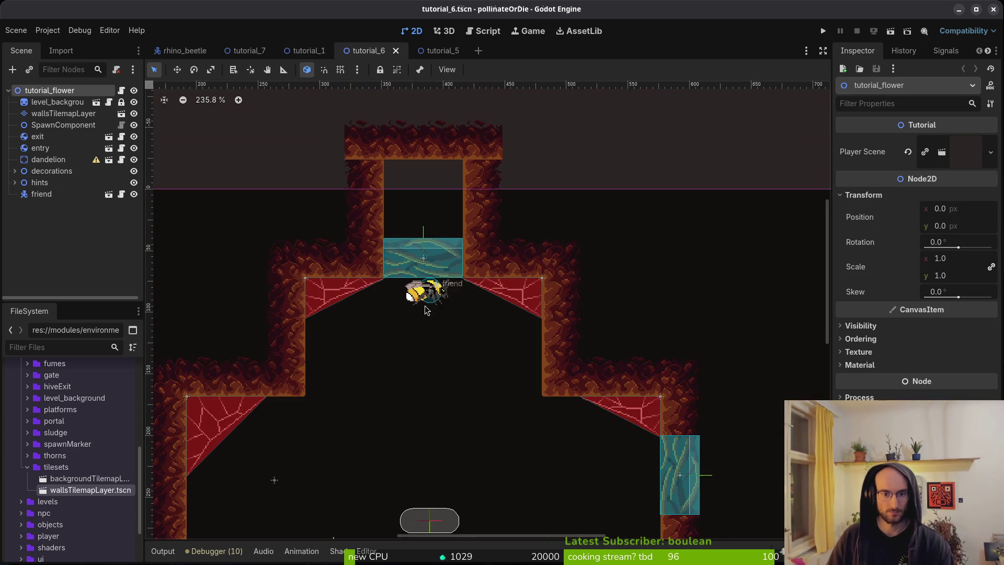
scroll(478, 298, "up", 1)
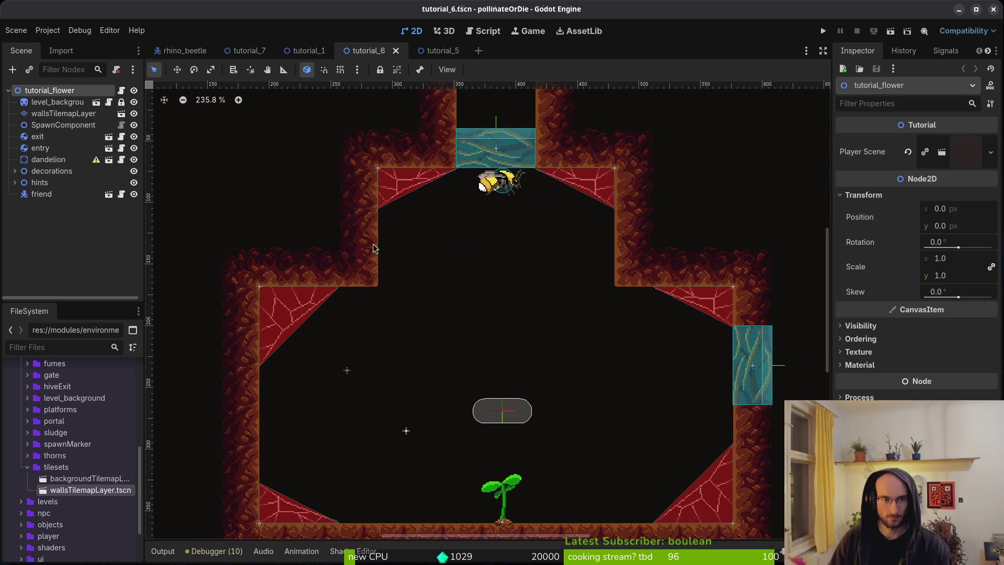
left_click(309, 50)
left_click(400, 51)
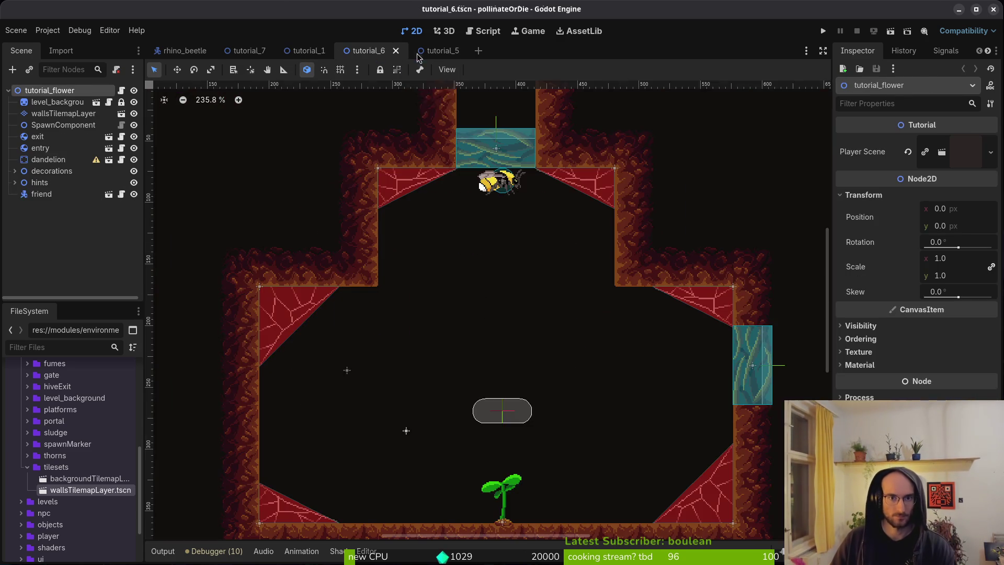
left_click(435, 52)
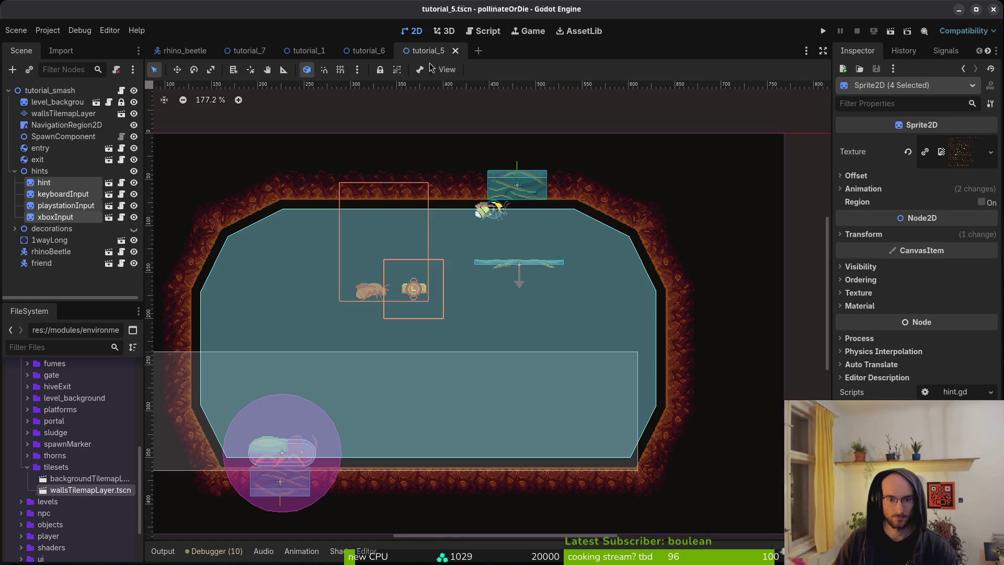
mouse_move(398, 287)
left_mouse_down()
mouse_move(432, 269)
mouse_move(421, 269)
left_mouse_up()
key("Escape")
key("ctrl+s")
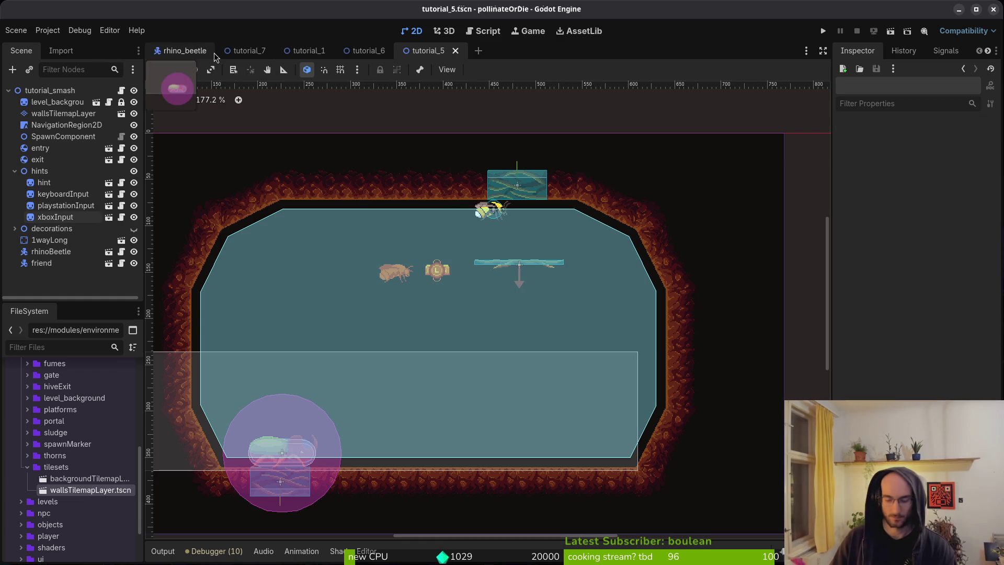
Step: Open tutorial_3, move its four hint sprites up-left in the cave, and save
key("ctrl+shift+o")
type("tutorial_3")
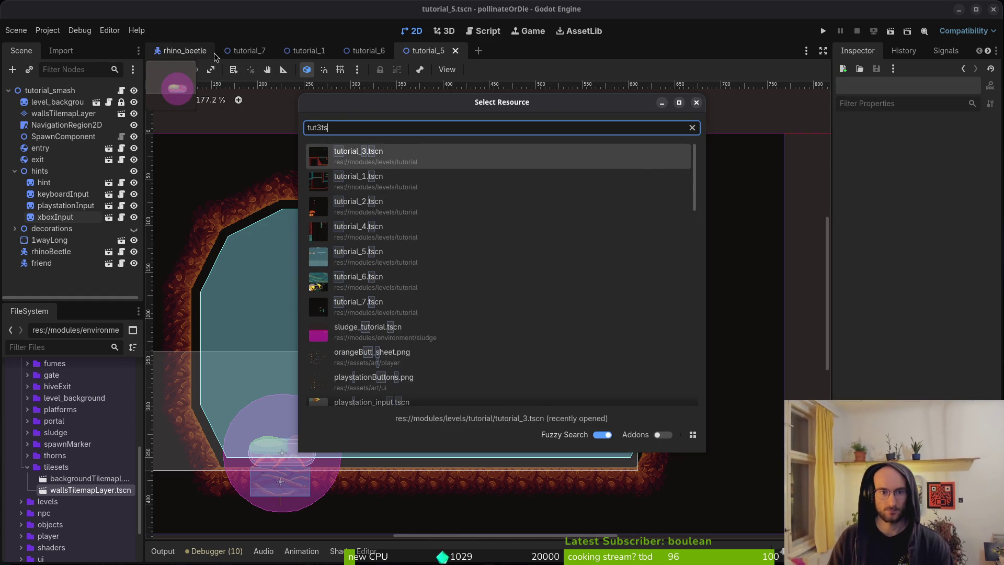
key("Return")
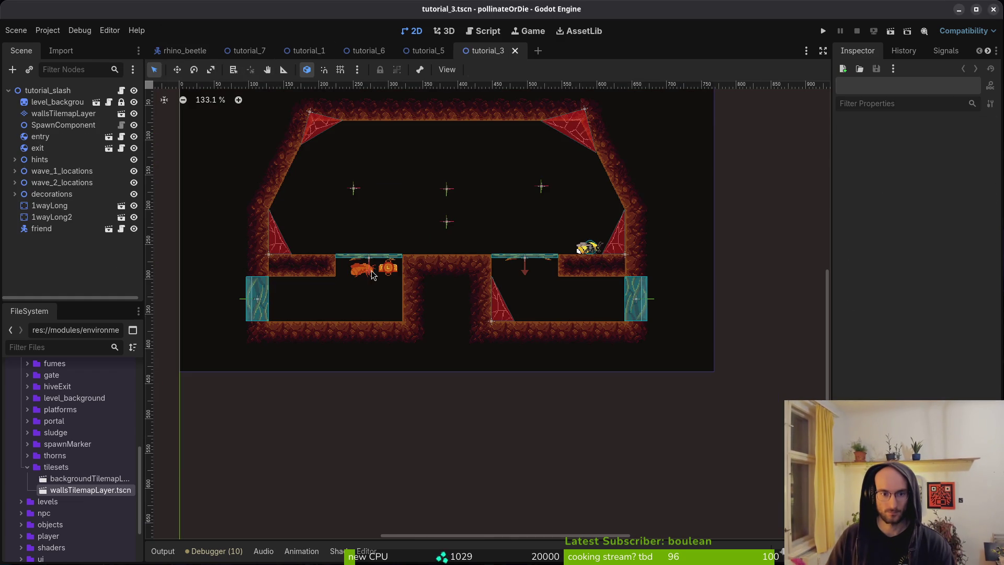
left_click(373, 275)
left_click(54, 205, "ctrl")
mouse_move(380, 248)
left_mouse_down()
mouse_move(361, 214)
mouse_move(347, 212)
mouse_move(379, 211)
mouse_move(335, 197)
mouse_move(361, 182)
mouse_move(324, 187)
mouse_move(325, 164)
mouse_move(563, 196)
mouse_move(336, 167)
mouse_move(322, 176)
left_mouse_up()
left_click(367, 207)
key("ctrl+s")
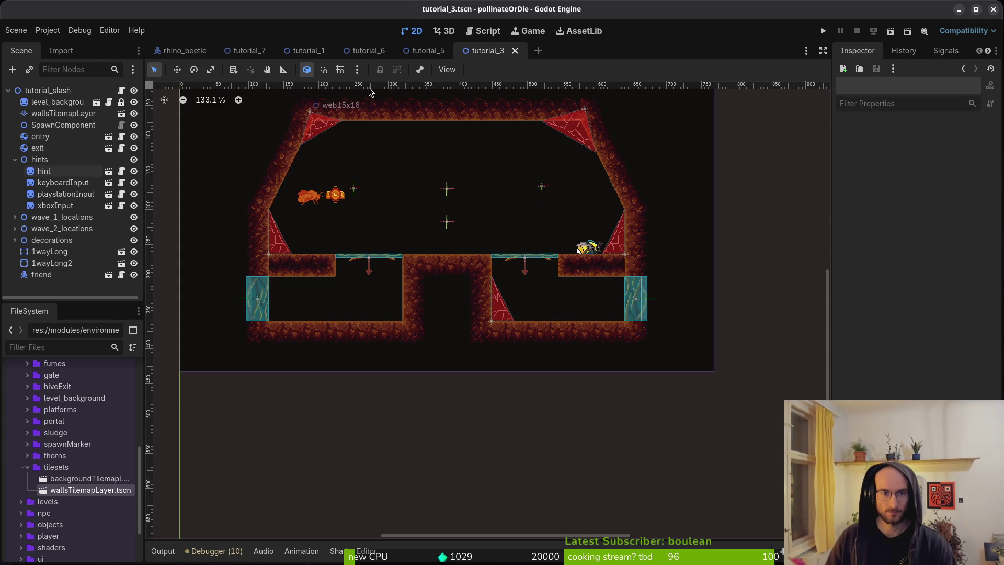
Step: Quick-open the tutorial_4.tscn scene
key("shift+alt+o")
type("tut4")
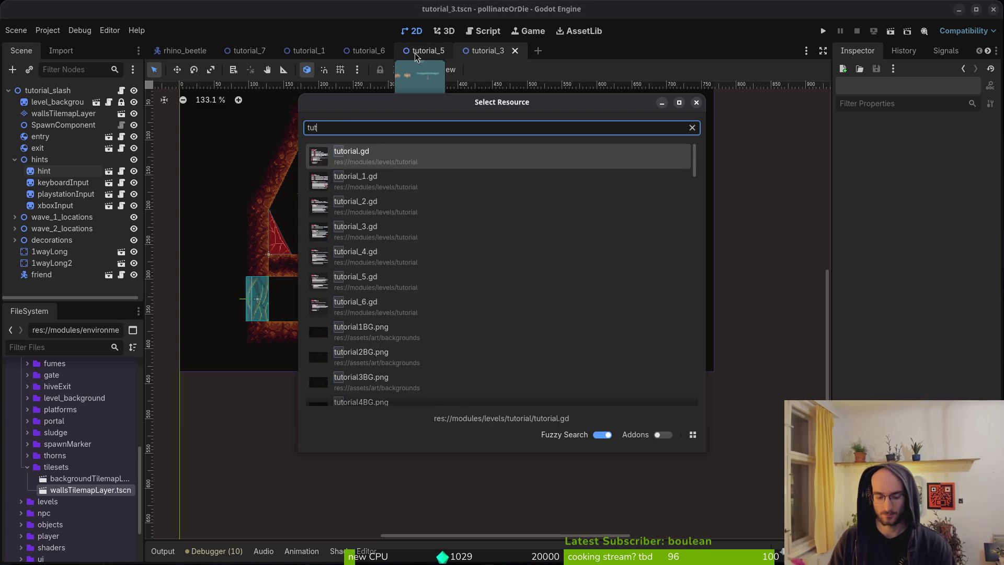
key("Return")
scroll(464, 202, "down", 5)
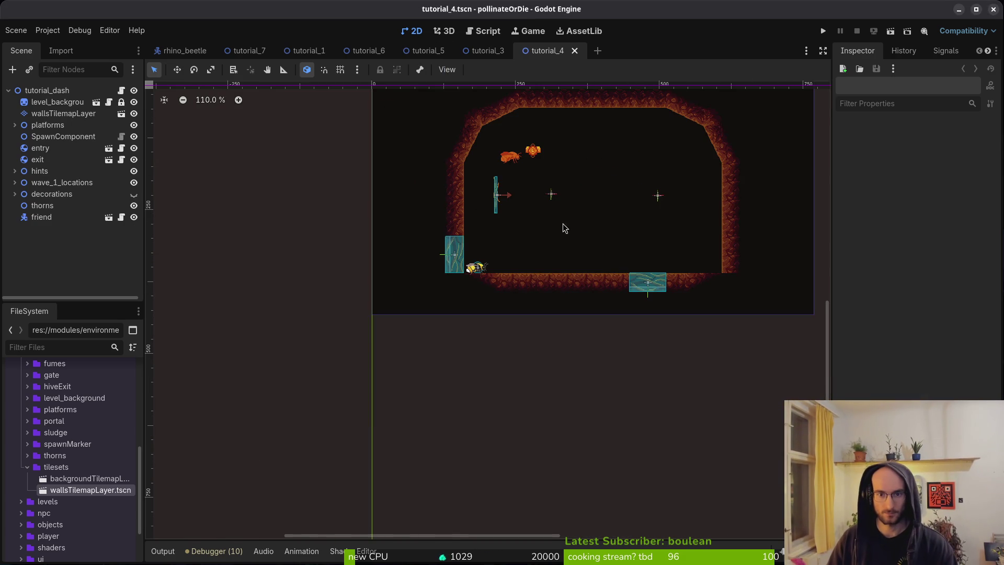
Step: Move tutorial_4's four hint sprites down and left near the wall
left_click(14, 171)
left_click(44, 183)
left_click(55, 217, "shift")
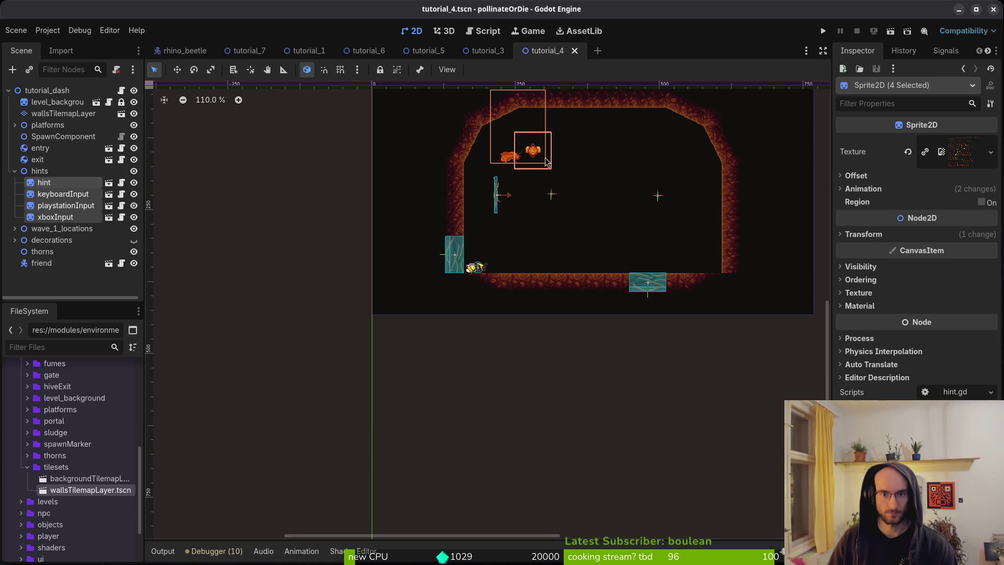
scroll(528, 157, "up", 4)
mouse_move(462, 157)
left_mouse_down()
mouse_move(470, 230)
mouse_move(449, 270)
mouse_move(446, 256)
left_mouse_up()
Step: Delete the 1wayMedium platform
left_click(419, 219)
key("Delete")
key("Return")
Step: Nudge the four hint sprites slightly up-left and save tutorial_4
left_click(44, 182)
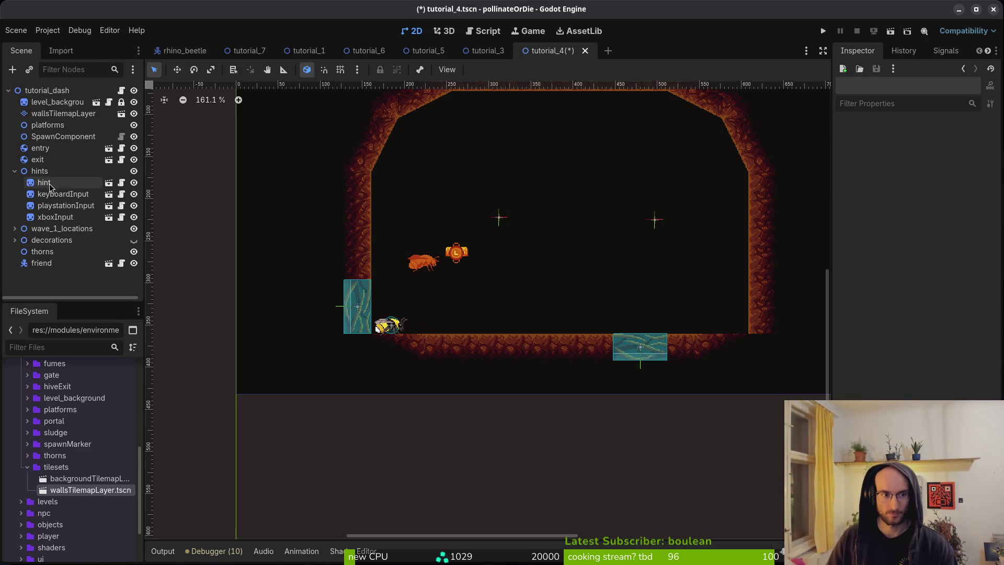
left_click(55, 216, "shift")
mouse_move(456, 259)
left_mouse_down()
mouse_move(434, 240)
mouse_move(436, 251)
left_mouse_up()
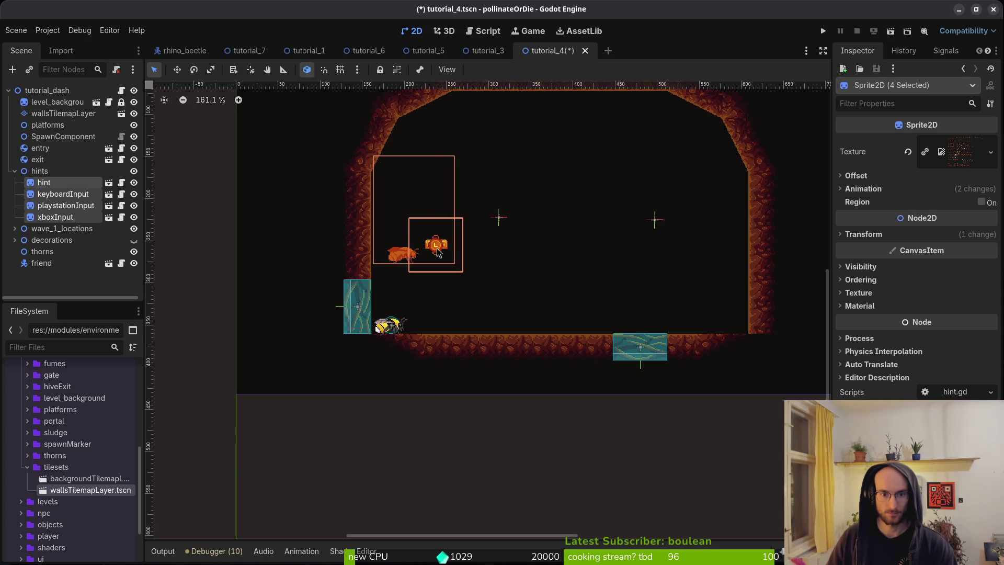
left_click(524, 246)
key("ctrl+s")
Step: Compare against tutorial_3, show tutorial_5, then bring Aseprite to the front
left_click(496, 52)
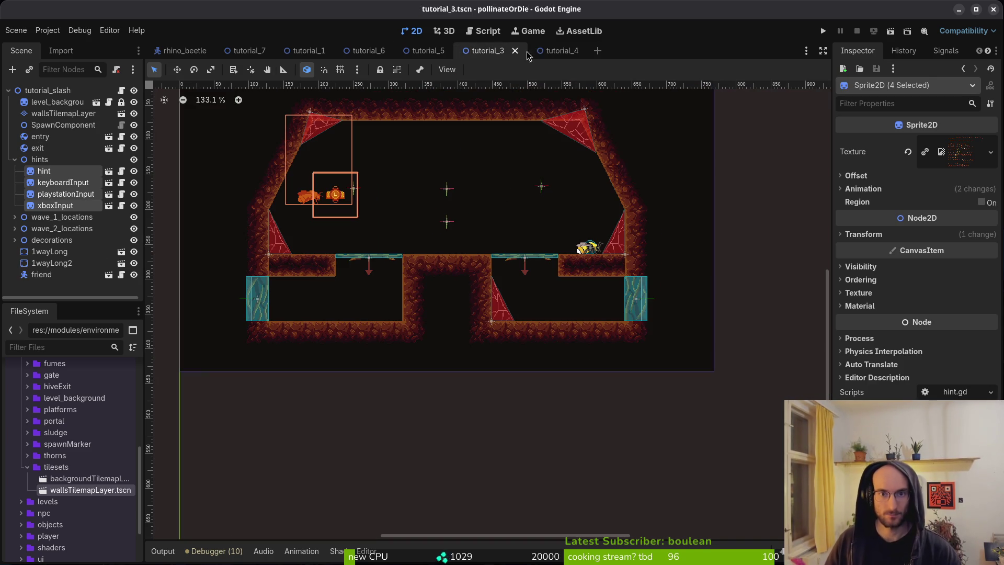
left_click(553, 54)
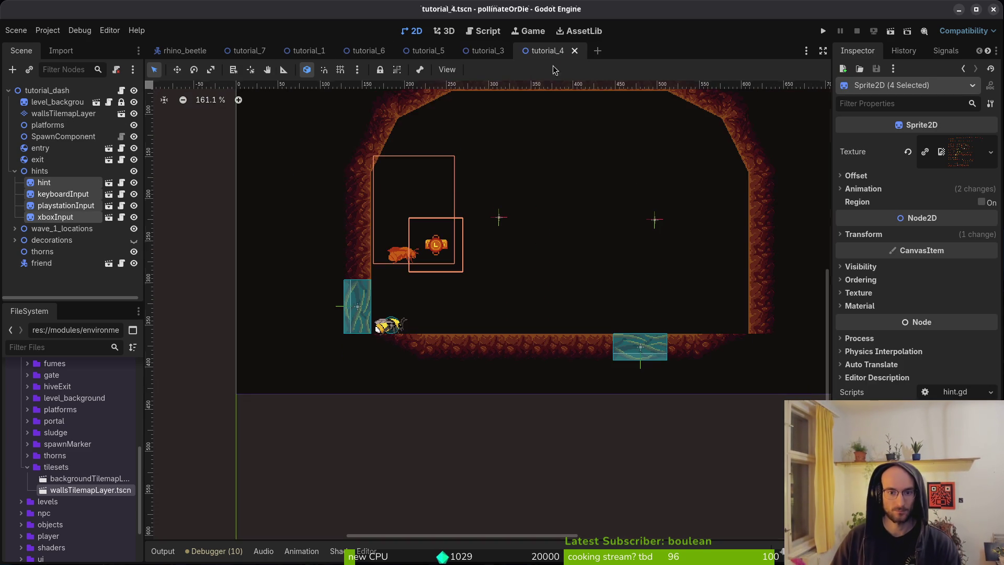
scroll(515, 264, "down", 3)
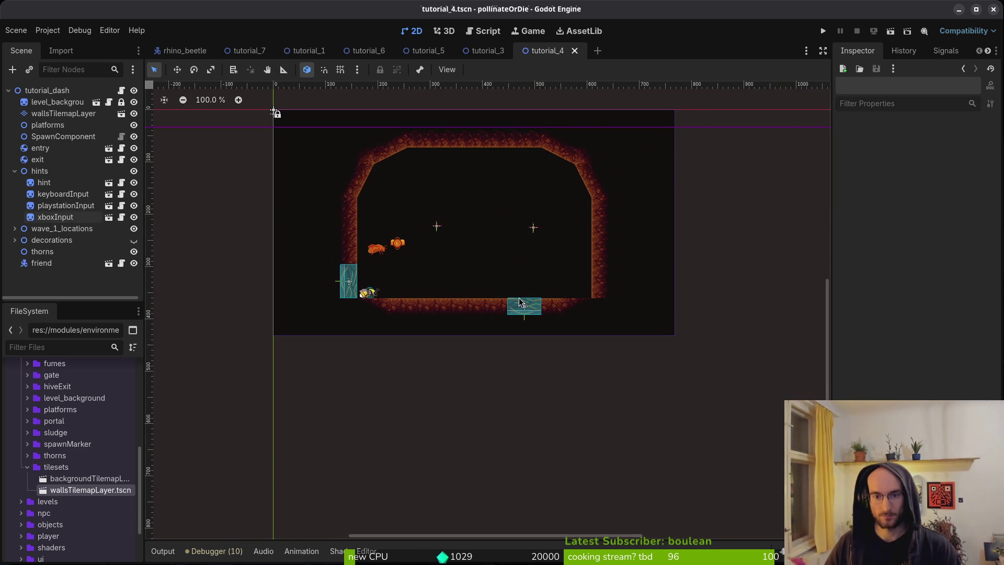
left_click(426, 51)
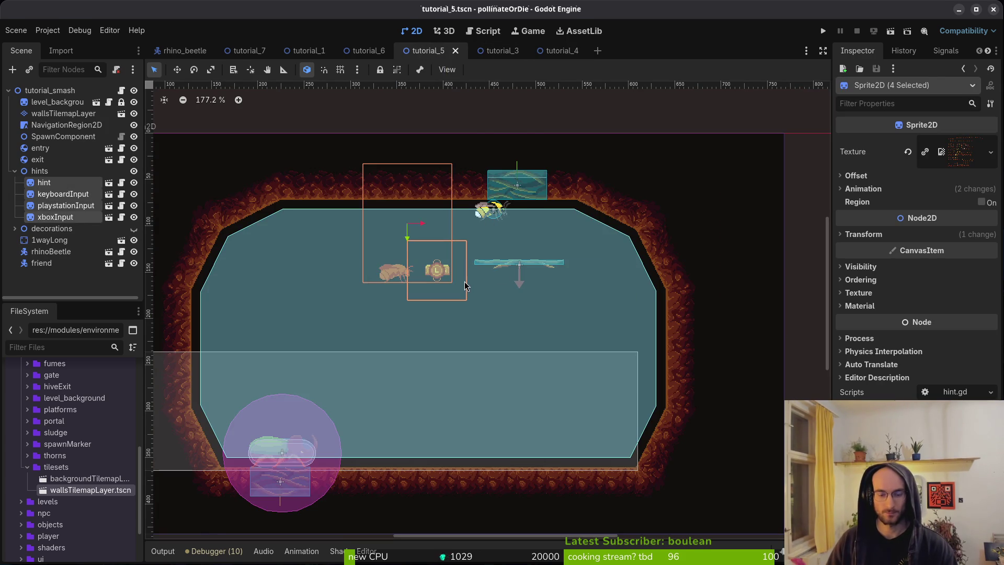
key("super")
left_click(466, 284)
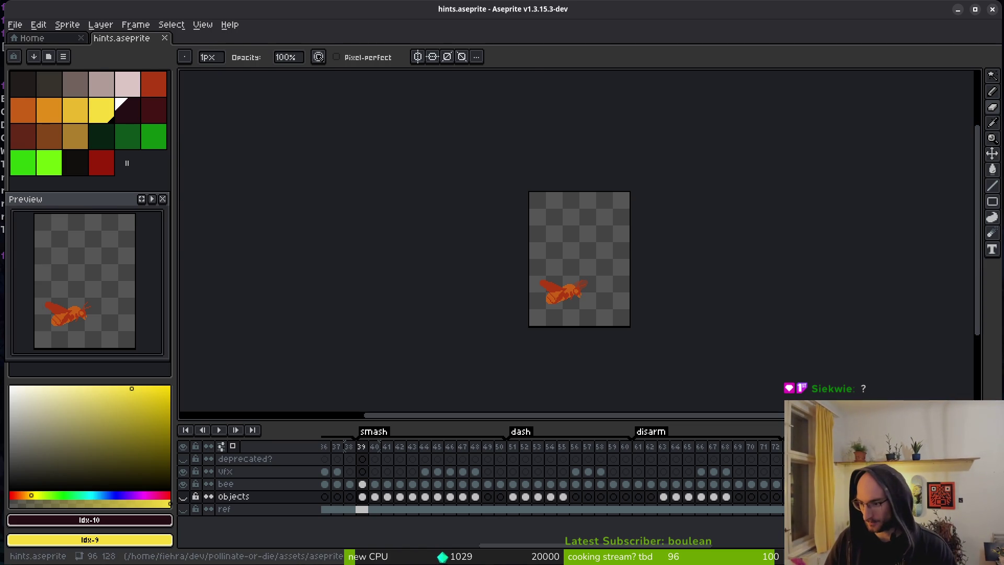
Step: Review the changed tutorial scene files in tig, then return to Aseprite
key("super+1")
type("g")
key("Return")
key("Down")
key("Down")
key("Down")
key("Down")
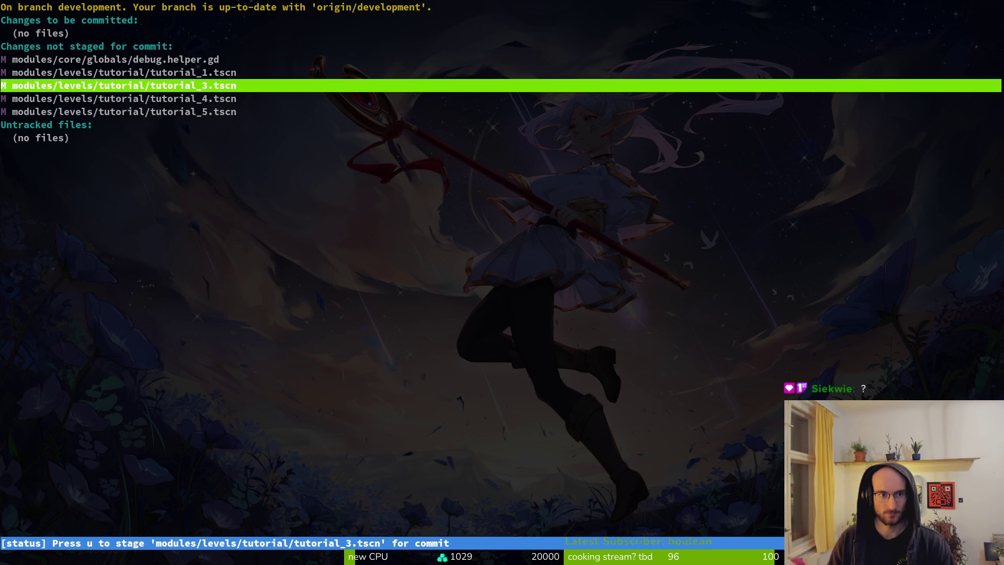
key("Up")
key("q")
key("alt+Tab")
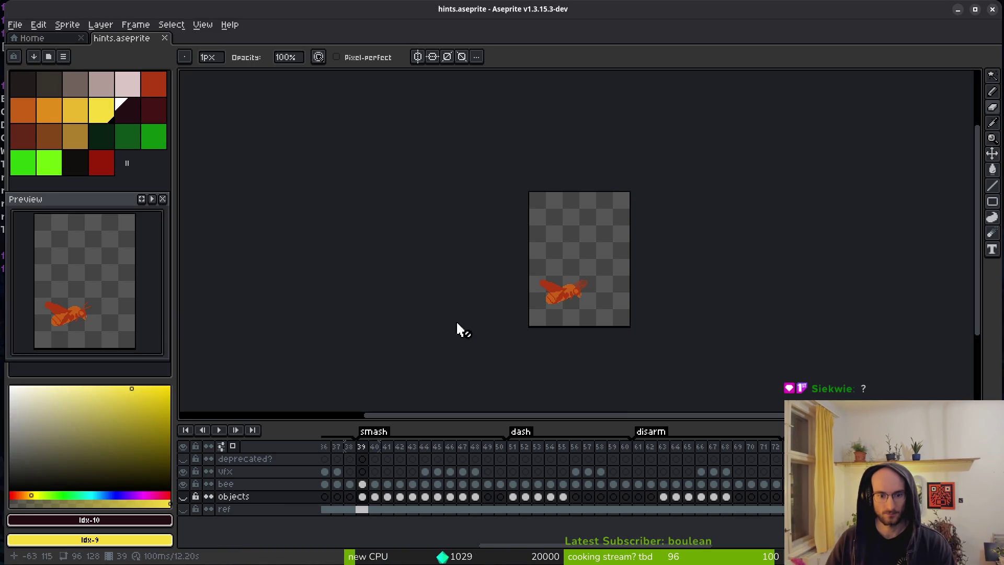
Step: Export the hints sprite sheet with tags split into rows and open the result
key("ctrl+e")
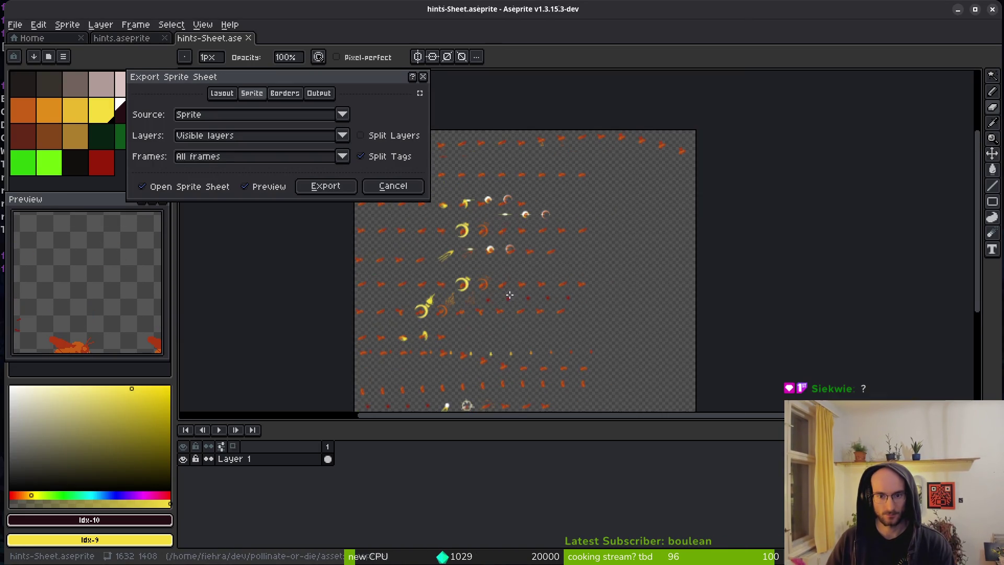
scroll(458, 316, "up", 1)
scroll(552, 230, "down", 5)
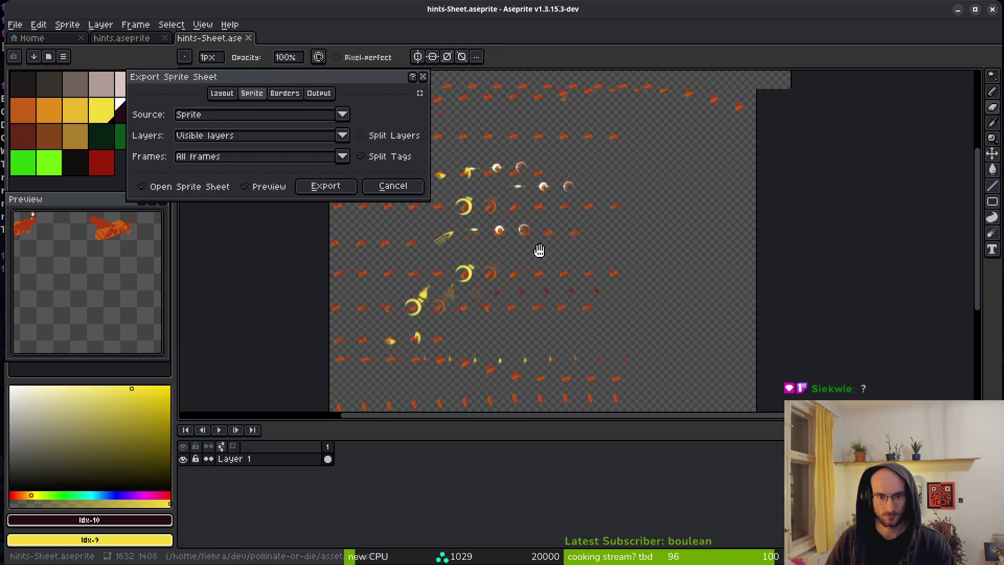
scroll(515, 328, "up", 1)
scroll(514, 327, "up", 5)
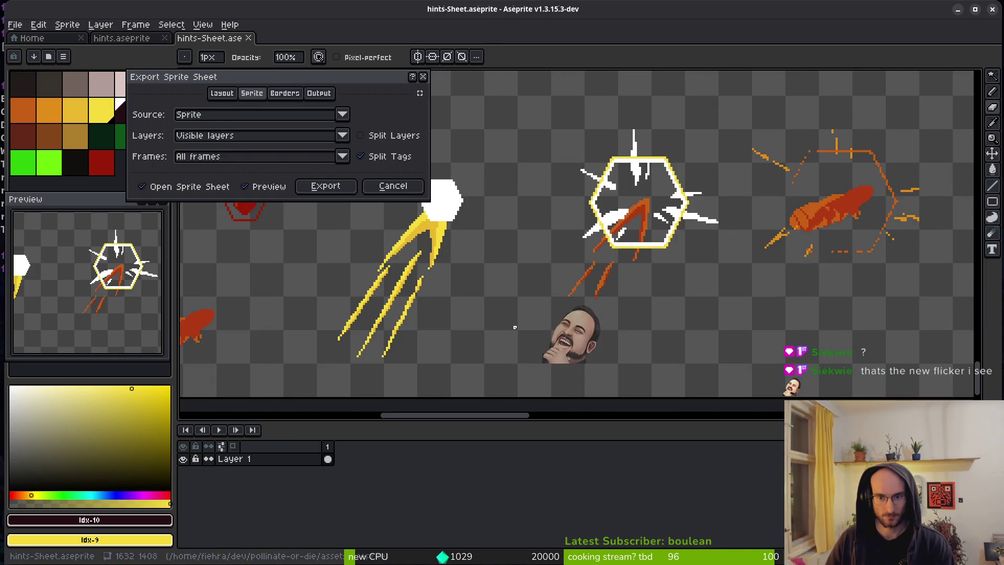
scroll(511, 332, "down", 4)
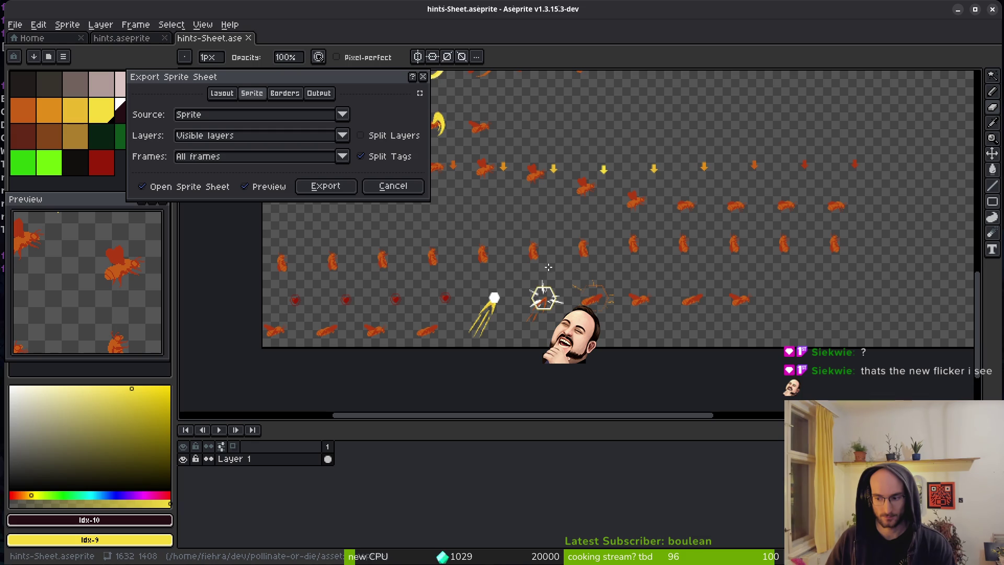
scroll(550, 270, "up", 4)
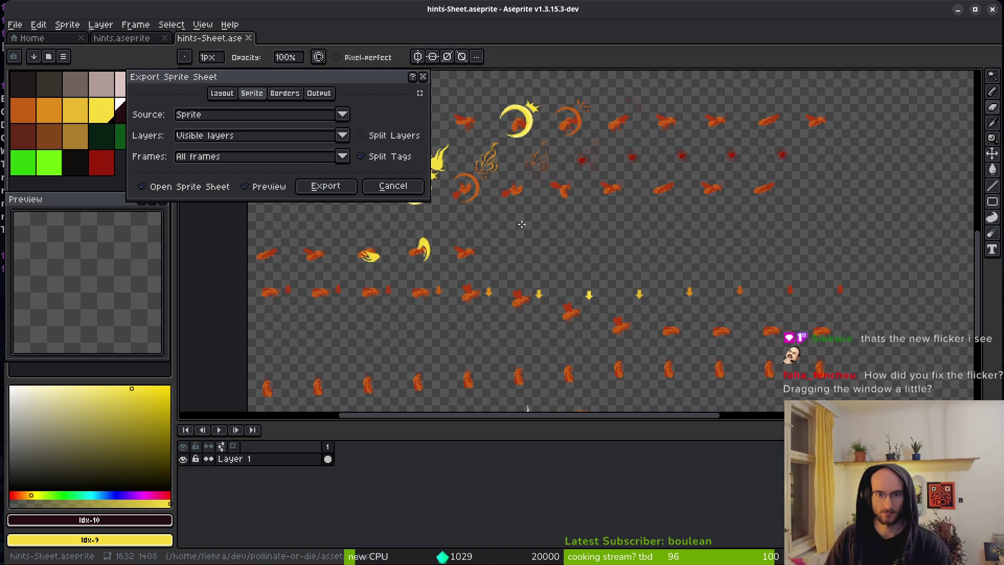
left_click(330, 186)
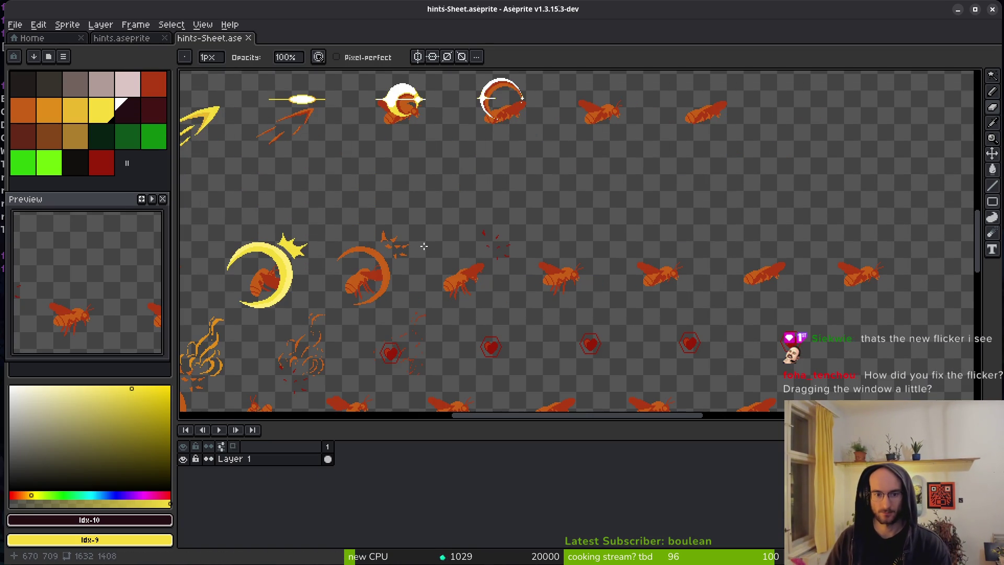
scroll(473, 277, "down", 3)
key("i")
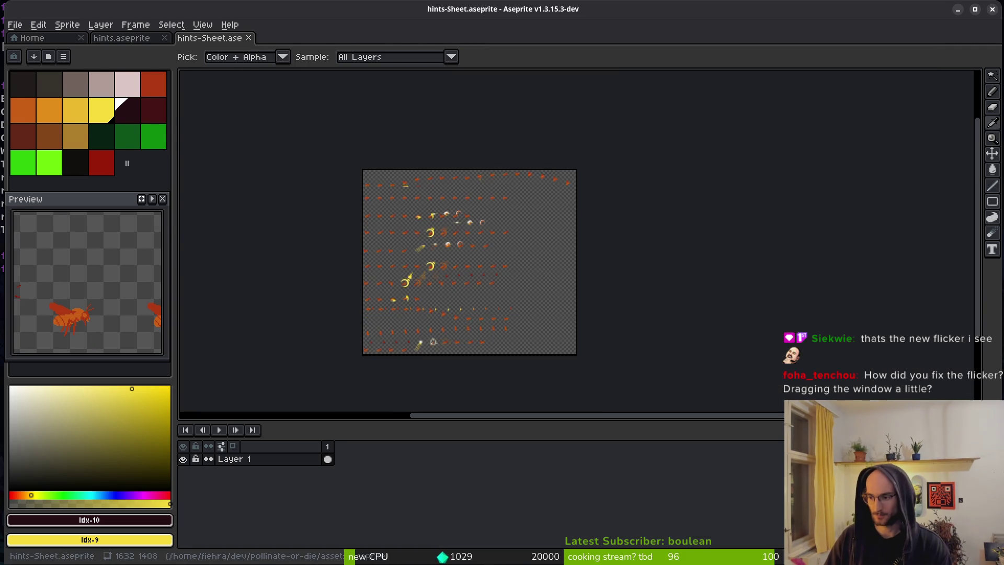
key("alt+Tab")
Step: Launch Vim and open tutorial_5.gd through the file finder
key("Return")
type("vim")
key("Return")
key("space")
key("f")
key("f")
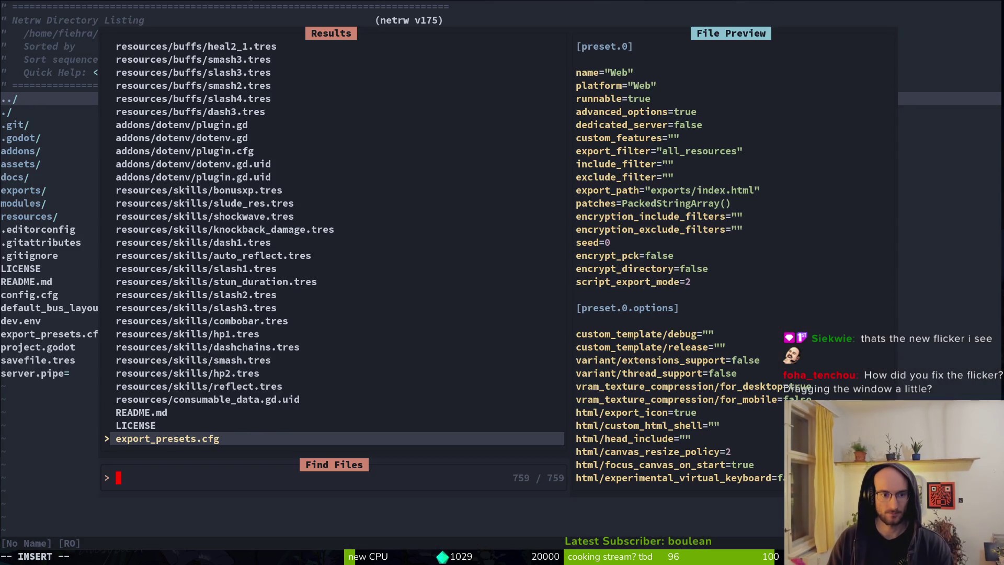
type("tut5")
key("Return")
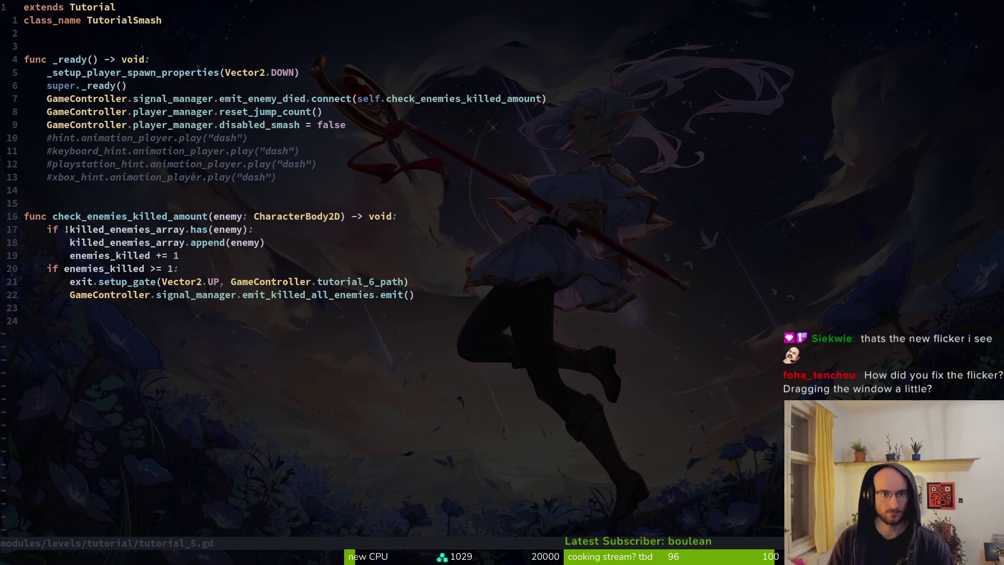
Step: Uncomment the four hint animation lines in tutorial_5.gd
key("u")
key("ctrl+r")
key("j")
key("j")
key("j")
key("ctrl+v")
key("j")
Step: Change the first hint lines' animation from "dash" to "smash", including keyboard_hint
key("j")
key("j")
key("x")
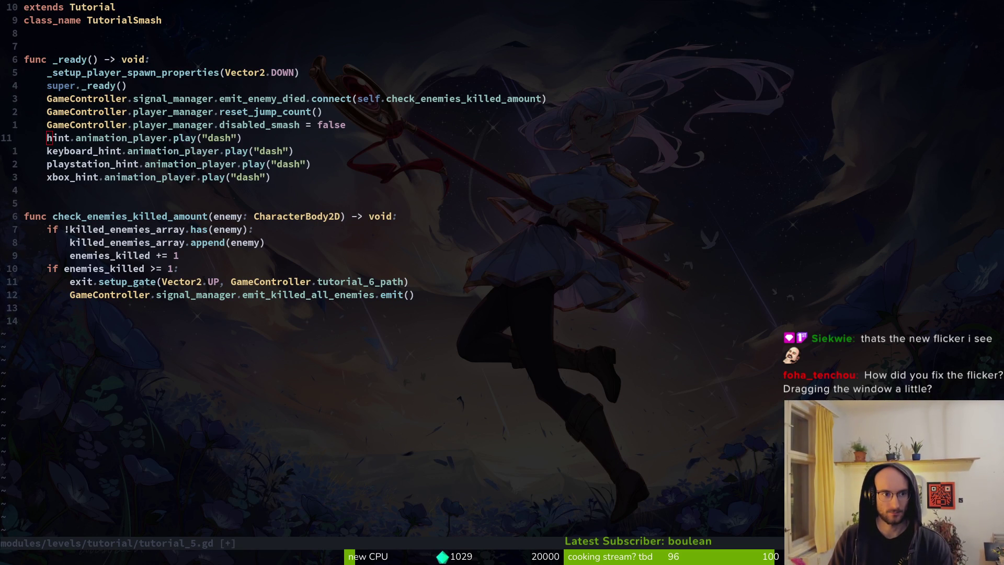
key("h")
key("c")
key("i")
key("quotedbl")
type("smash")
key("Escape")
key("j")
key("c")
key("i")
key("quotedbl")
type("smash")
key("Escape")
Step: Change the playstation and xbox hints to "smash", undo a stray blank line, and save
type("jmashci")
key("quotedbl")
type("smash")
key("Escape")
type("o")
type("u")
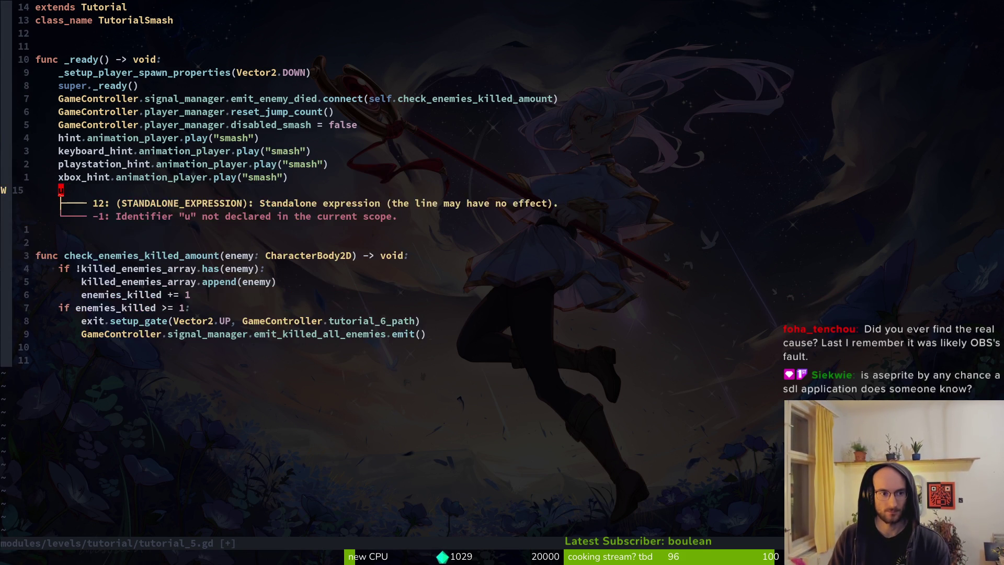
key("Escape")
type("u:w")
key("Return")
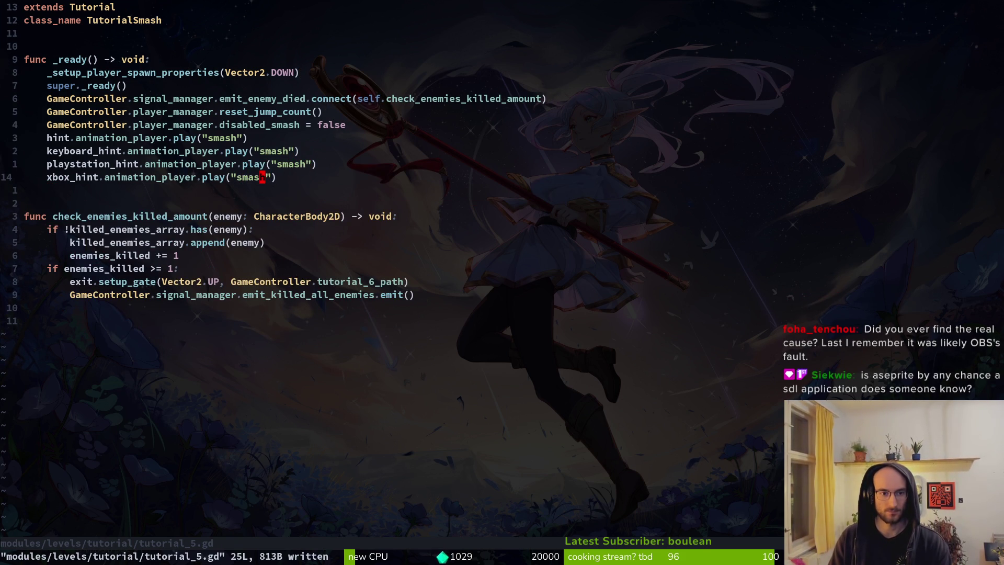
Step: Open tutorial_4.gd through the project file finder
key("space")
key("f")
key("f")
type("tut")
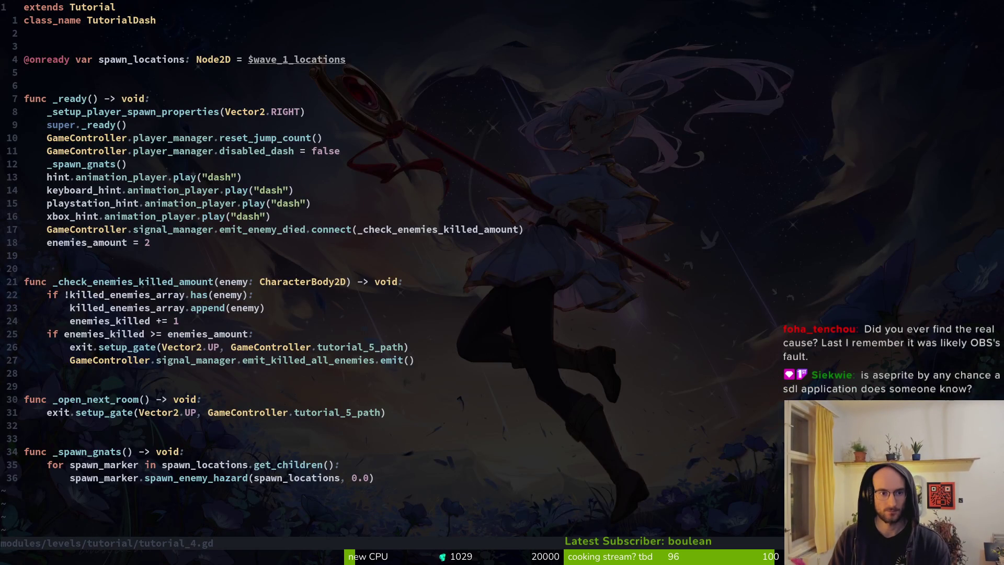
Step: Save and quit Vim with :wq
type(":wq")
key("Return")
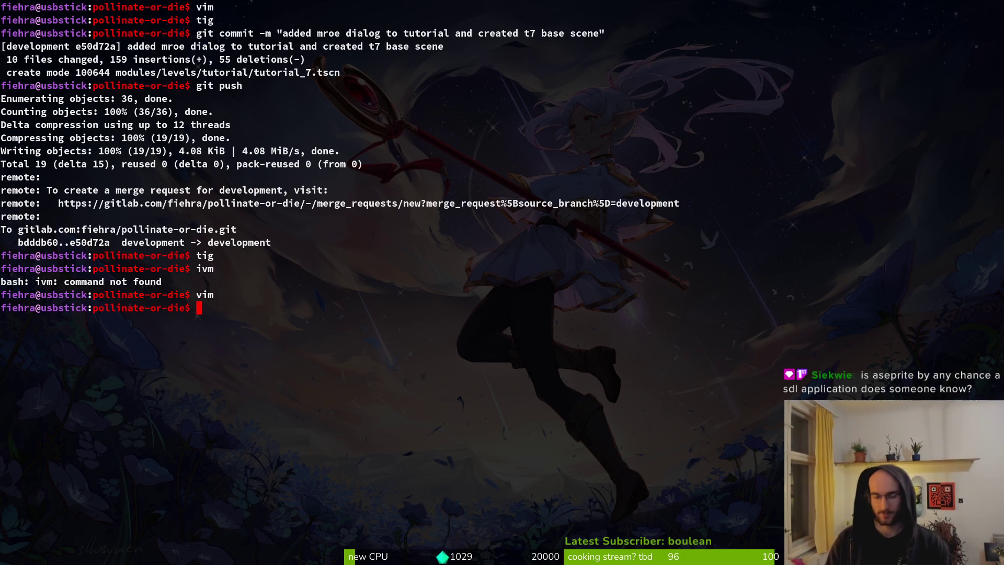
Step: Clear the terminal screen and bring the Godot editor with tutorial_5 back to front
type("cl")
type("era")
key("Return")
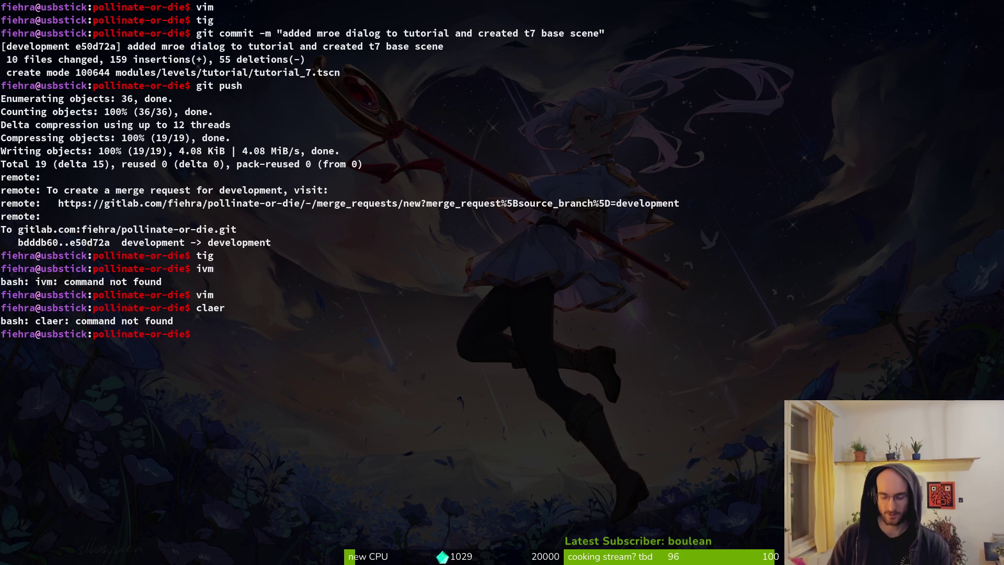
key("ctrl+l")
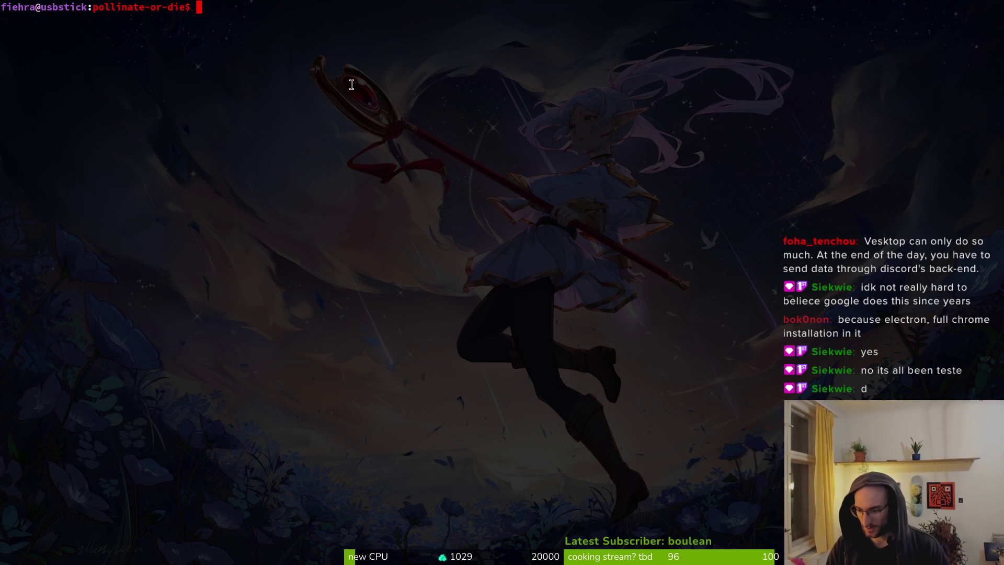
type("clea")
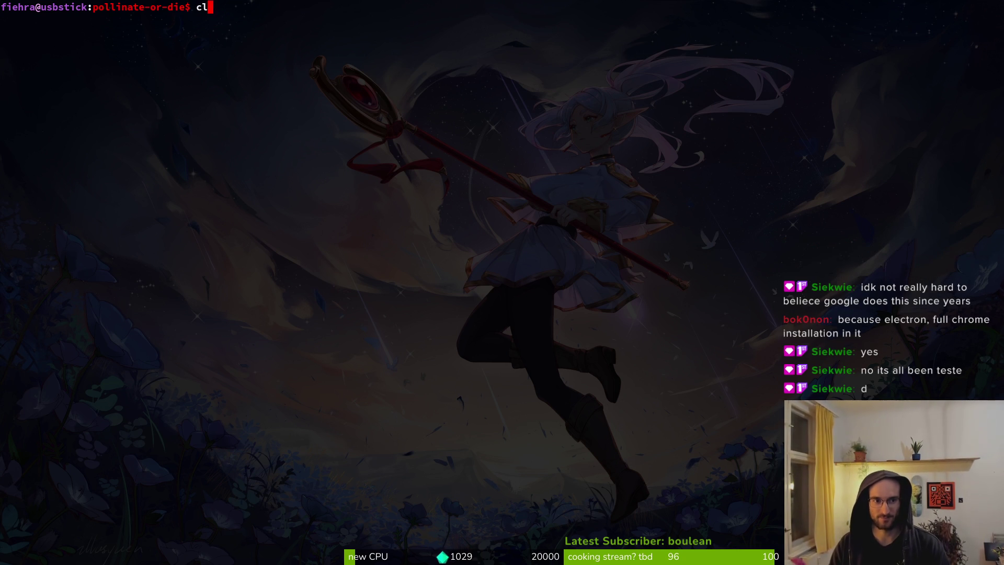
key("BackSpace")
key("BackSpace")
key("BackSpace")
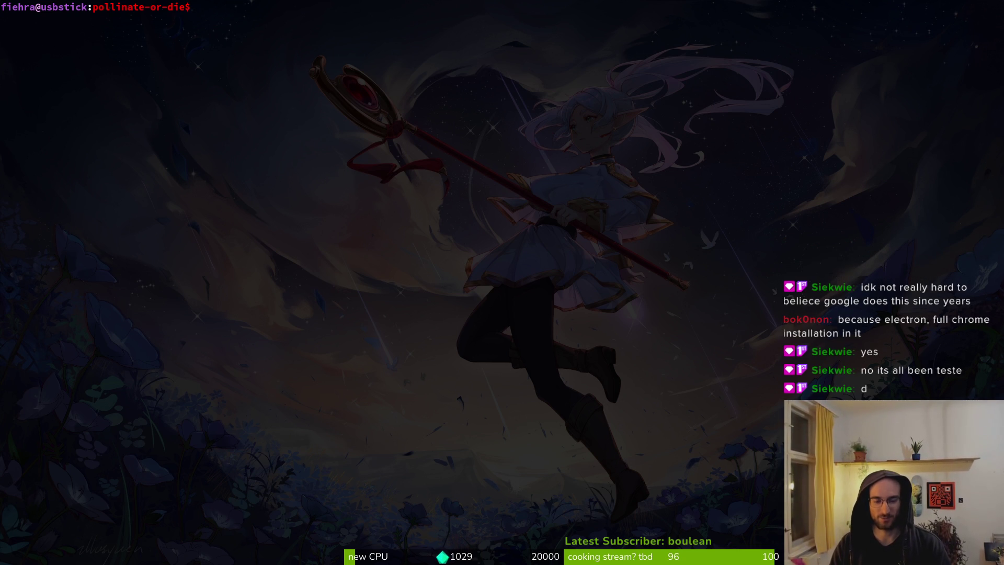
key("super")
key("alt+Tab")
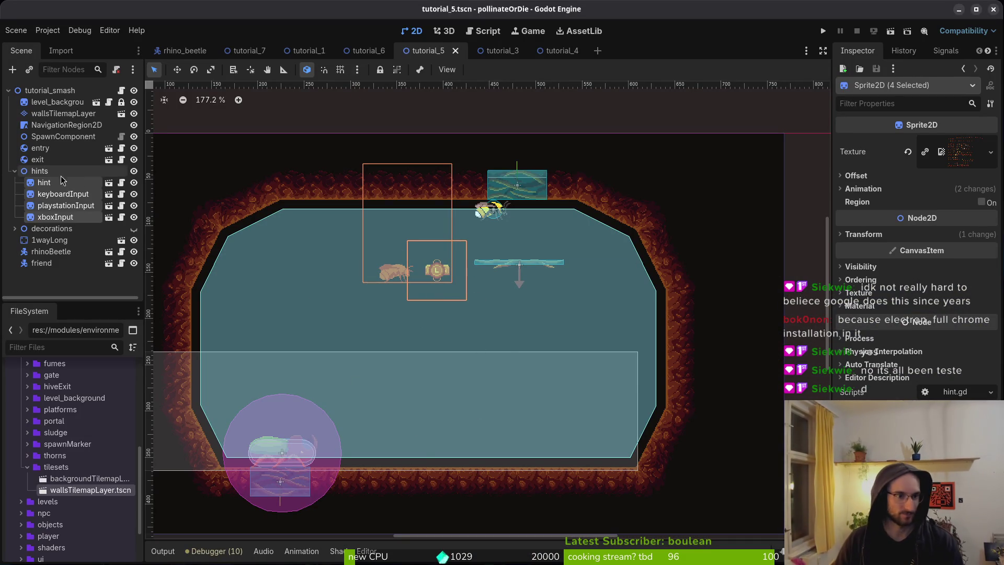
Step: Collapse the hints node and save the tutorial_5 scene
left_click(15, 171)
key("ctrl+s")
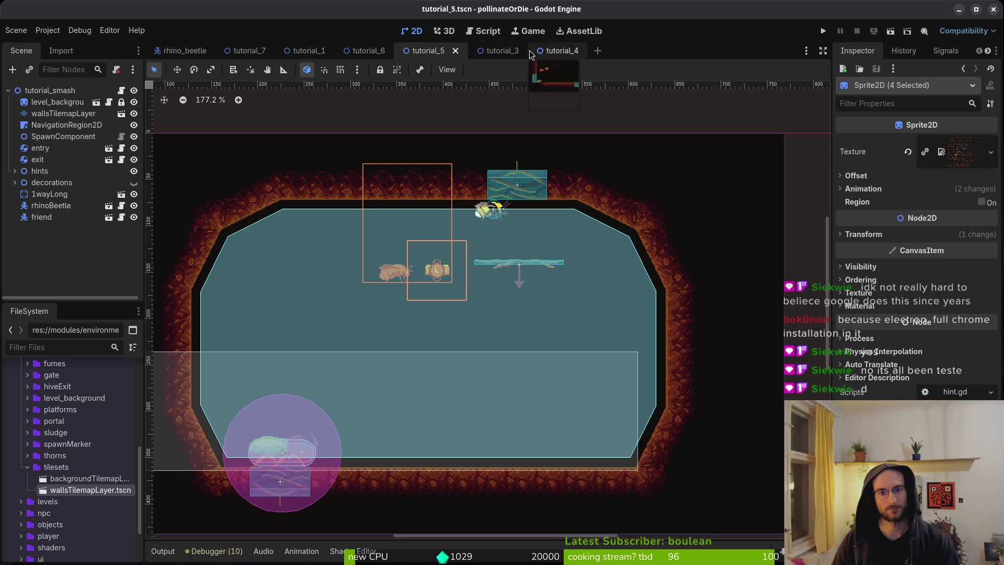
left_click(184, 51)
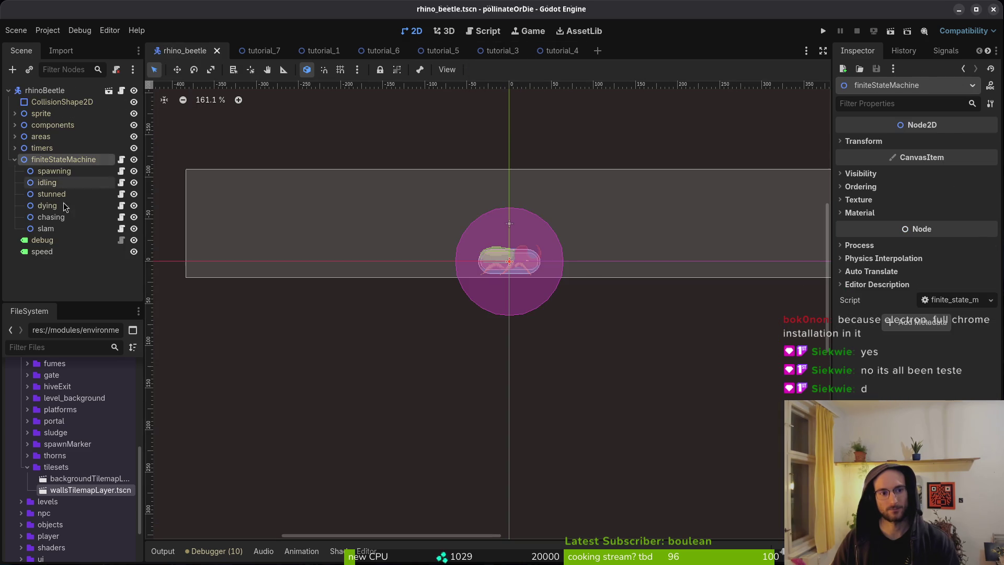
Step: Set the rhino beetle's stunDuration timer wait time to 4.0 and save
left_click(14, 159)
left_click(15, 148)
left_click(59, 160)
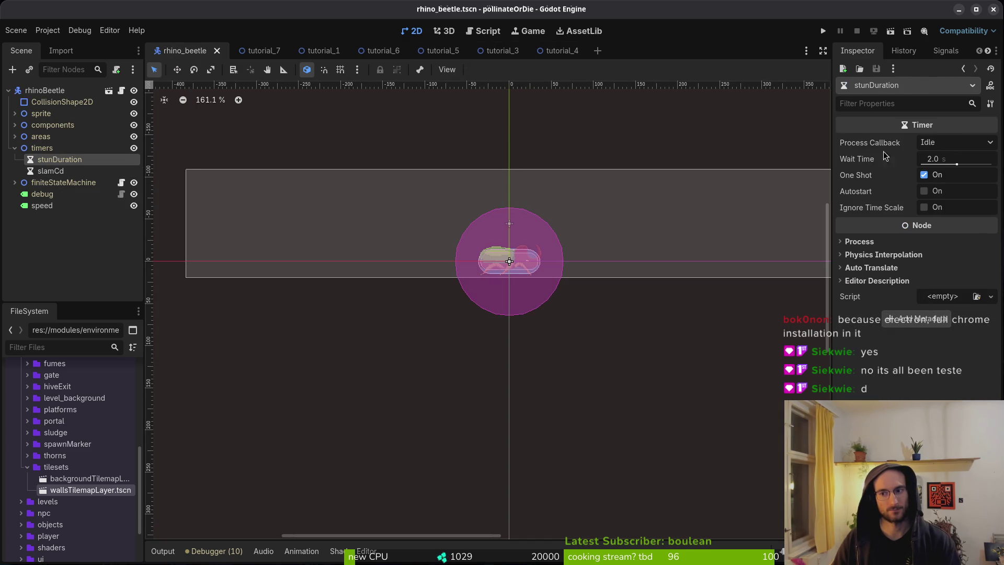
left_click(933, 155)
type("4")
key("Return")
key("ctrl+s")
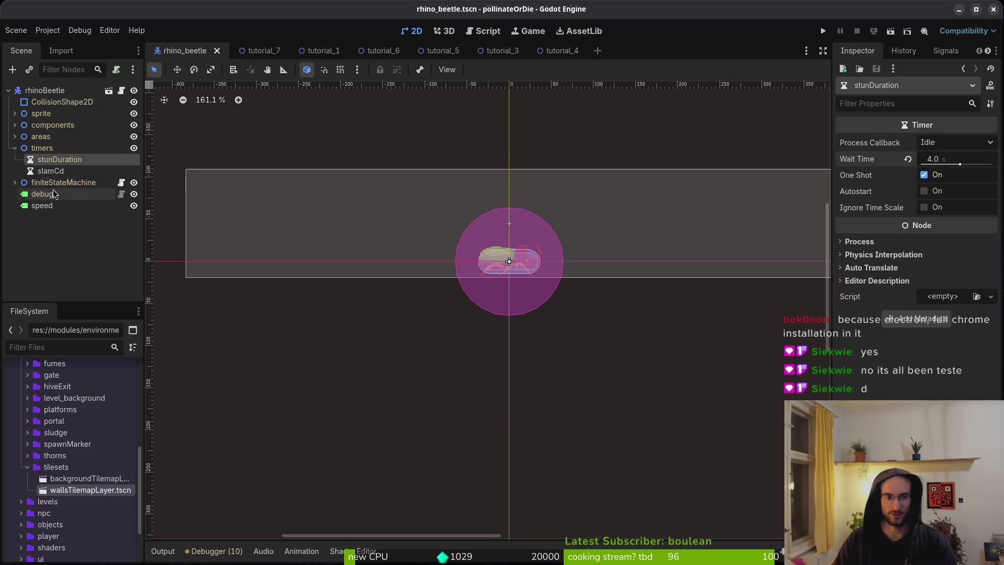
Step: Set the rhino beetle's HealthComponent Max Health to 24.0
left_click(45, 90)
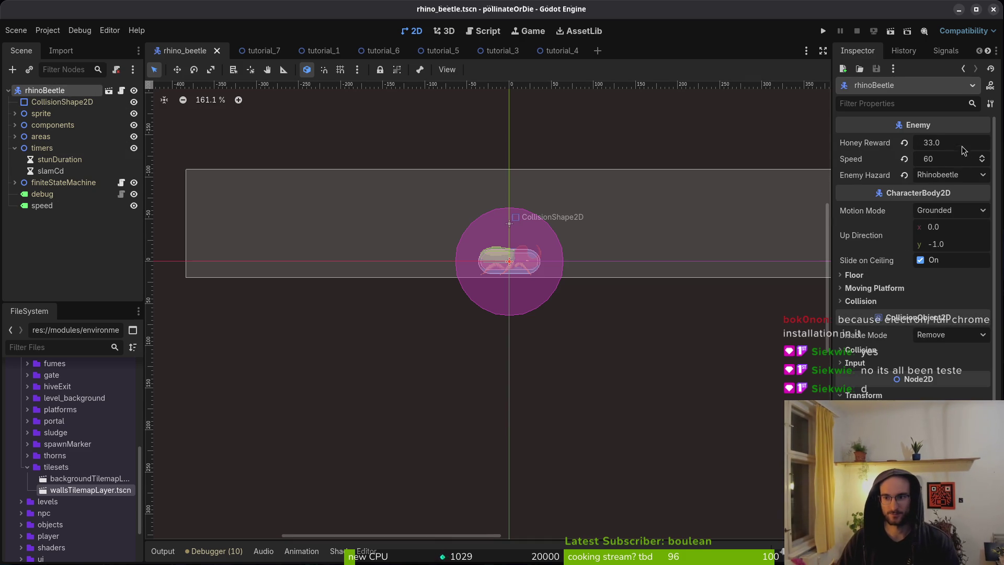
left_click(41, 126)
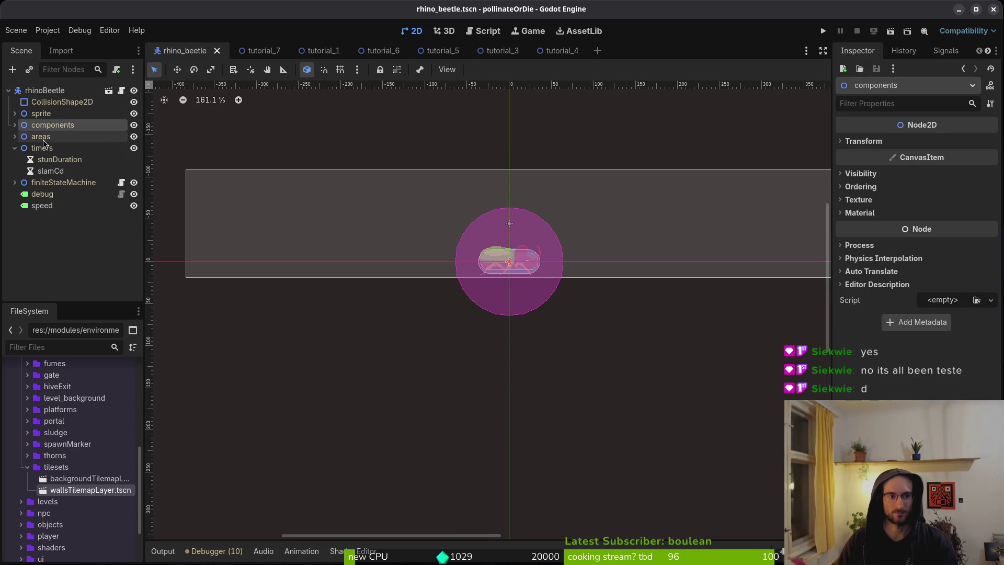
left_click(14, 125)
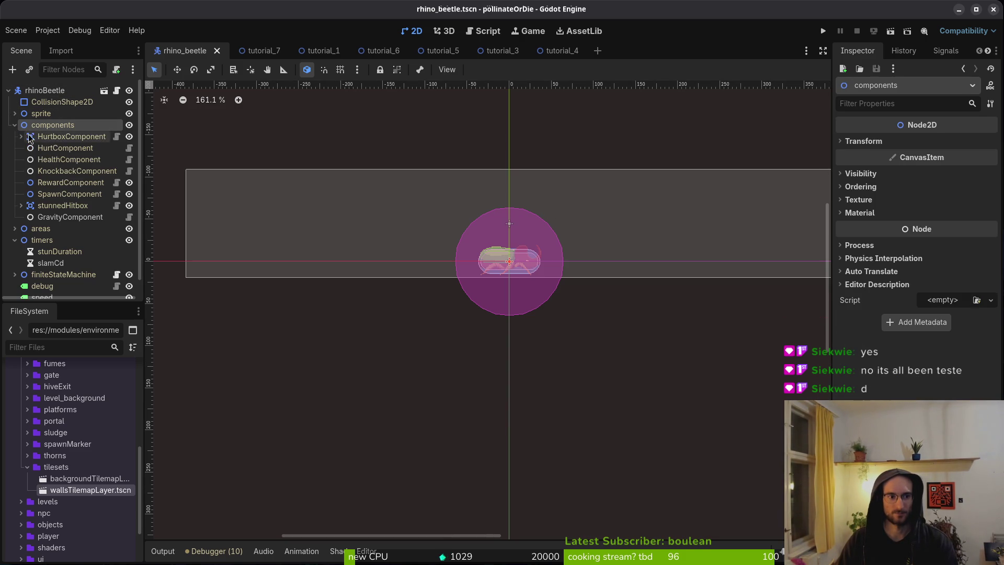
left_click(58, 160)
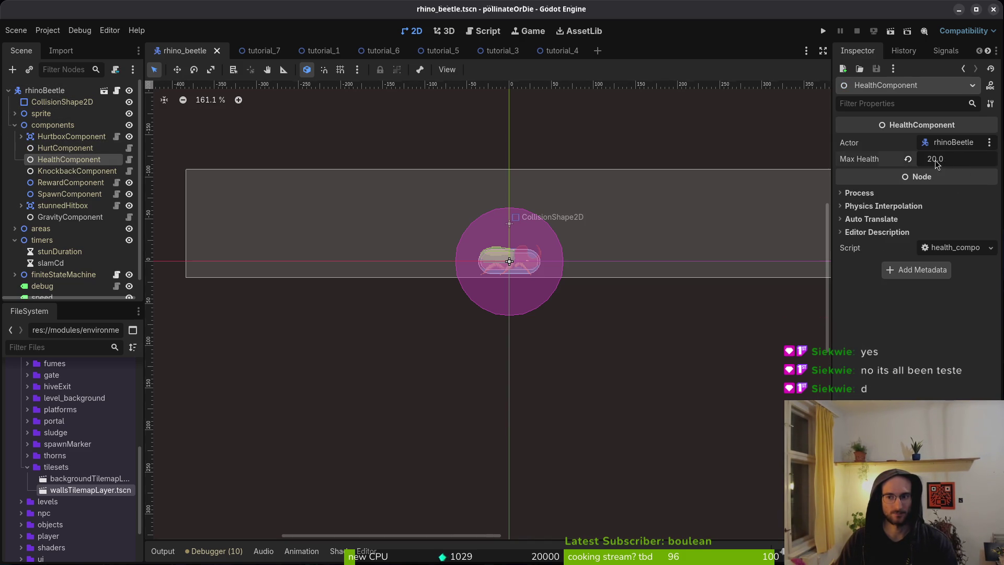
left_click(935, 161)
type("4")
key("Return")
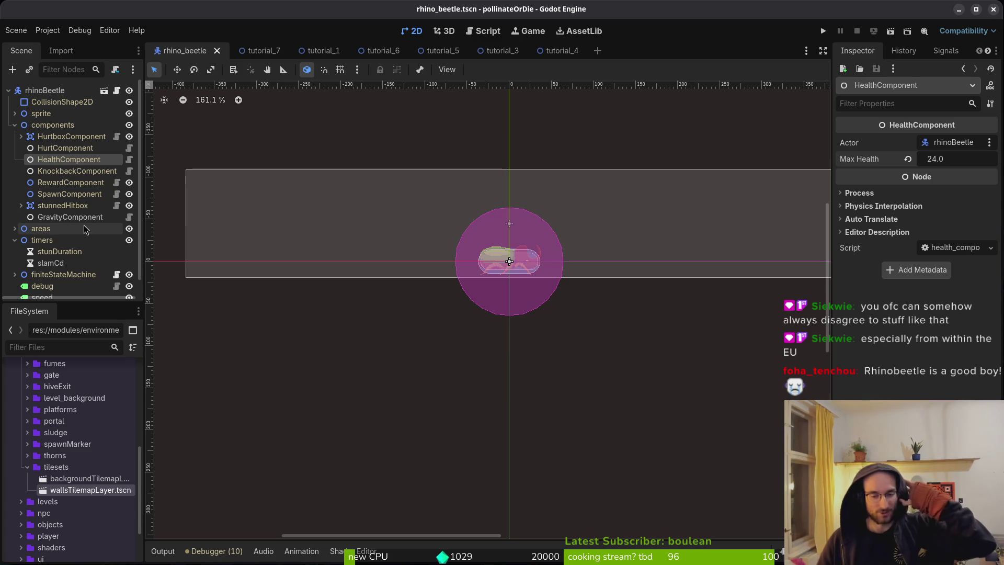
Step: Collapse the timers and components nodes in the rhinoBeetle scene tree
left_click(15, 241)
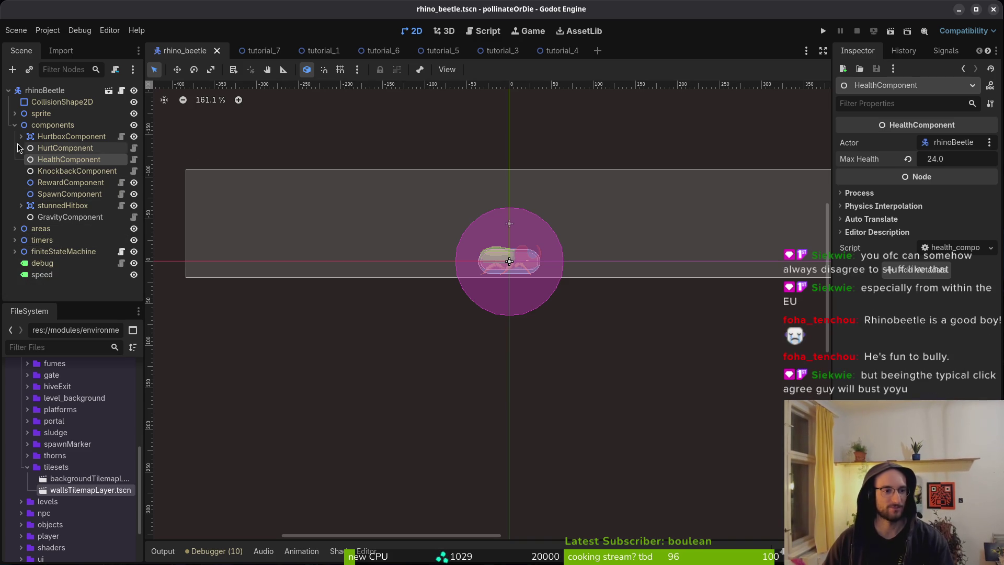
left_click(15, 125)
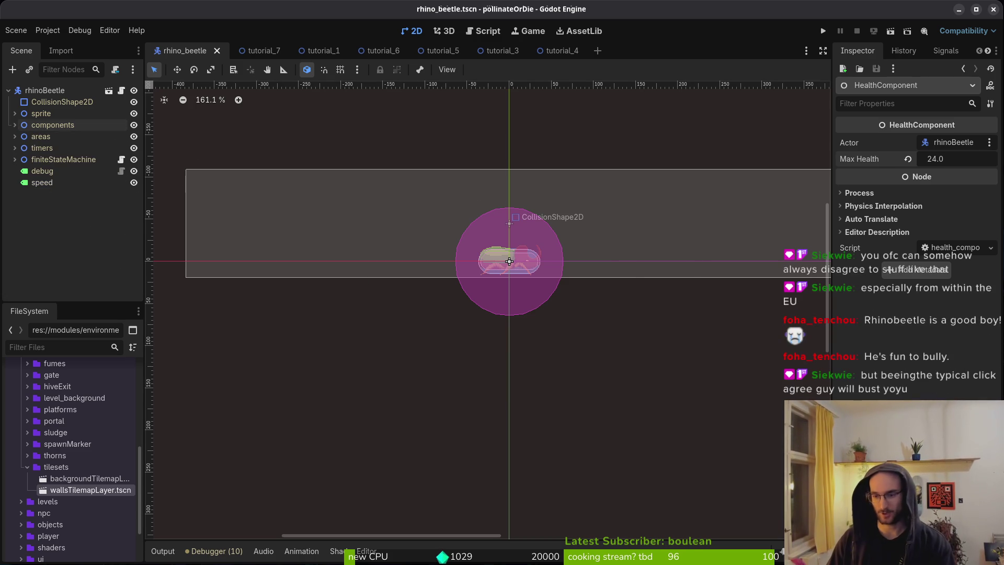
key("super+1")
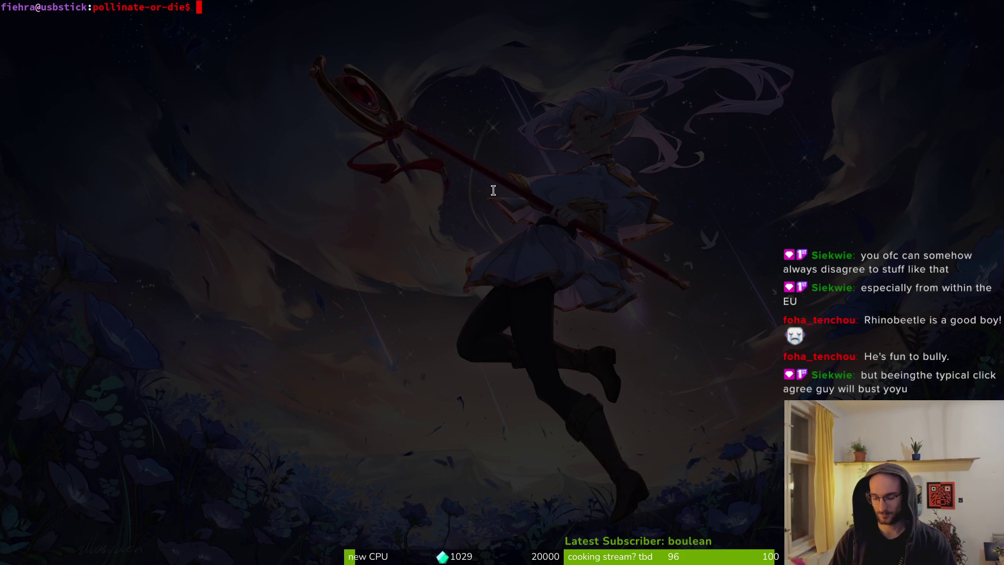
Step: Launch vim on the project folder, then switch over to the Aseprite window
type("vim .")
key("Return")
key("super")
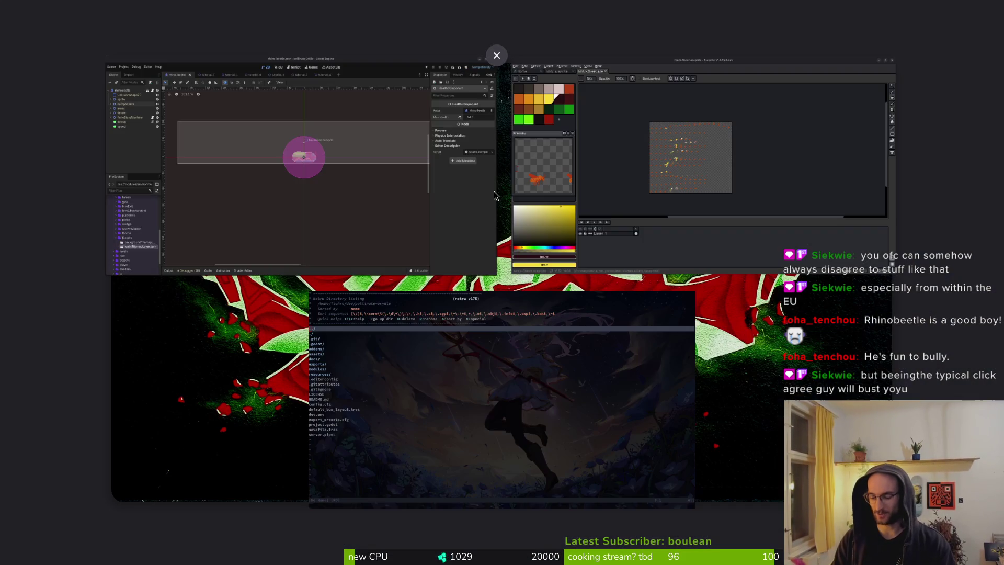
key("super+3")
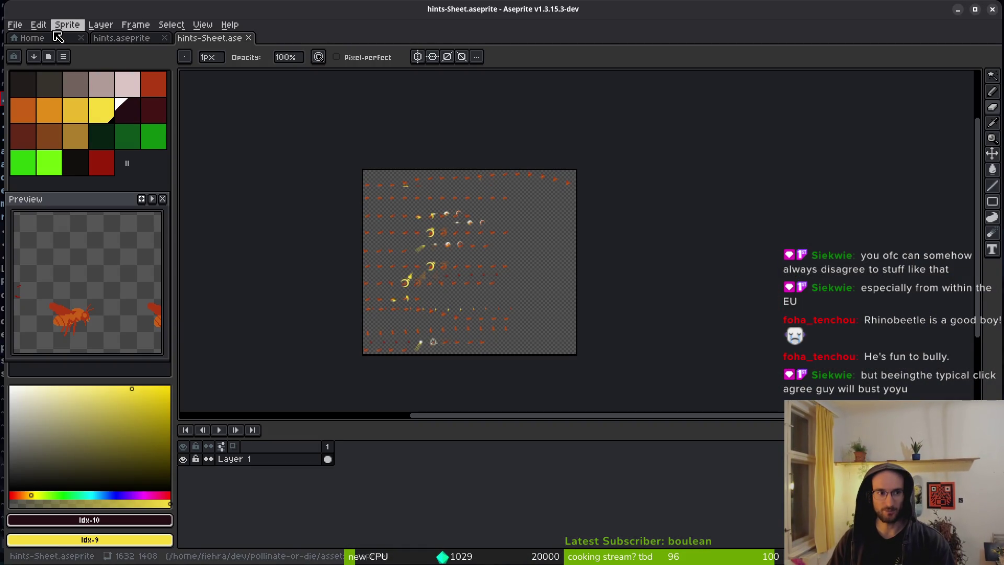
Step: Open hornedBeetle.aseprite from the recent files and add a new frame at the end
key("alt+s")
left_click(39, 43)
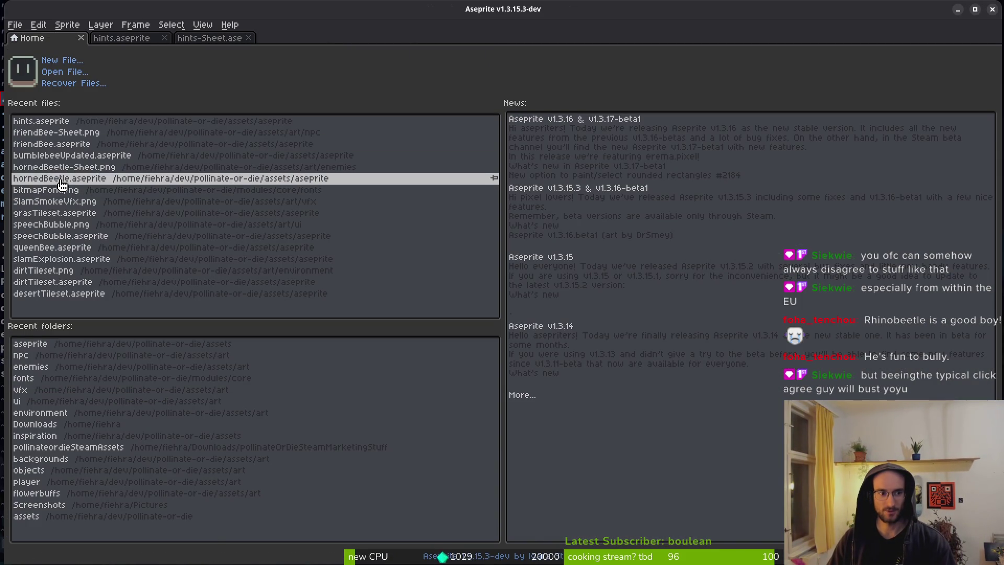
left_click(60, 185)
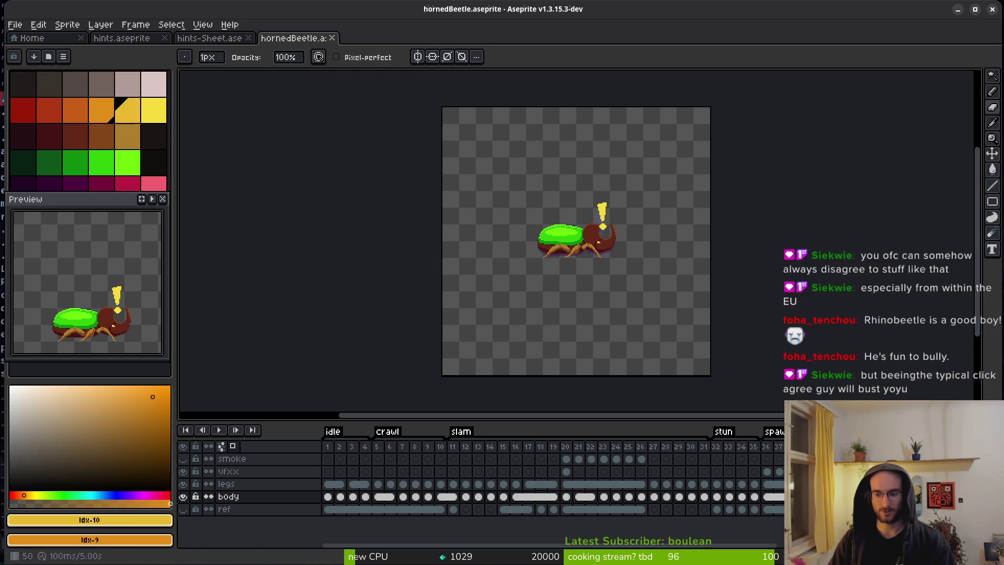
key("Delete")
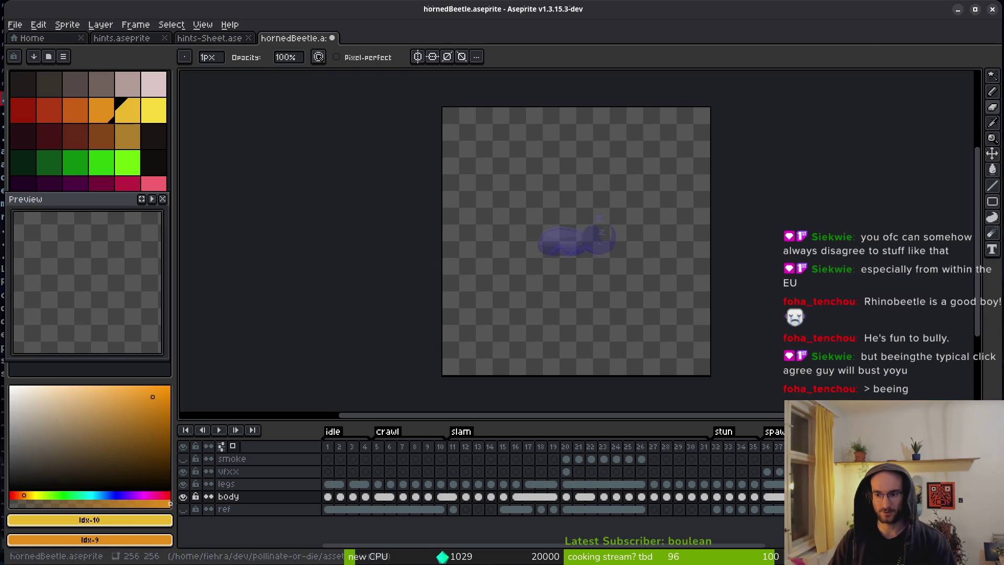
key("alt+n")
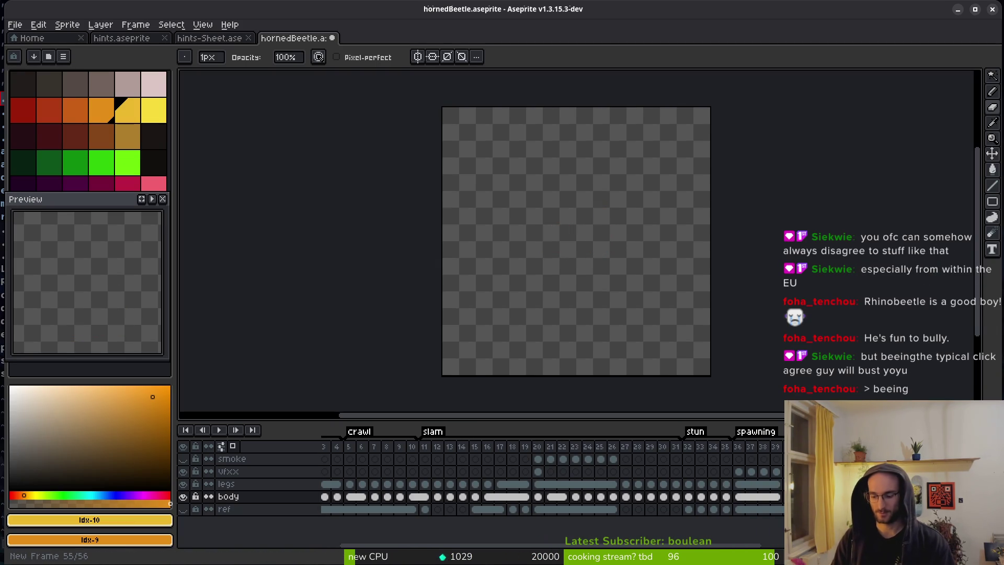
Step: Rename the body layer to 'armor' in its layer properties
key("shift+p")
type("armoe")
key("BackSpace")
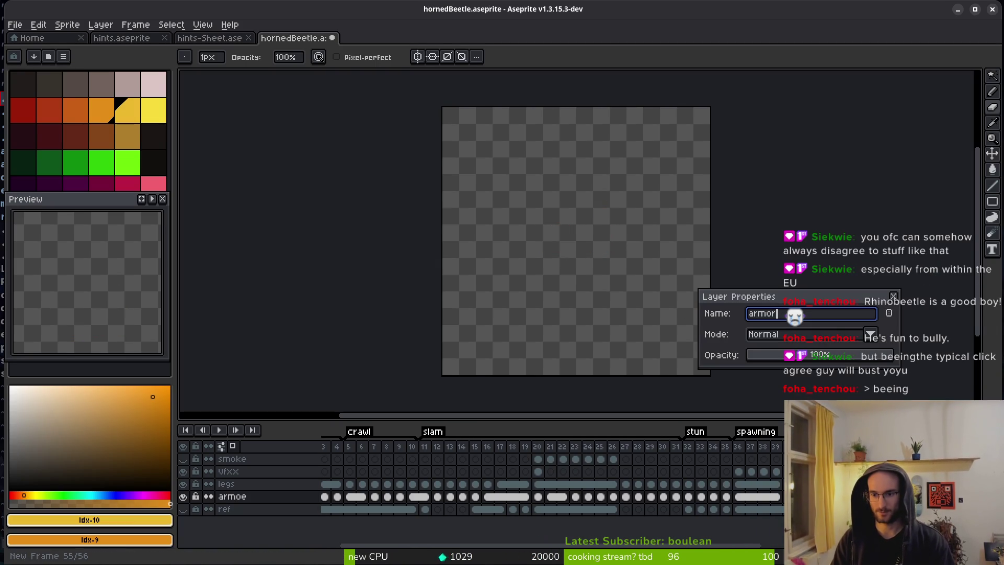
type("r")
key("Return")
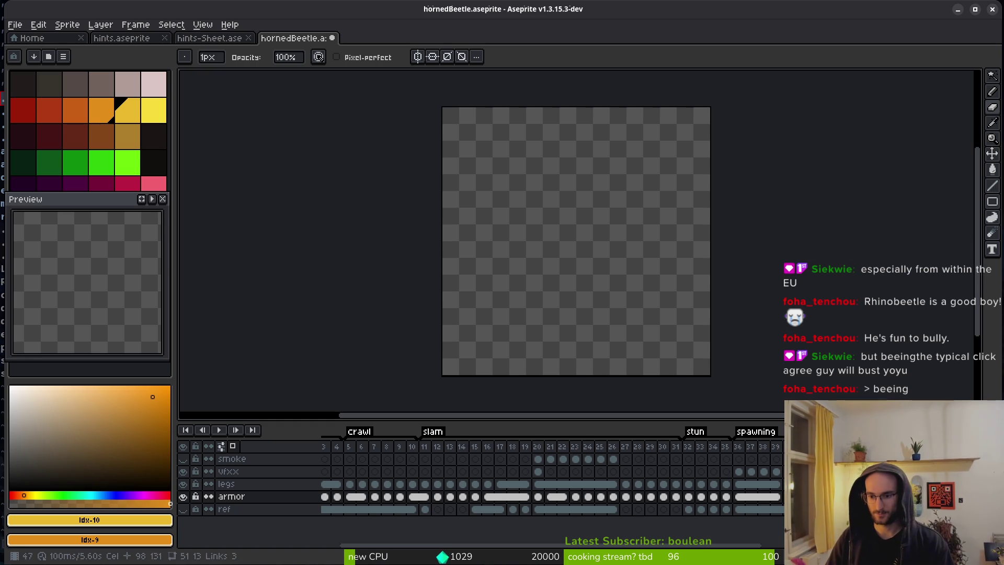
scroll(582, 470, "right", 3)
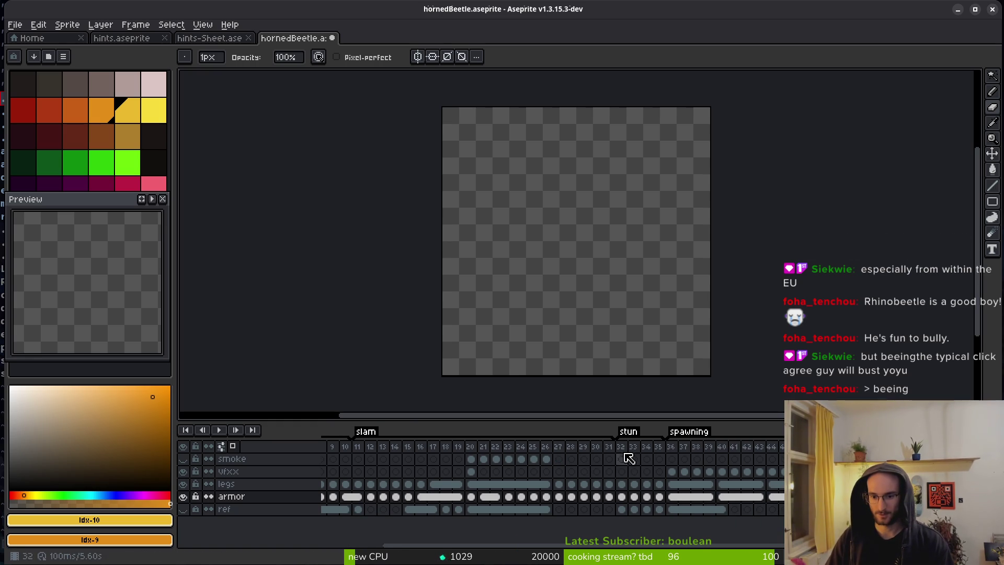
Step: Browse the beetle poses at frames 36, 26, 31 and 10, ending on frame 4
left_click(672, 459)
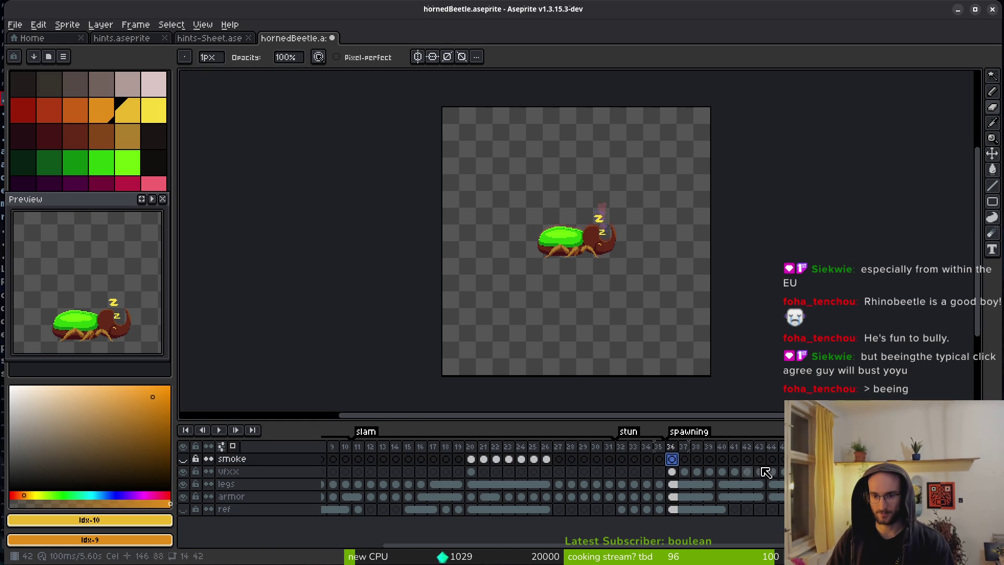
left_click(723, 462)
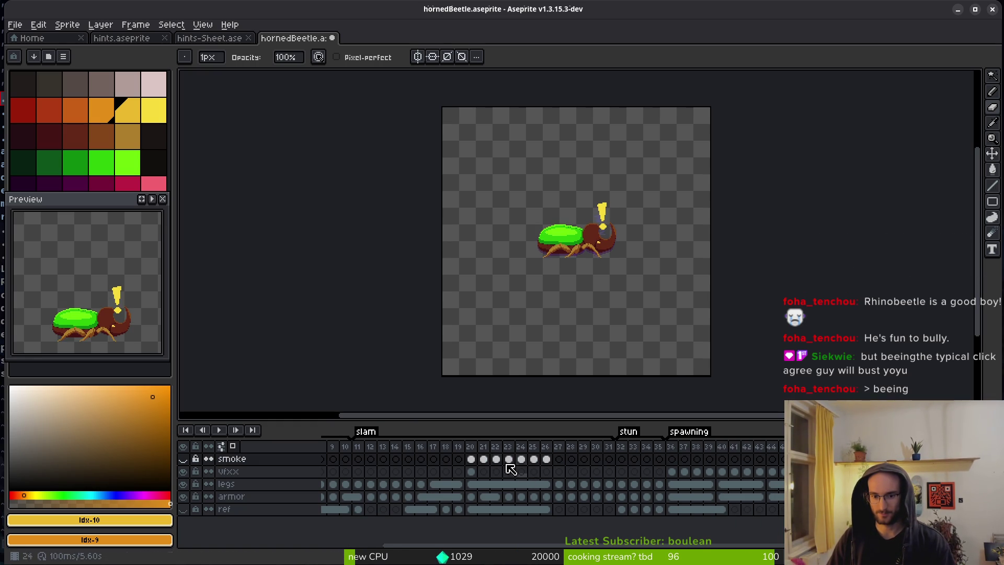
left_click(545, 448)
left_click(546, 458)
left_click(614, 450)
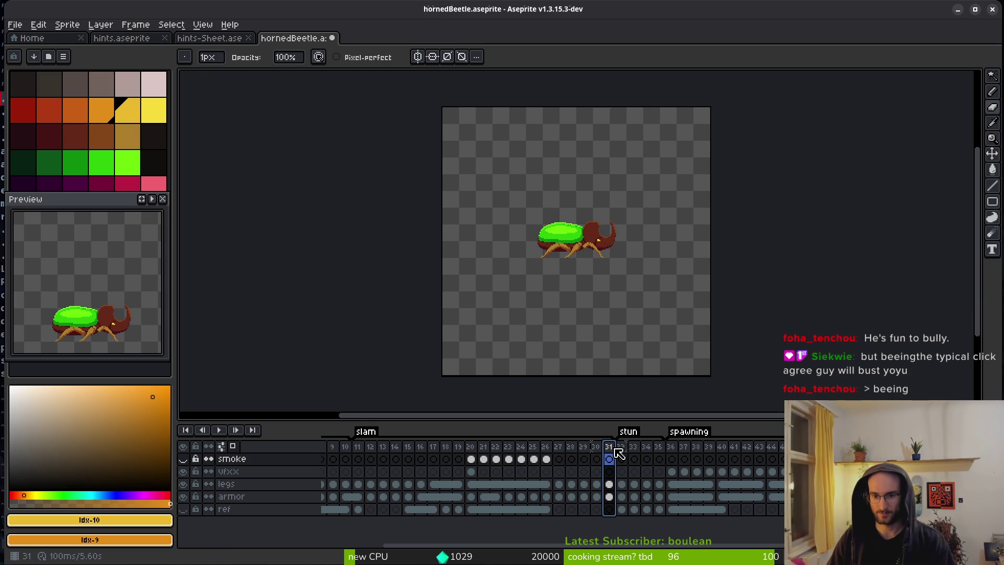
key("End")
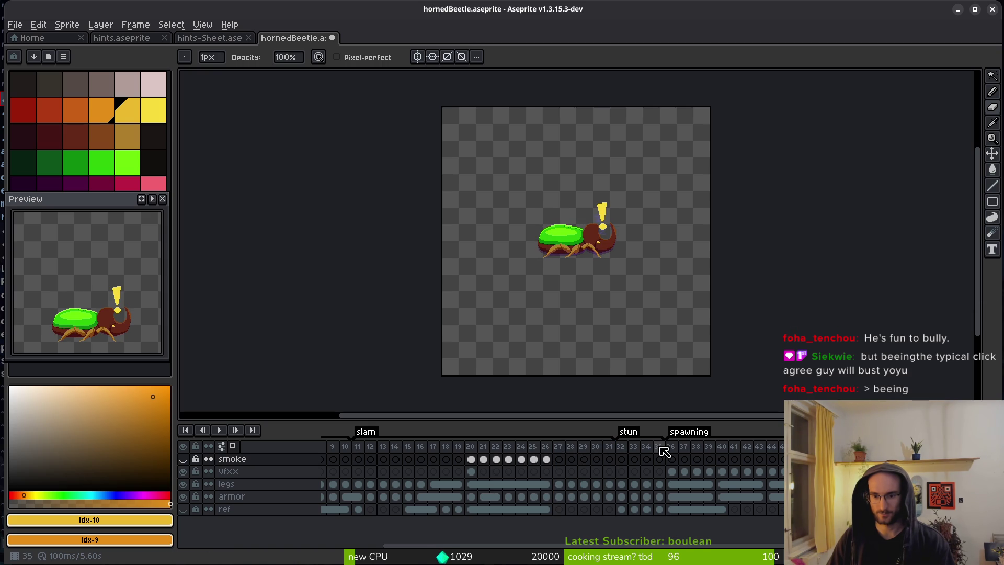
left_click(609, 451)
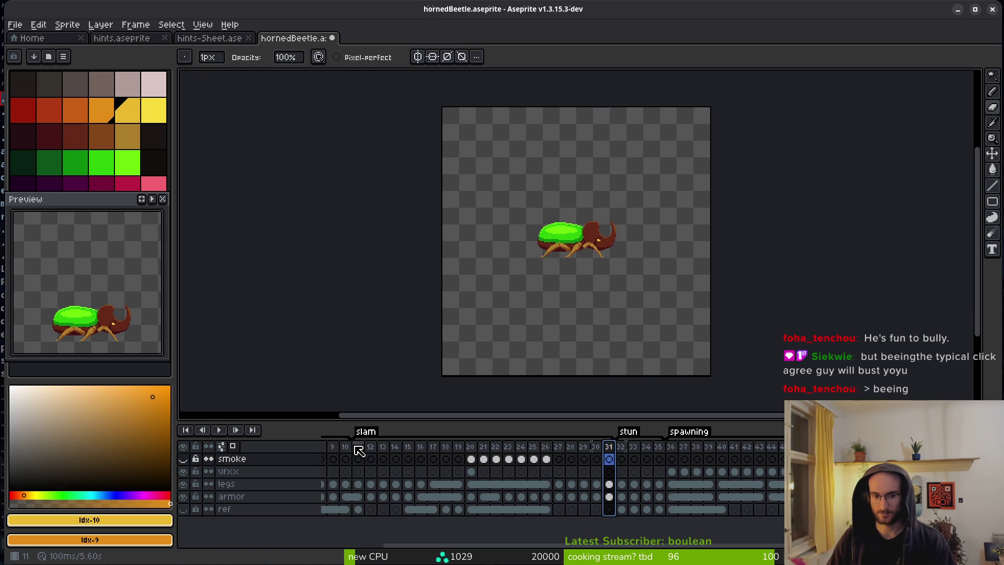
left_click(345, 459)
scroll(628, 466, "left", 3)
scroll(637, 460, "left", 4)
left_click(352, 459)
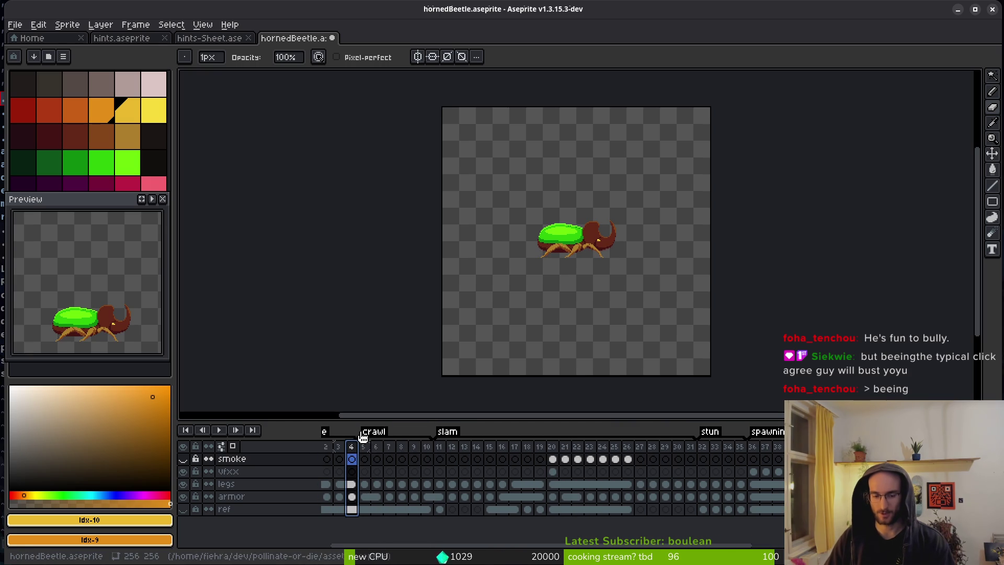
Step: Insert a frame after frame 4, try moving the smoke cel, then undo the insertion
key("alt+n")
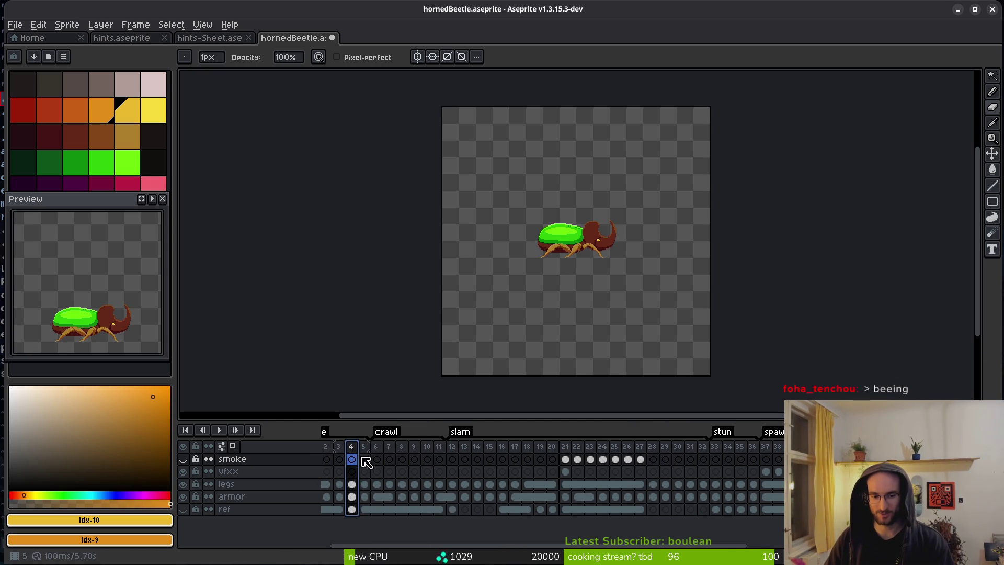
left_click(365, 457)
mouse_move(375, 458)
left_mouse_down()
mouse_move(755, 455)
mouse_move(711, 451)
left_mouse_up()
left_click_drag(357, 470, 367, 469)
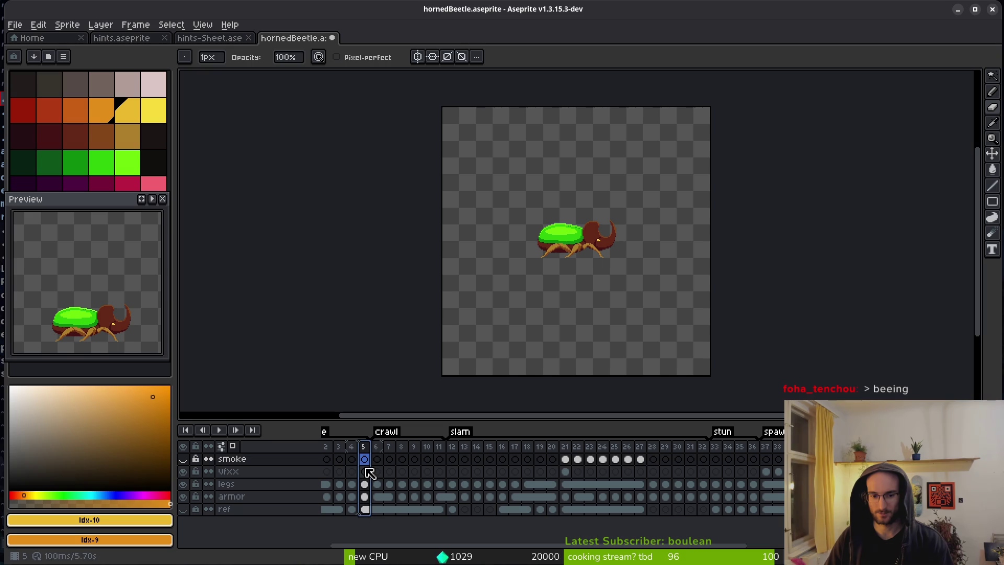
key("ctrl+z")
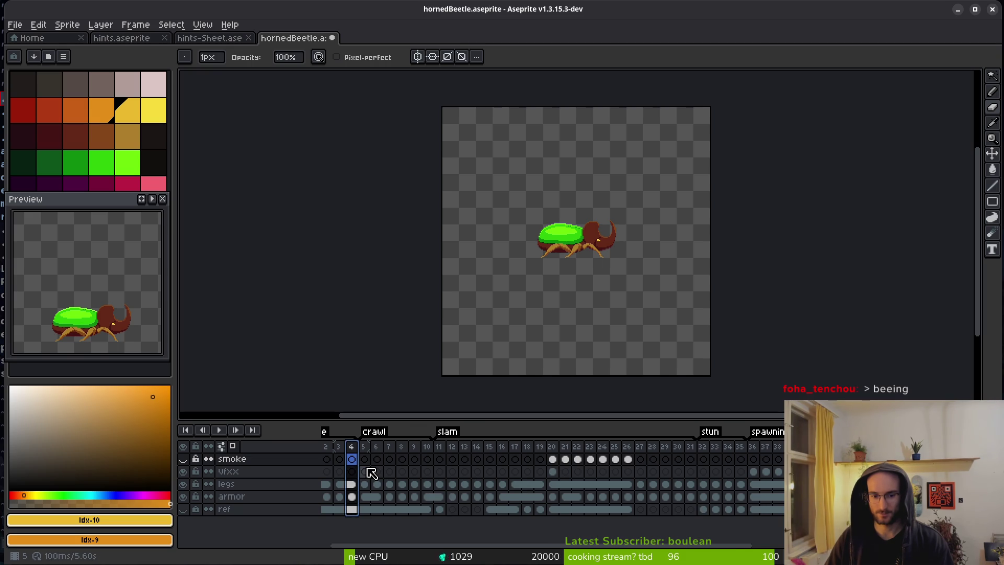
key("ctrl+y")
key("ctrl+z")
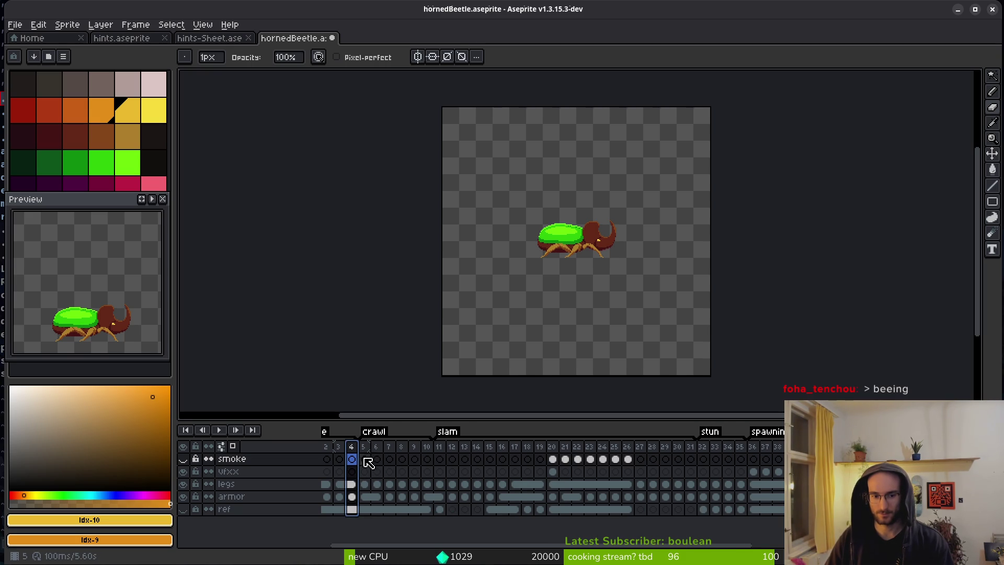
left_click(353, 446)
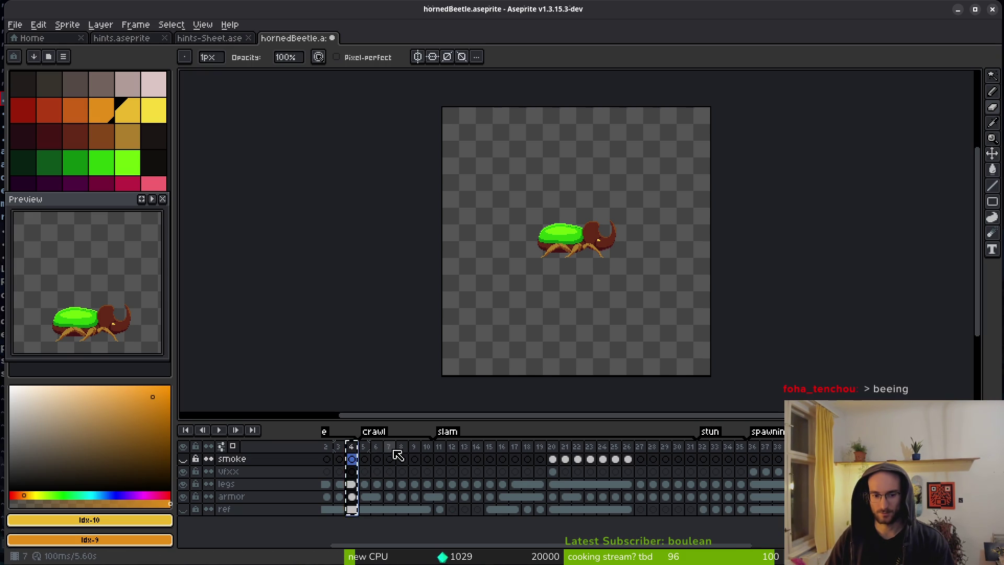
key("ctrl+z")
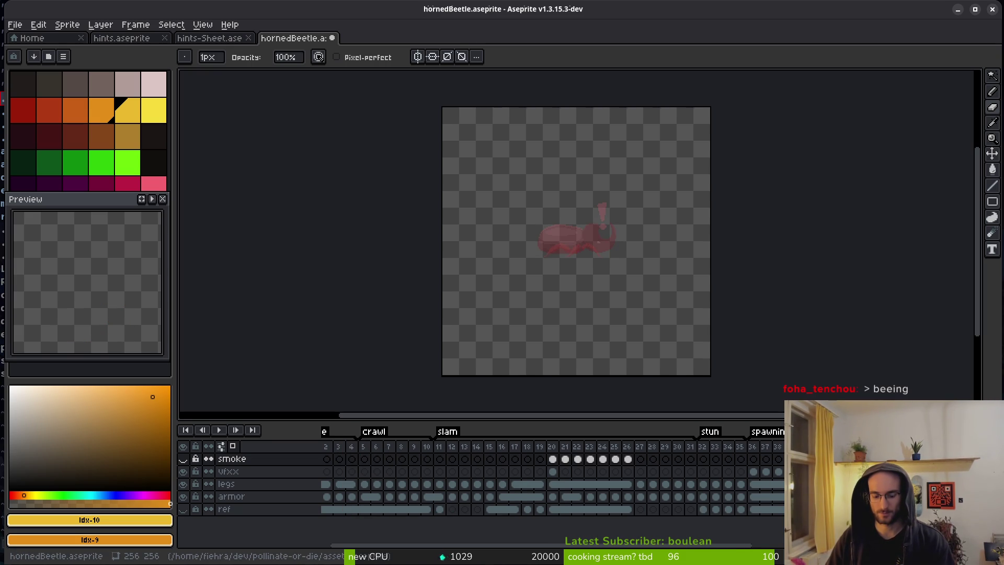
Step: Select frames 3 and 4 across all layers and switch to the Pencil for pixel editing
key("v")
mouse_move(340, 458)
left_mouse_down()
mouse_move(351, 510)
mouse_move(359, 501)
mouse_move(339, 497)
left_mouse_up()
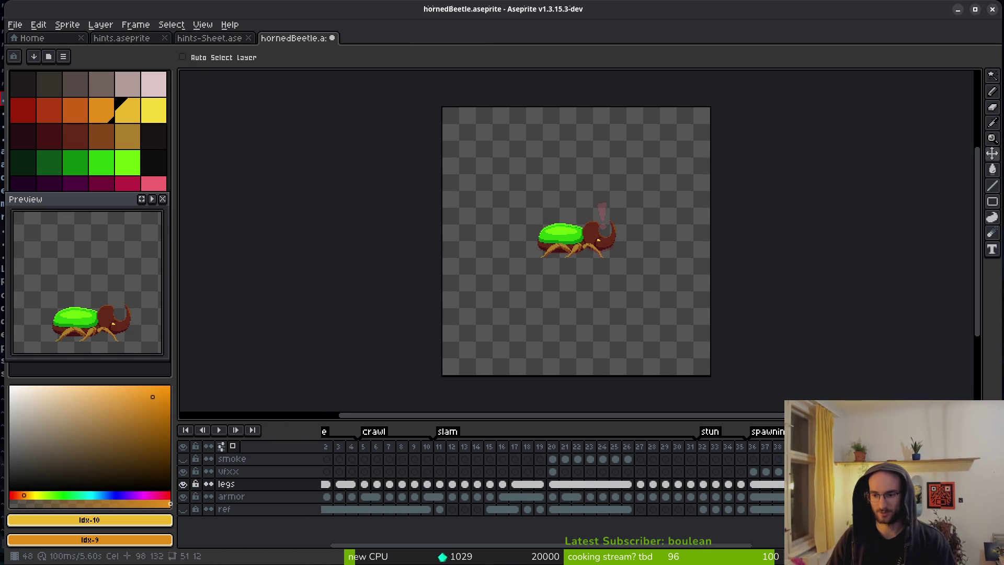
scroll(648, 302, "right", 1)
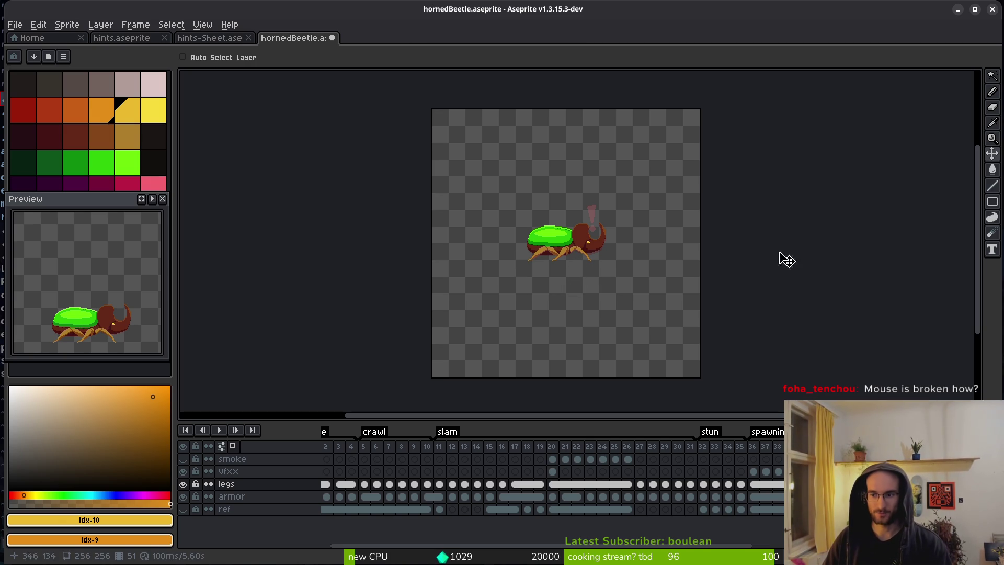
key("b")
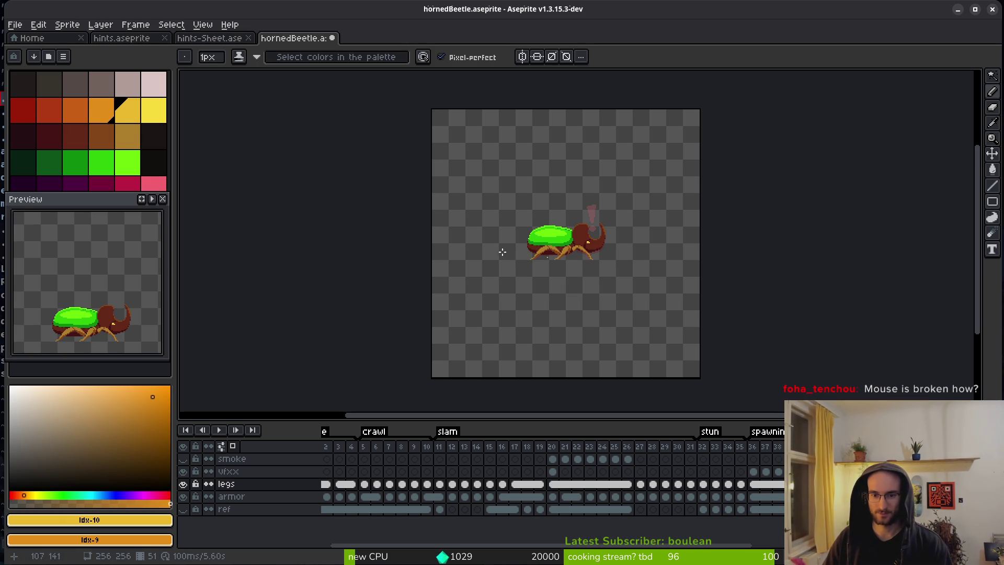
left_click_drag(587, 265, 518, 274)
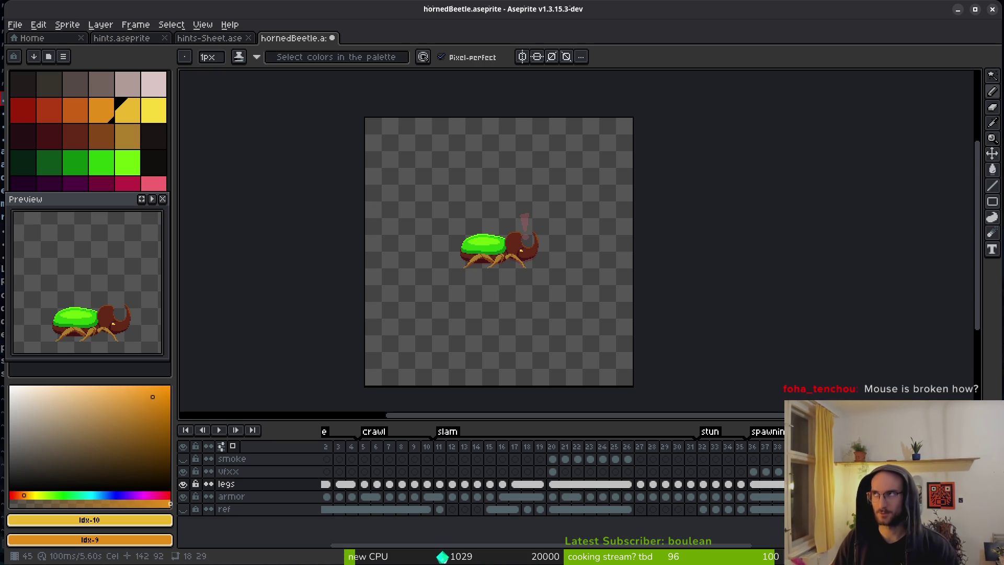
scroll(654, 492, "right", 5)
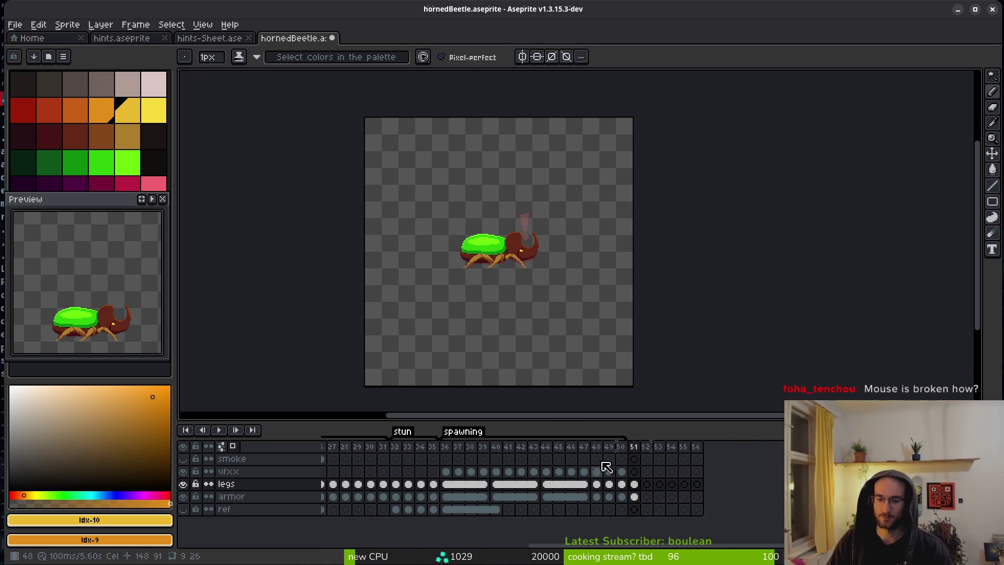
left_click(993, 154)
left_click_drag(669, 312, 578, 292)
key("ctrl+z")
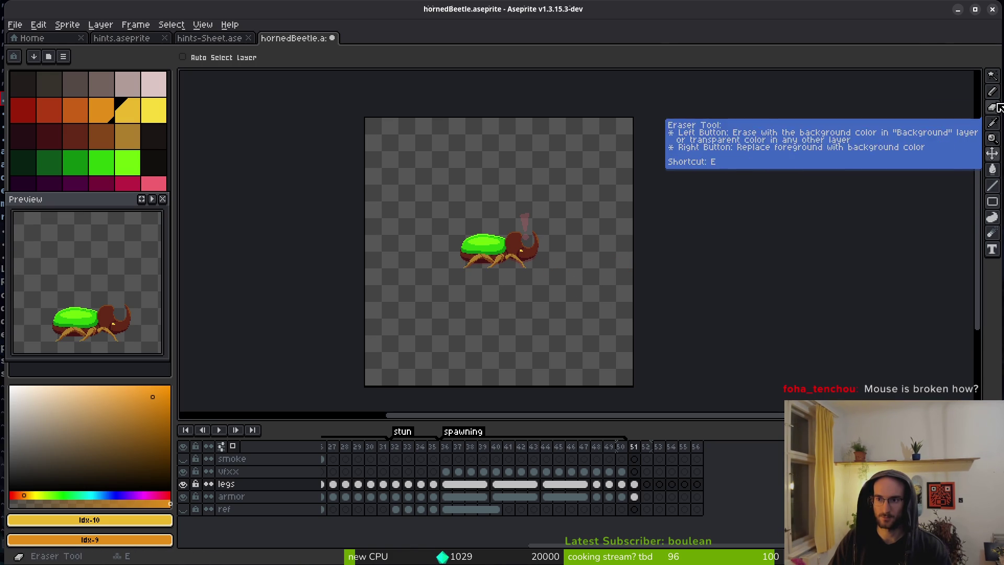
key("b")
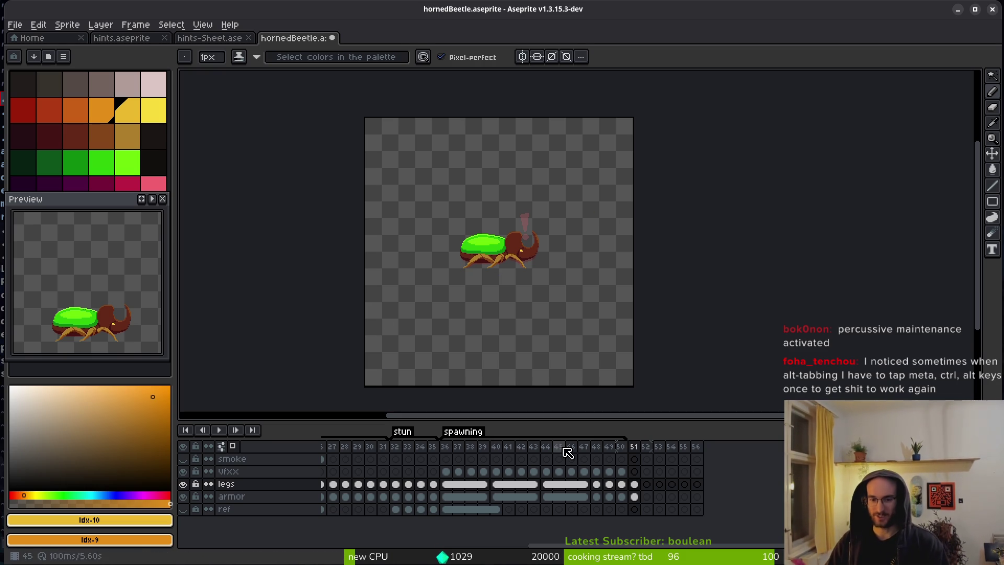
scroll(489, 315, "right", 5)
scroll(520, 316, "left", 4)
scroll(539, 307, "right", 1)
scroll(536, 299, "right", 1)
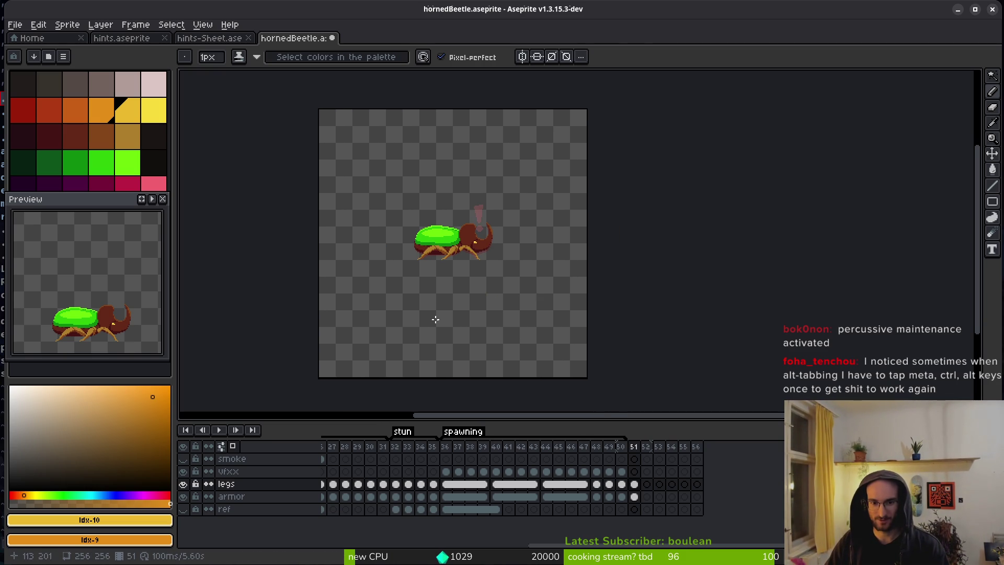
scroll(534, 294, "left", 3)
scroll(530, 287, "up", 3)
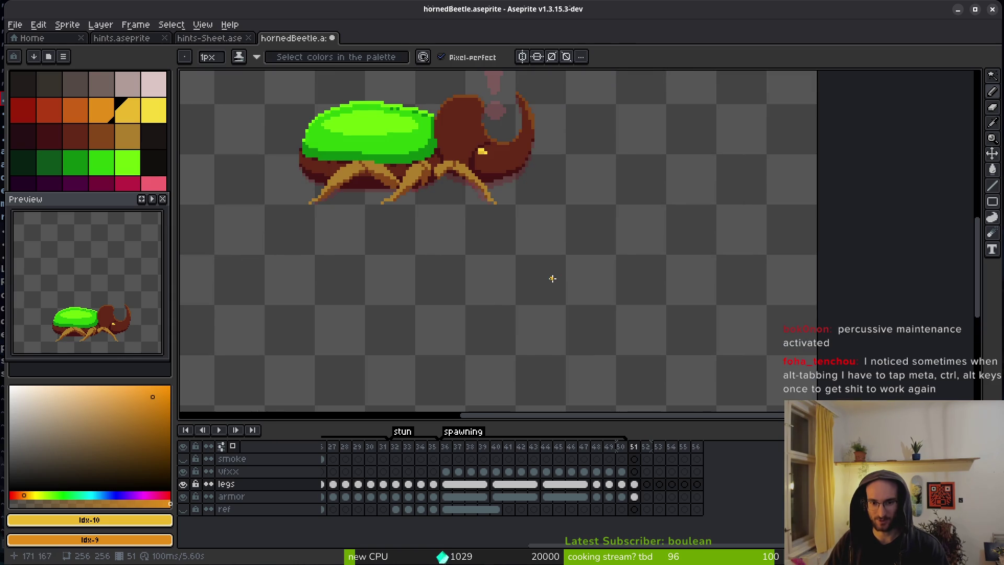
scroll(553, 279, "down", 4)
scroll(533, 293, "right", 1)
scroll(489, 309, "left", 2)
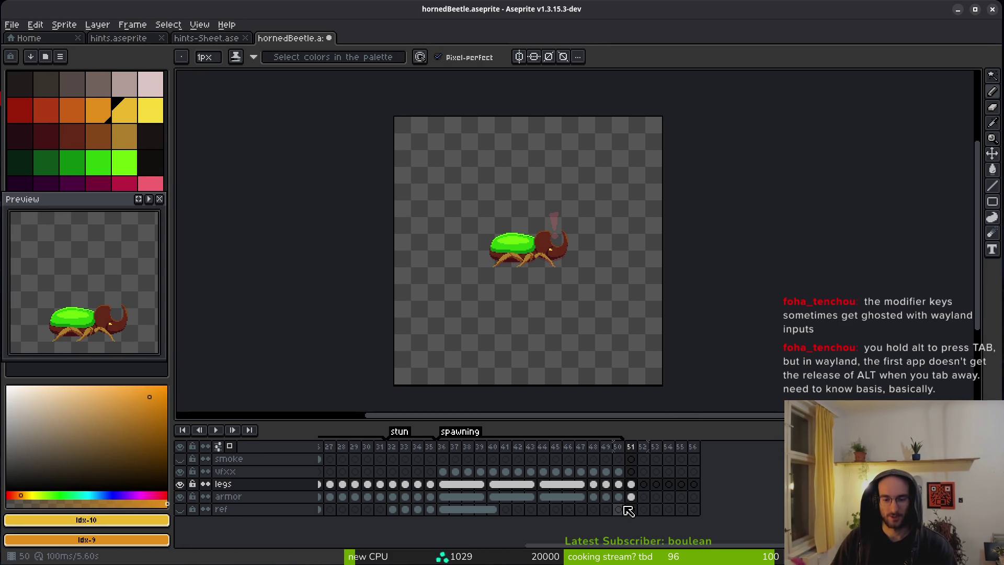
Step: Step back through earlier frames and copy the legs cel into frame 53
left_click(631, 484)
scroll(543, 244, "up", 6)
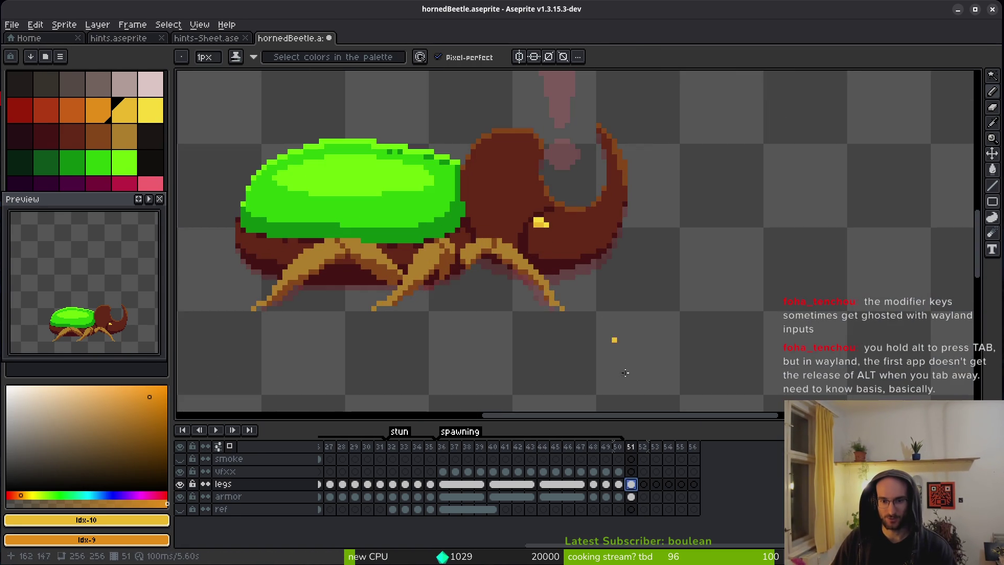
key("Left")
key("Left")
key("Left")
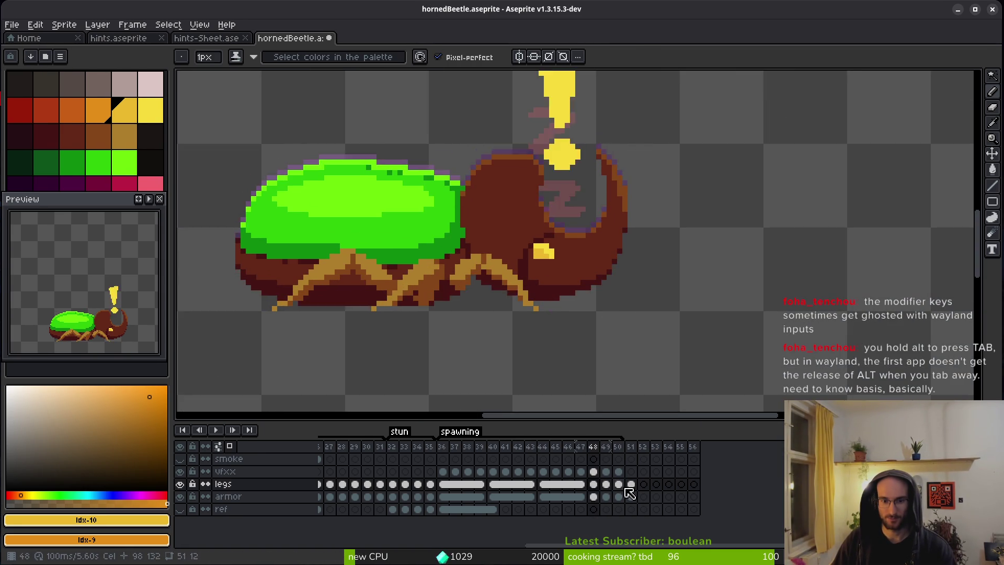
key("Left")
key("Left")
key("Left")
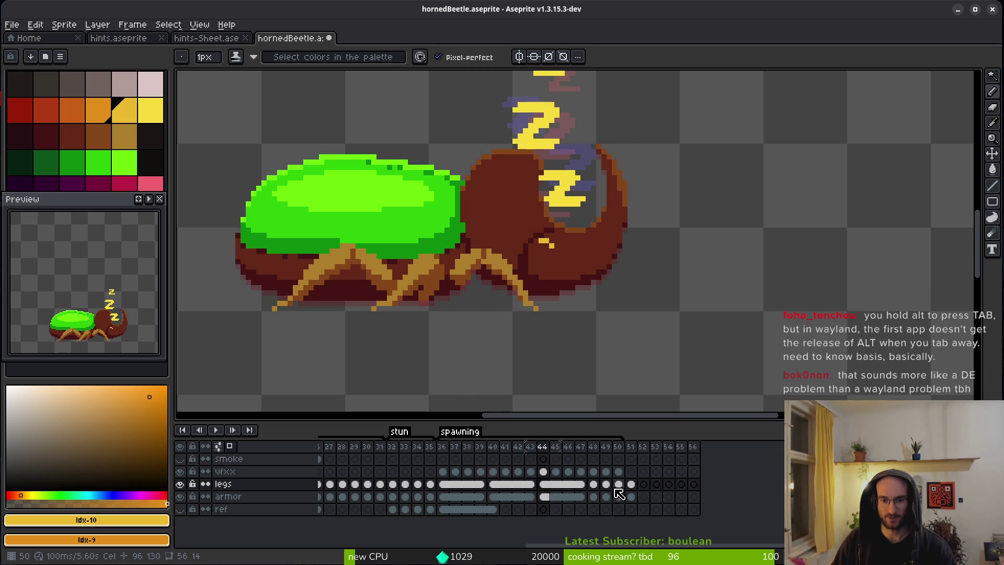
key("Left")
key("Left")
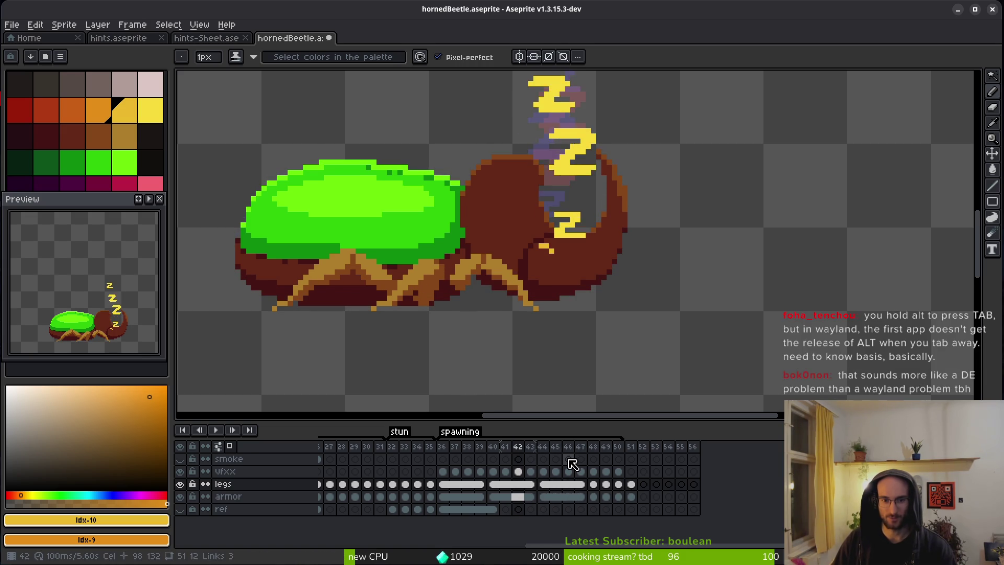
left_click(530, 485)
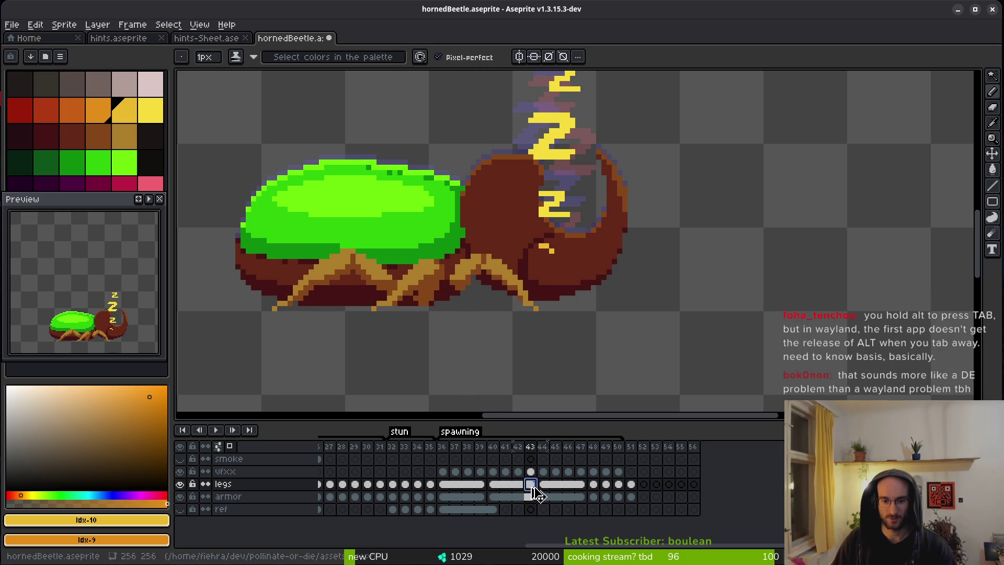
left_click(656, 484)
key("ctrl+v")
left_click(656, 497)
key("ctrl+v")
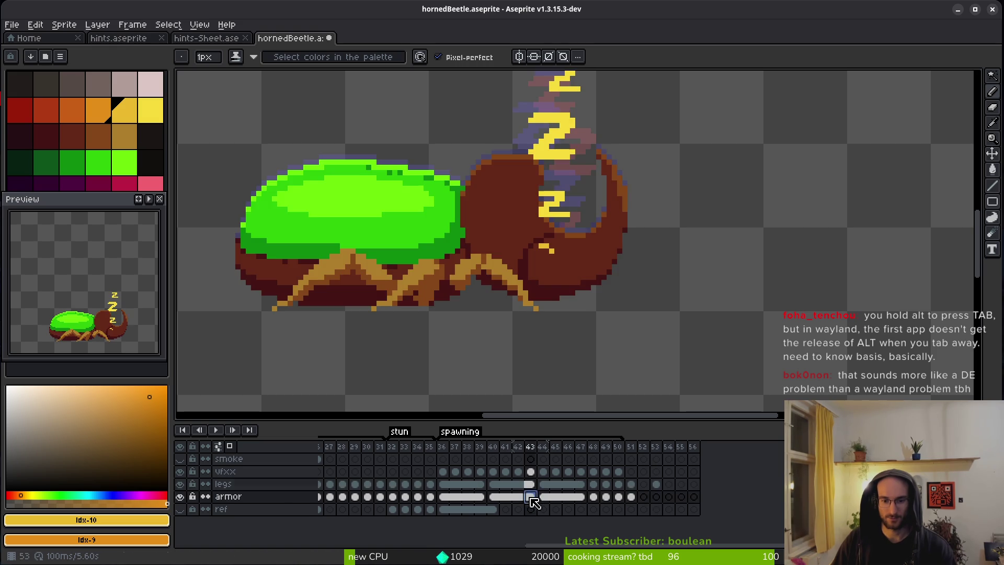
key("ctrl+z")
Step: Compare frames 51 through 54, settling on frame 52 with the rectangular selection tool
left_click(642, 446)
left_click(631, 446)
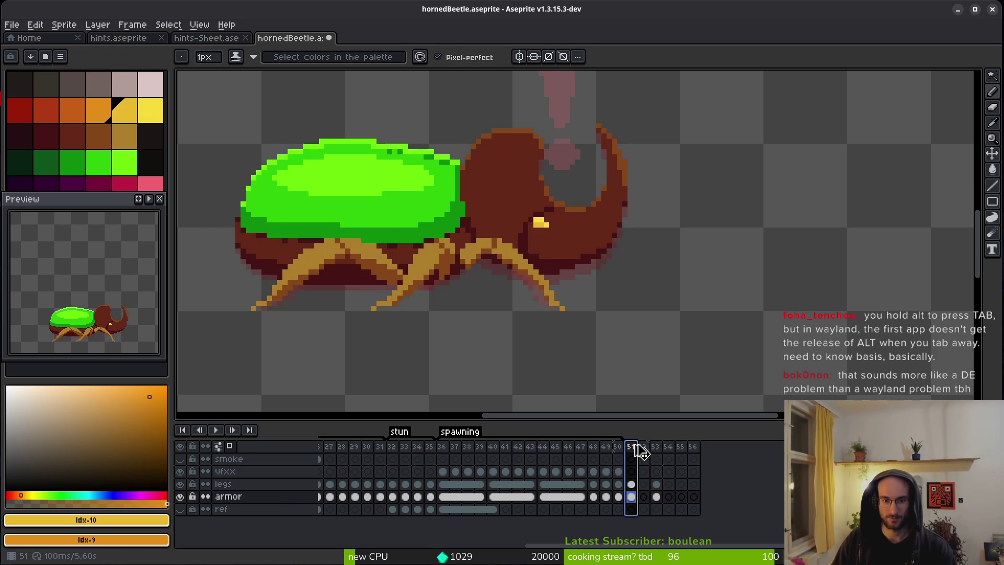
left_click(660, 459)
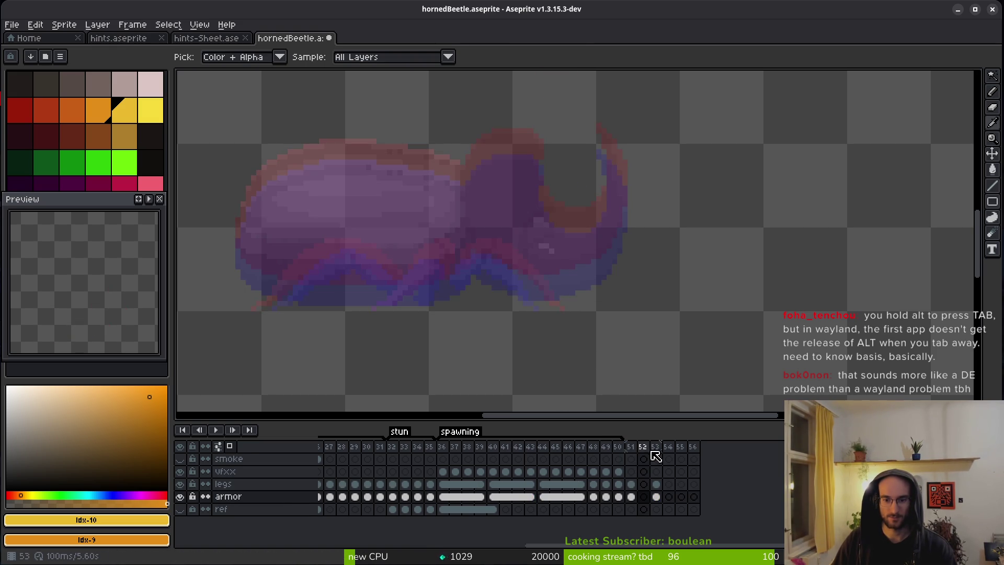
key("Right")
key("Right")
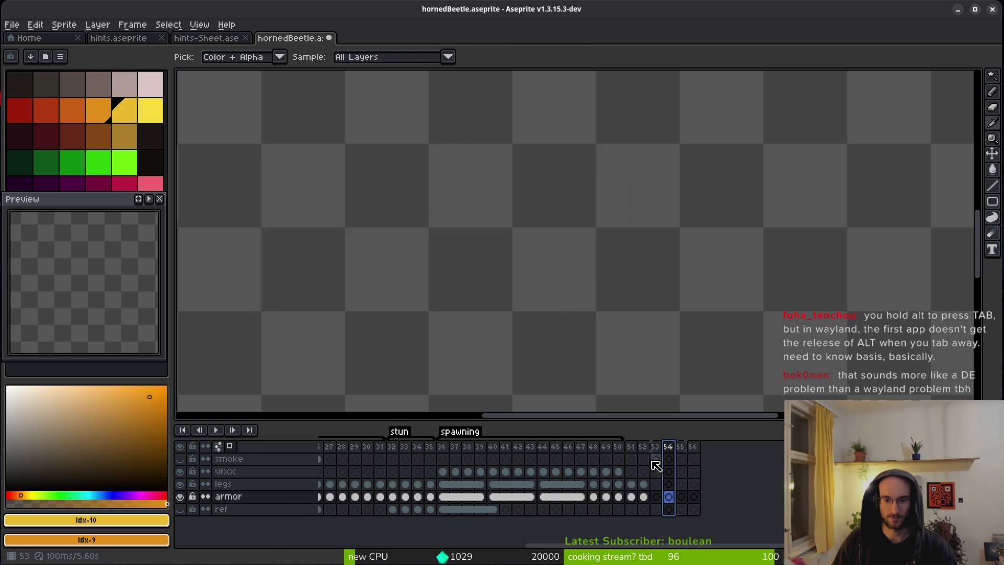
left_click(639, 448)
scroll(601, 280, "down", 1)
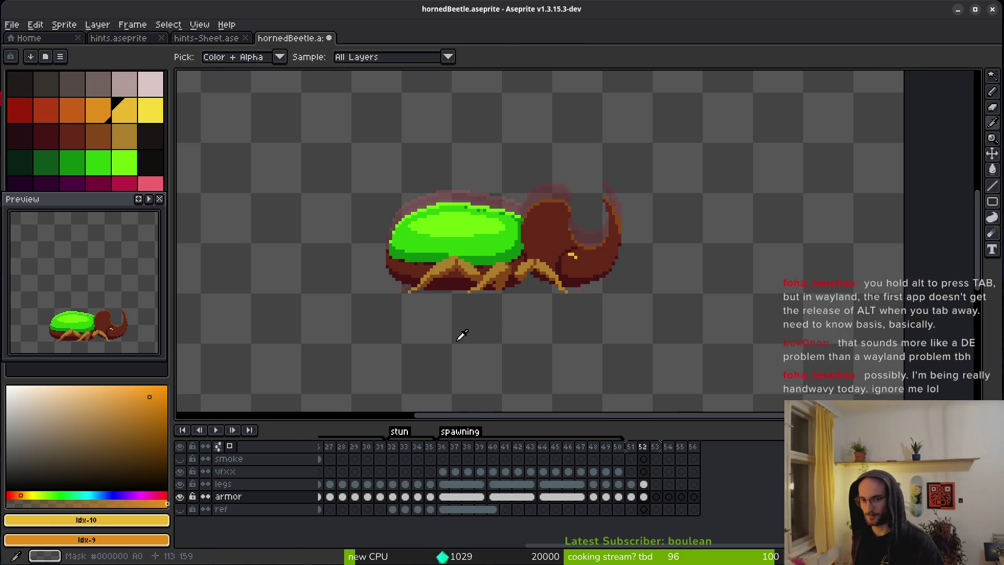
key("alt")
scroll(565, 252, "up", 3)
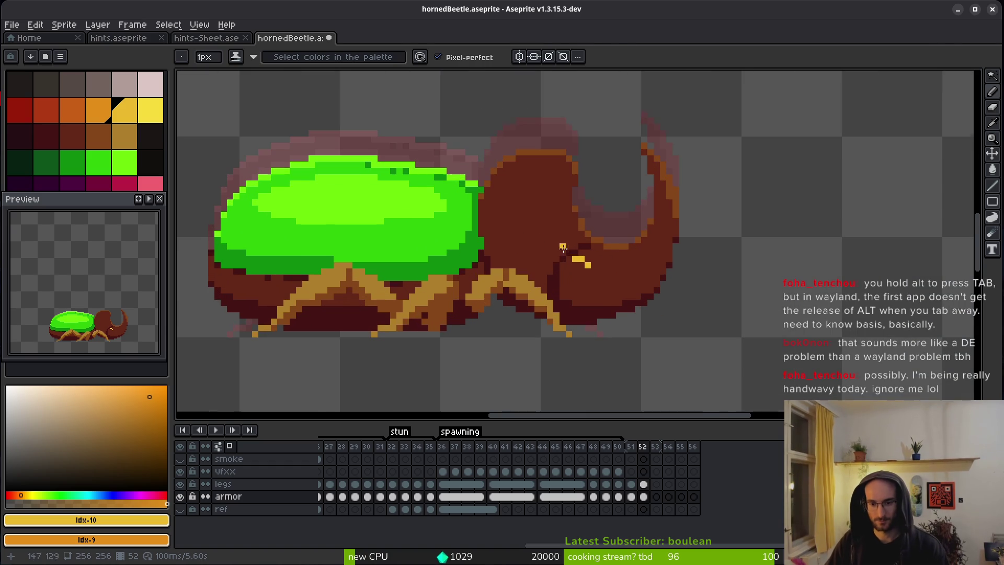
key("m")
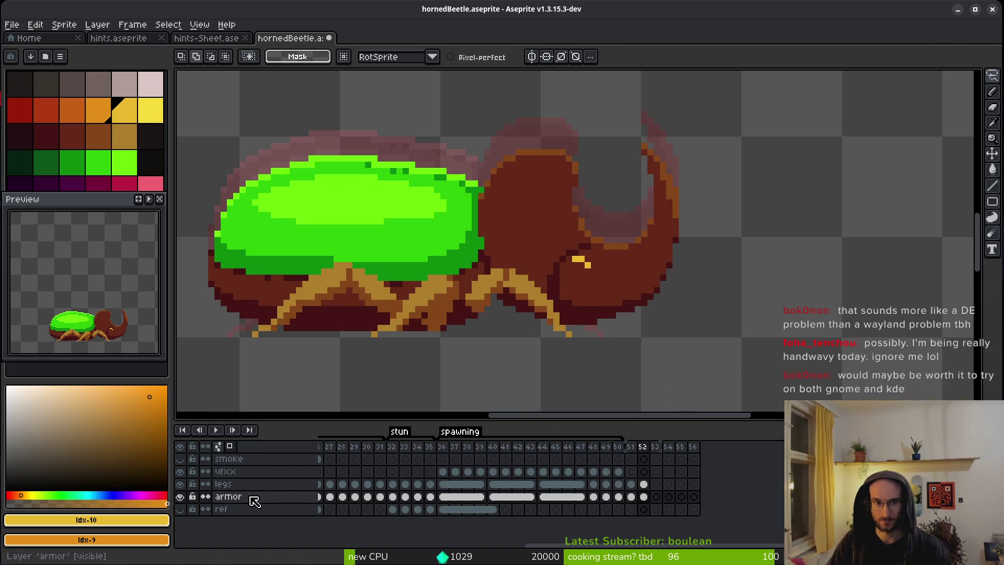
Step: Undo recent edits, reverting the armor layer name to body, and select frames 51–53
key("ctrl+z")
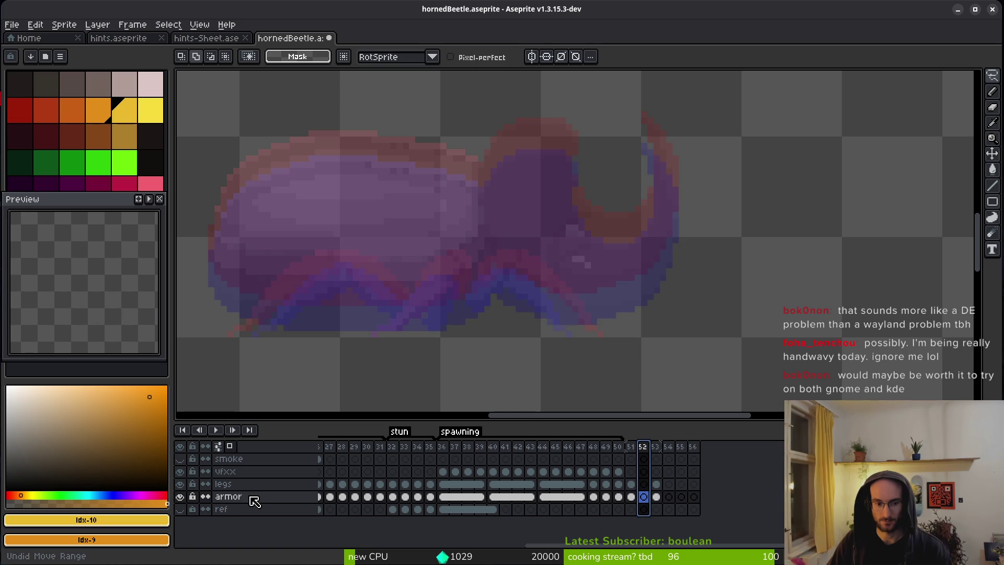
key("Right")
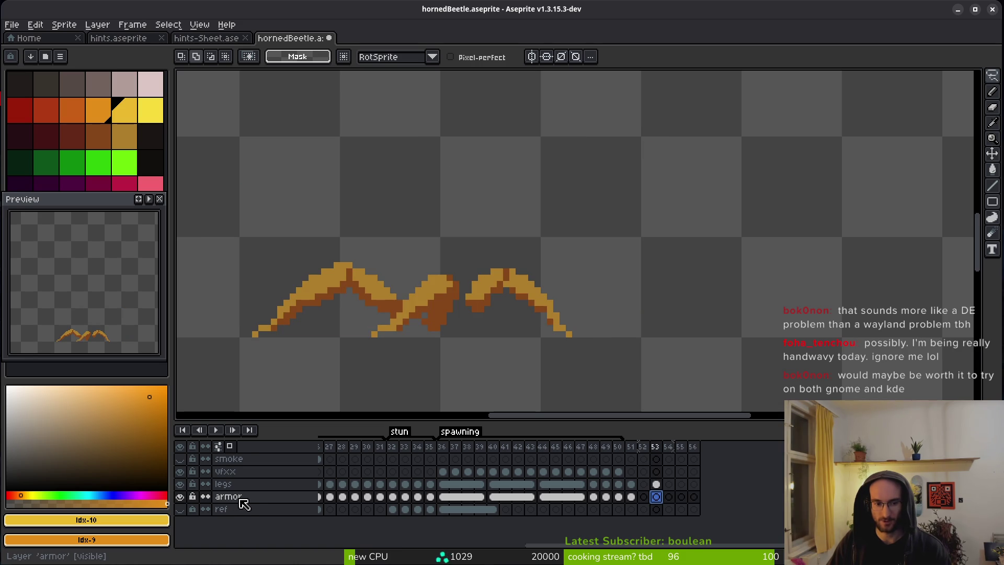
key("ctrl+z")
key("ctrl+z")
key("ctrl+z")
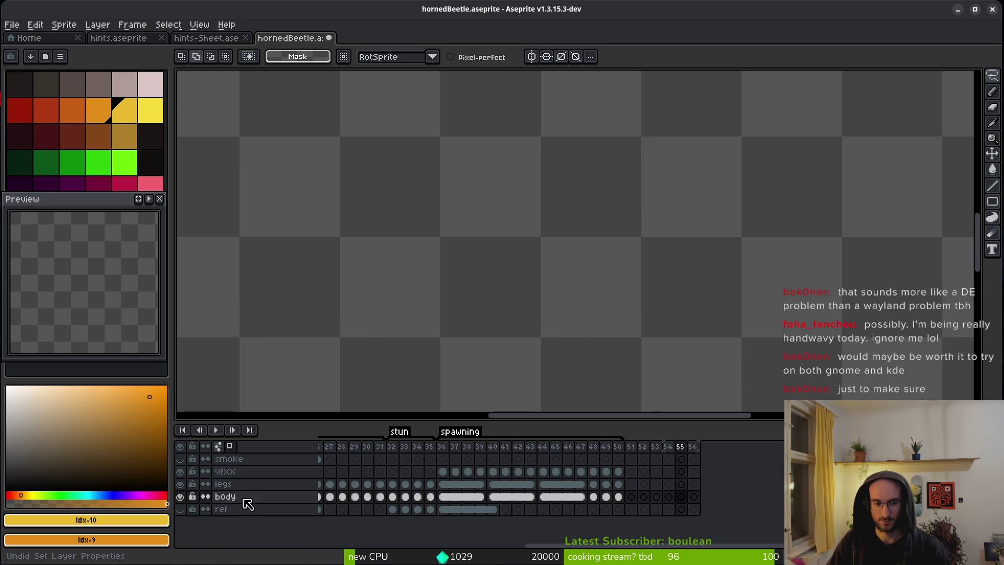
left_click_drag(631, 447, 655, 447)
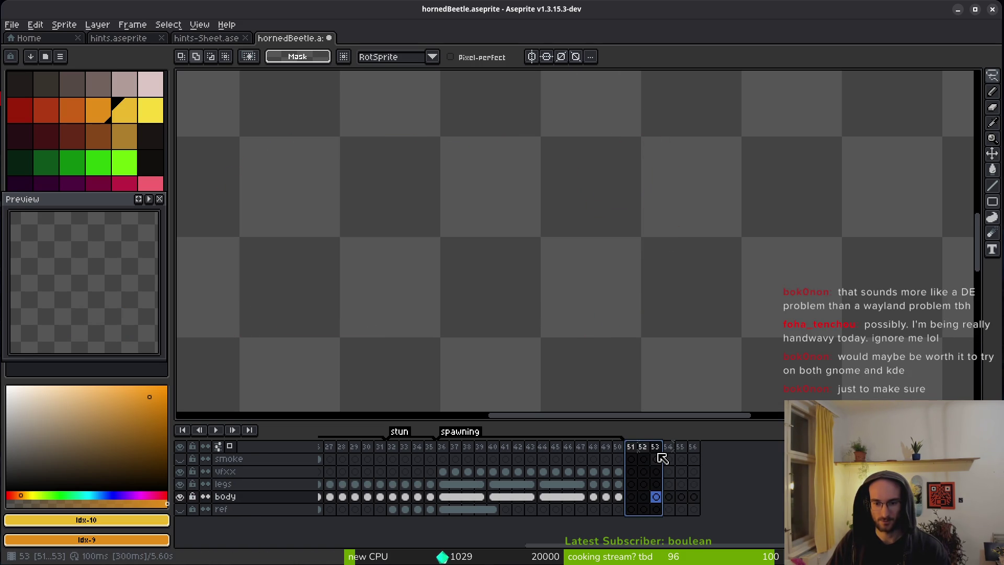
Step: Tag the selected frames as 'armor'
key("F2")
type("armor")
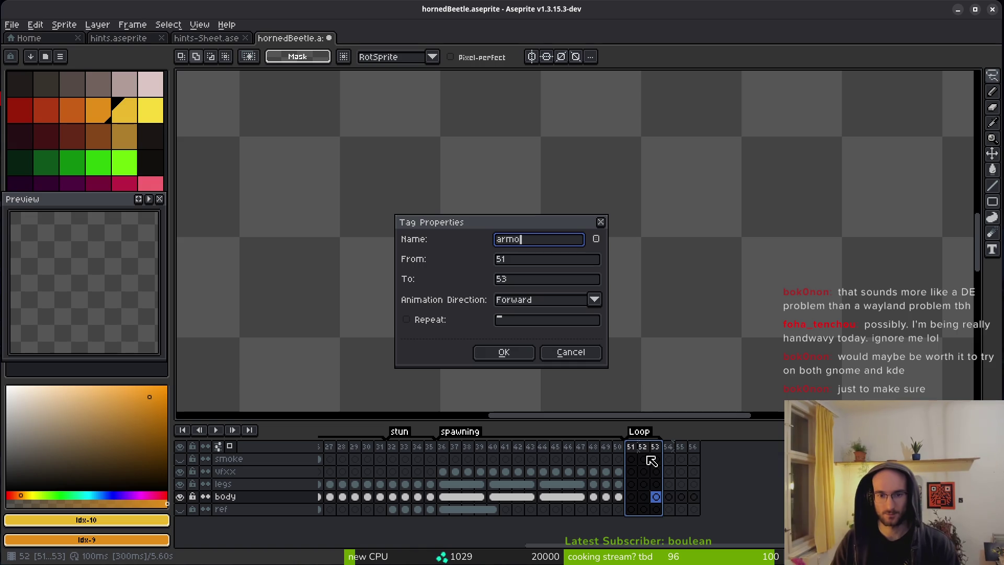
left_click(520, 359)
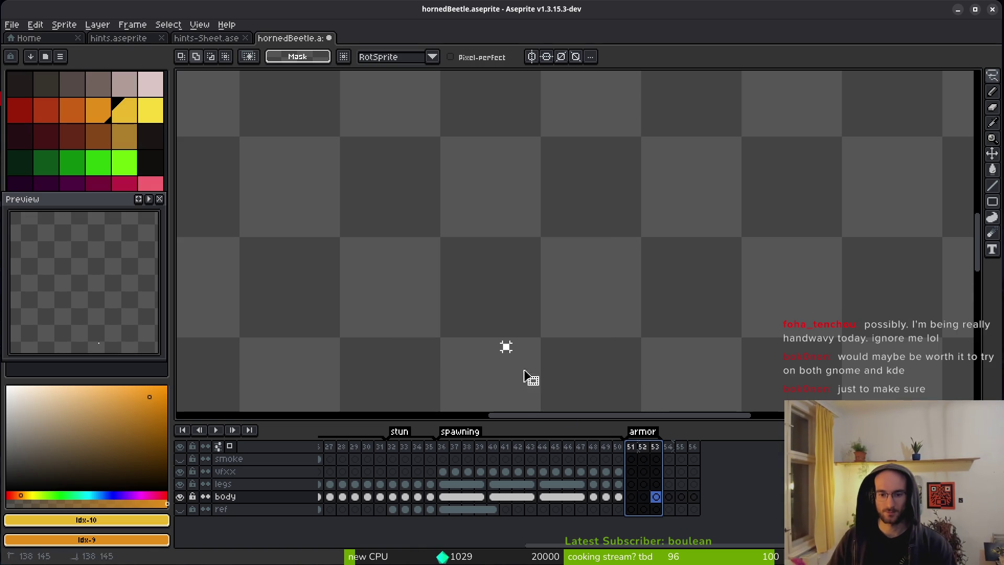
Step: Copy the legs and body cels from frame 40 into frame 52
left_click(581, 484)
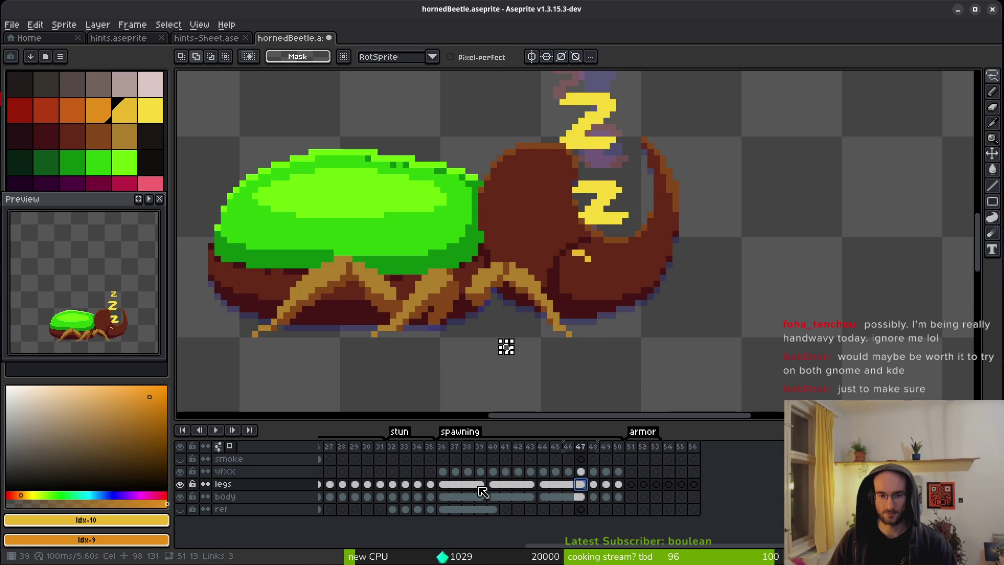
left_click(480, 484)
left_click(481, 497)
left_click(498, 497)
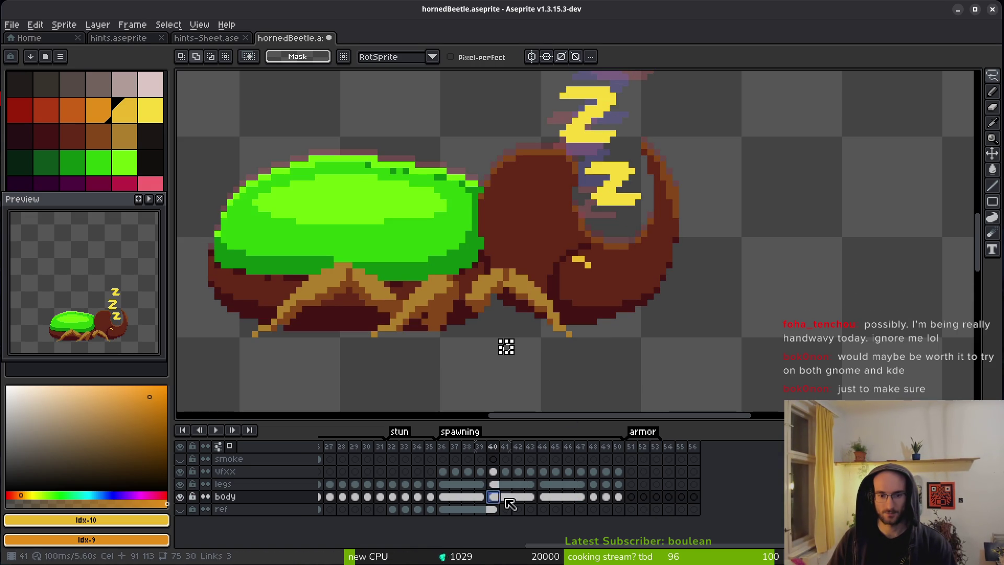
left_click_drag(493, 484, 494, 497)
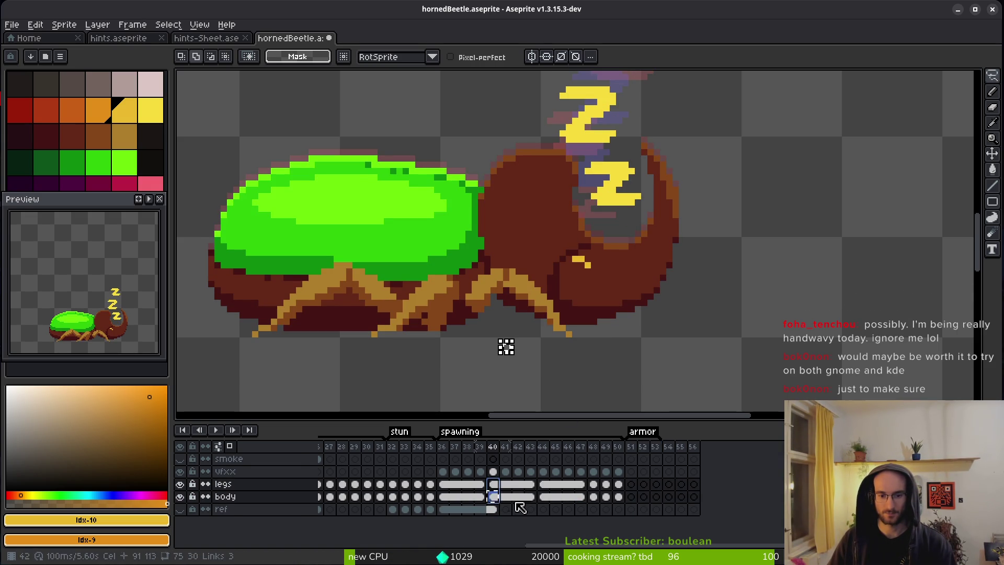
left_click(645, 485)
key("ctrl+v")
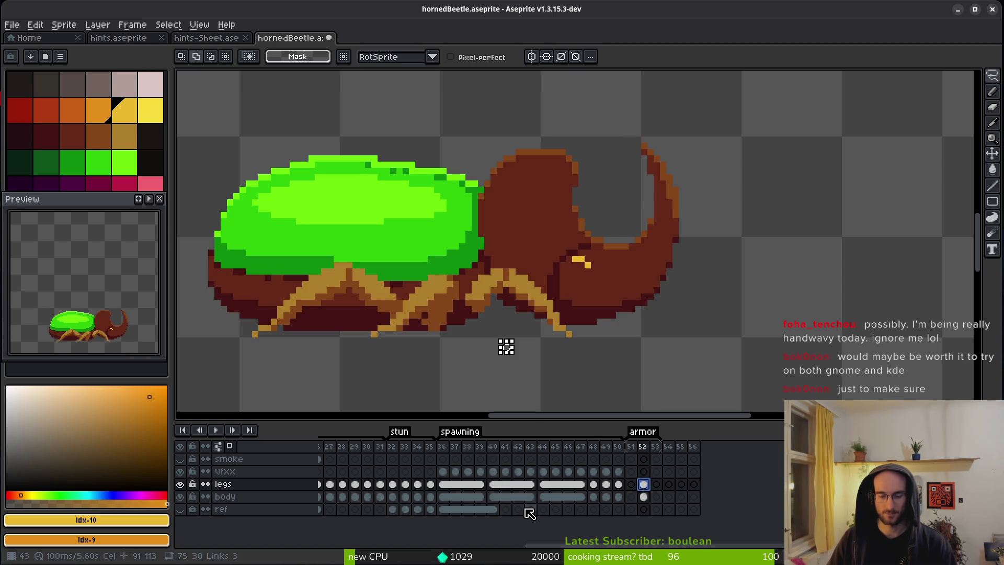
Step: Check frame 10's pose, return to frame 52, and hide the legs layer
scroll(392, 496, "up", 5)
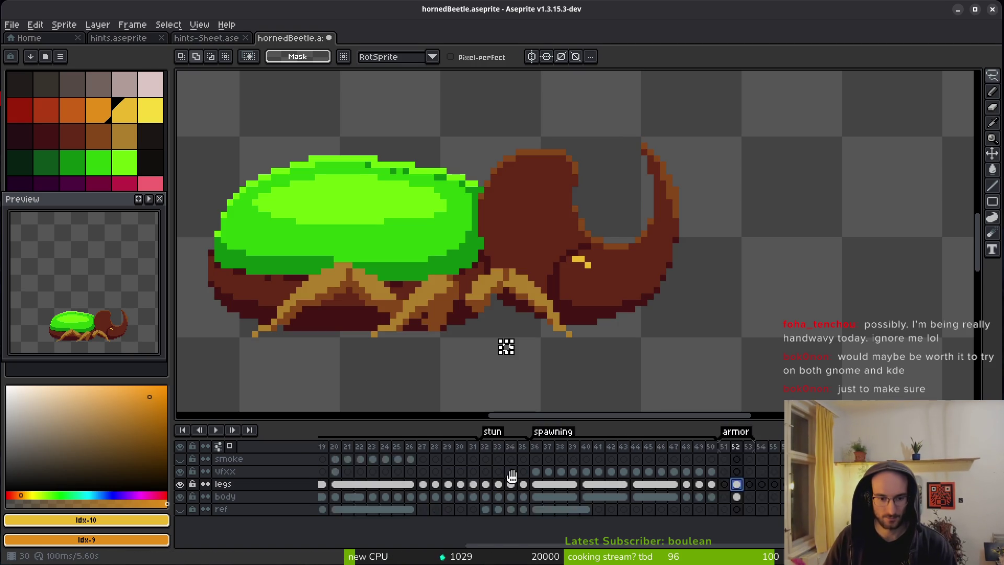
left_click_drag(372, 484, 372, 497)
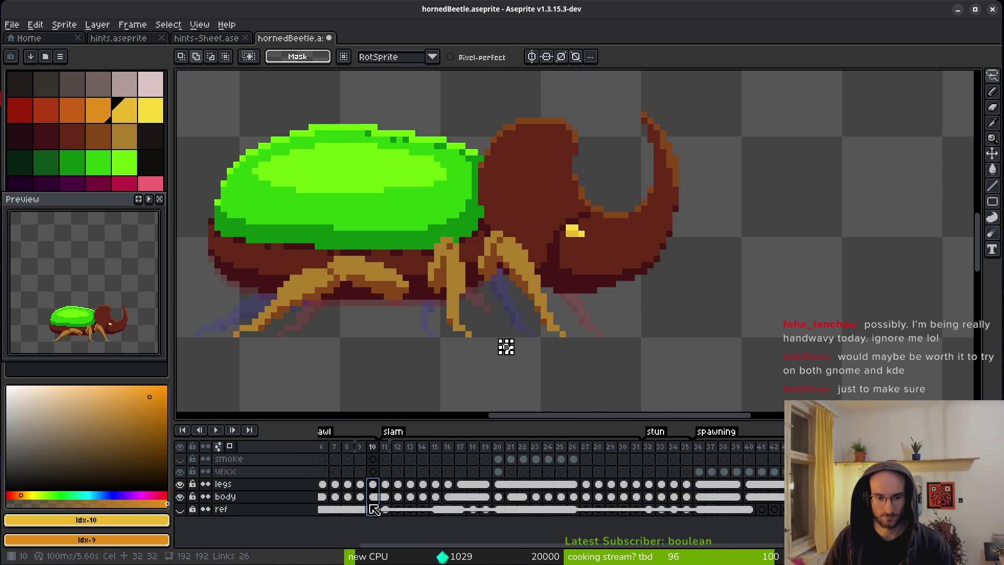
scroll(545, 501, "down", 5)
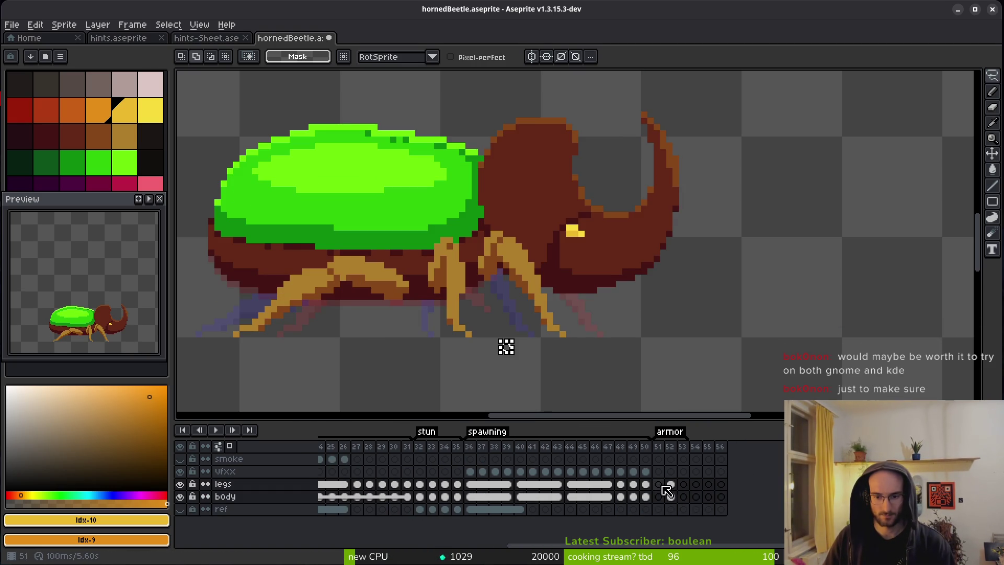
left_click(660, 494)
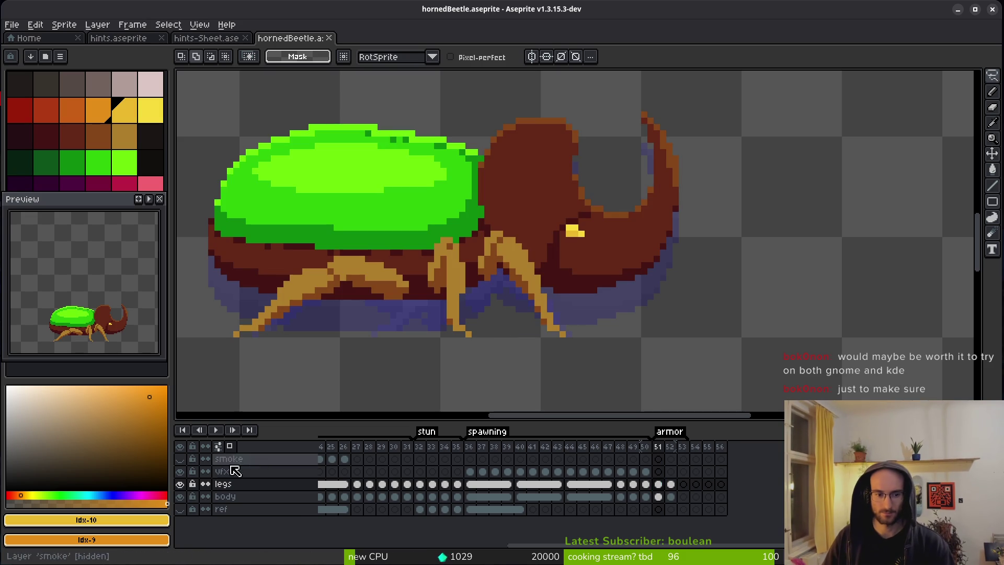
key("Right")
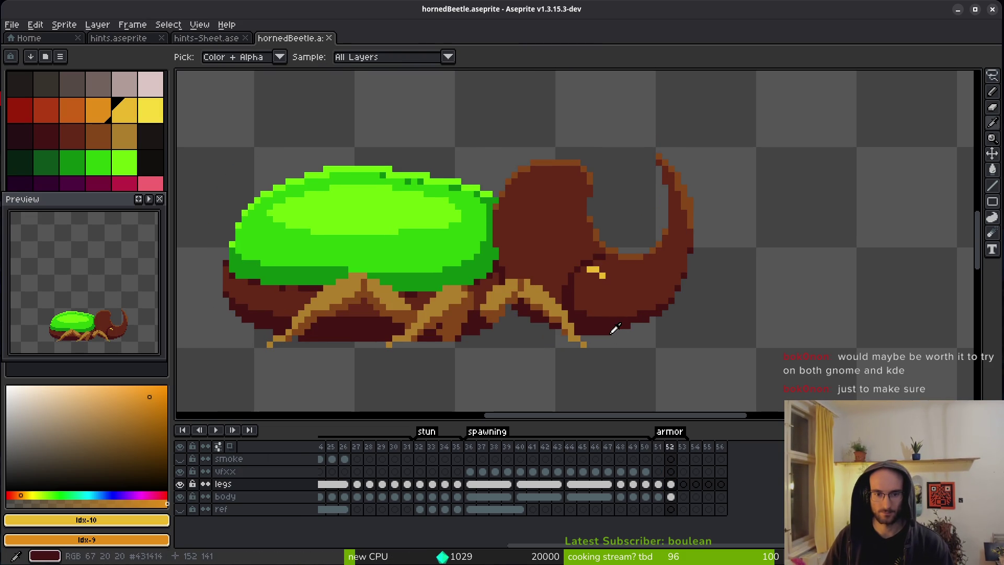
key("m")
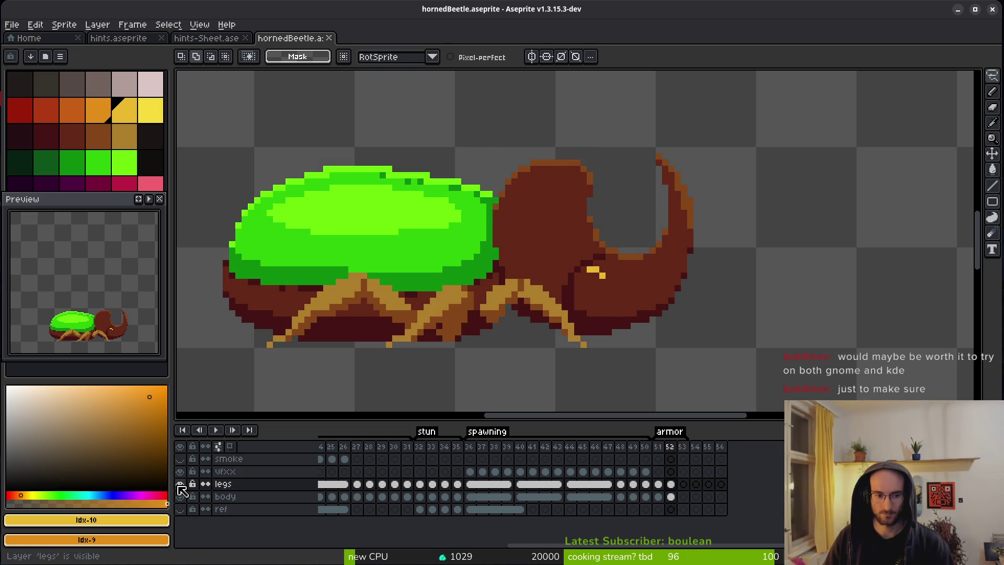
left_click(179, 484)
Step: Lasso the horned head on frame 52's body layer, rotate it about -23.6°, and commit
left_click(671, 496)
left_click_drag(597, 143, 520, 168)
mouse_move(495, 250)
left_mouse_down()
mouse_move(578, 337)
mouse_move(722, 180)
mouse_move(587, 152)
left_mouse_up()
scroll(494, 225, "up", 4)
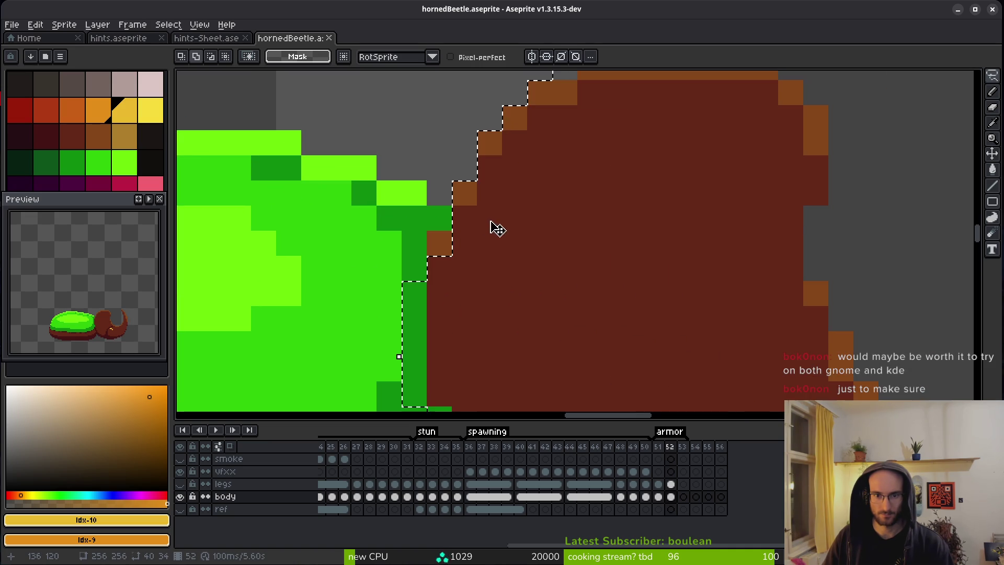
scroll(496, 251, "down", 4)
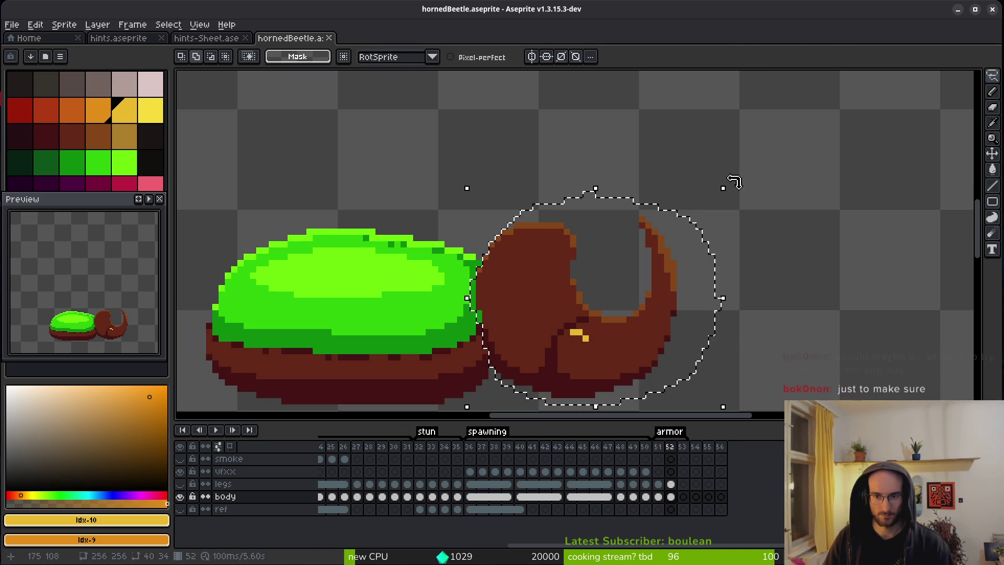
left_click_drag(733, 183, 762, 245)
scroll(713, 221, "down", 2)
scroll(714, 221, "down", 2)
mouse_move(591, 224)
left_mouse_down()
mouse_move(581, 253)
mouse_move(576, 243)
left_mouse_up()
key("Up")
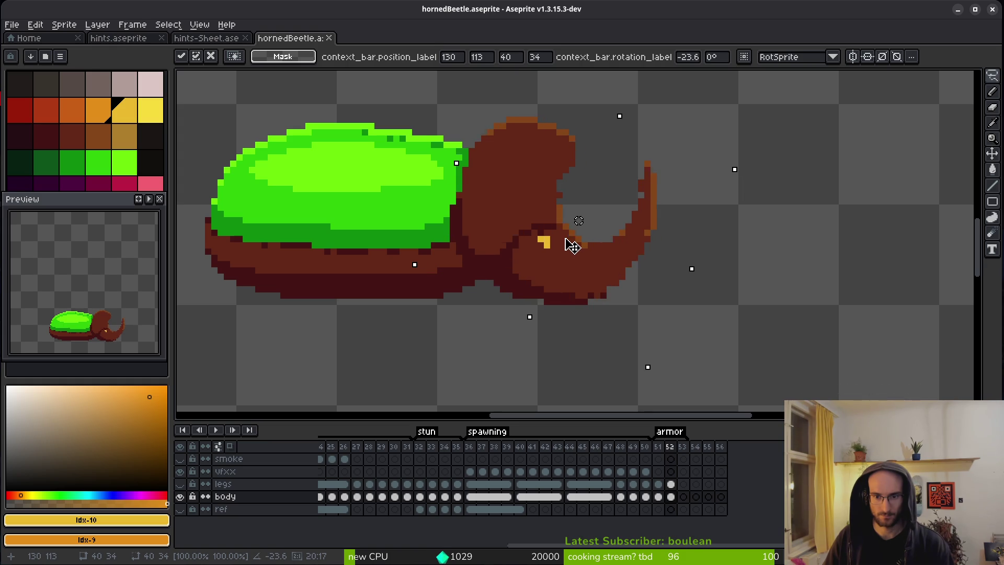
key("Down")
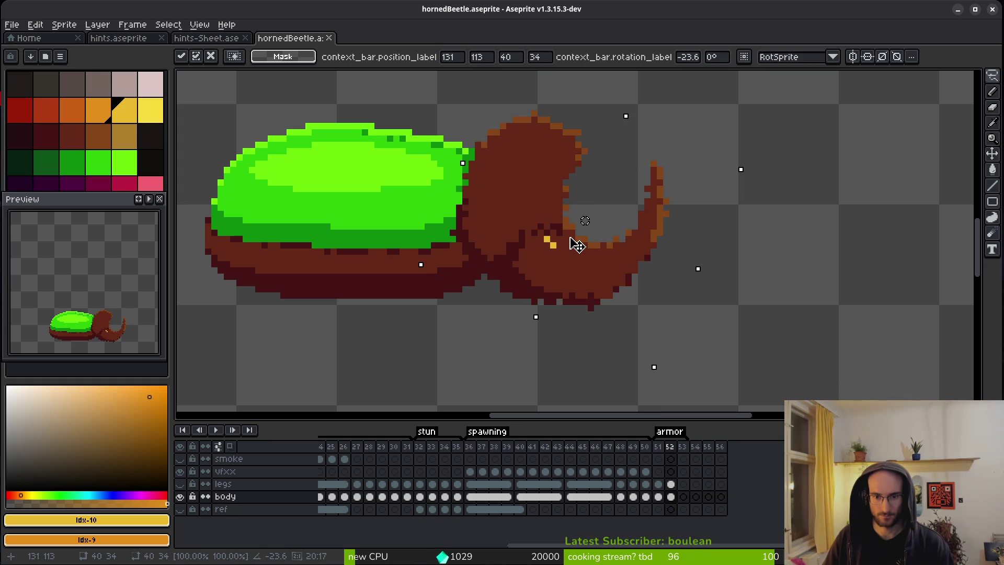
key("Return")
Step: Flip between frames 51 and 52 to compare, then reselect the head
key("Left")
key("Right")
key("Left")
key("Right")
key("Left")
key("Right")
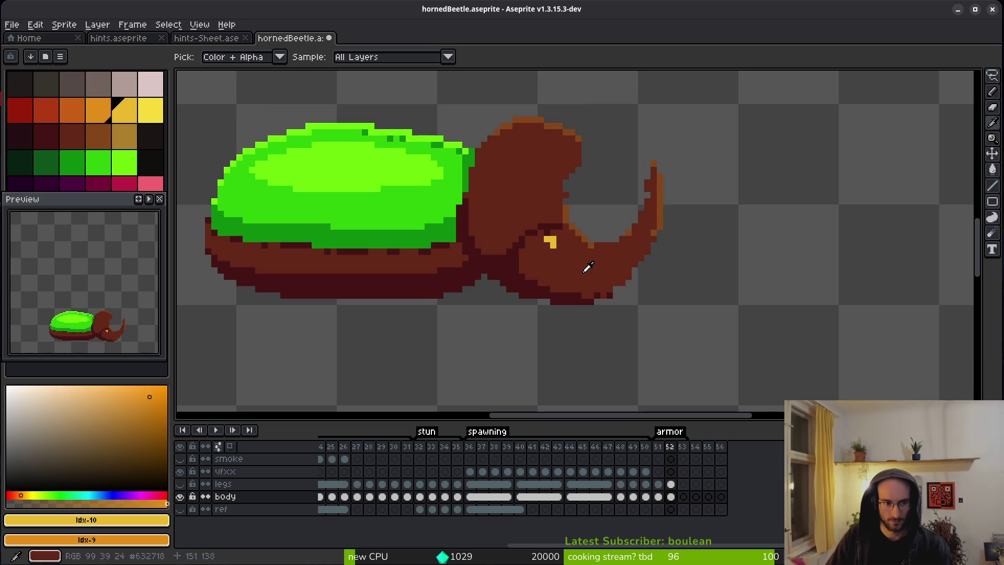
key("Left")
key("Right")
key("Left")
key("Right")
key("ctrl+shift+d")
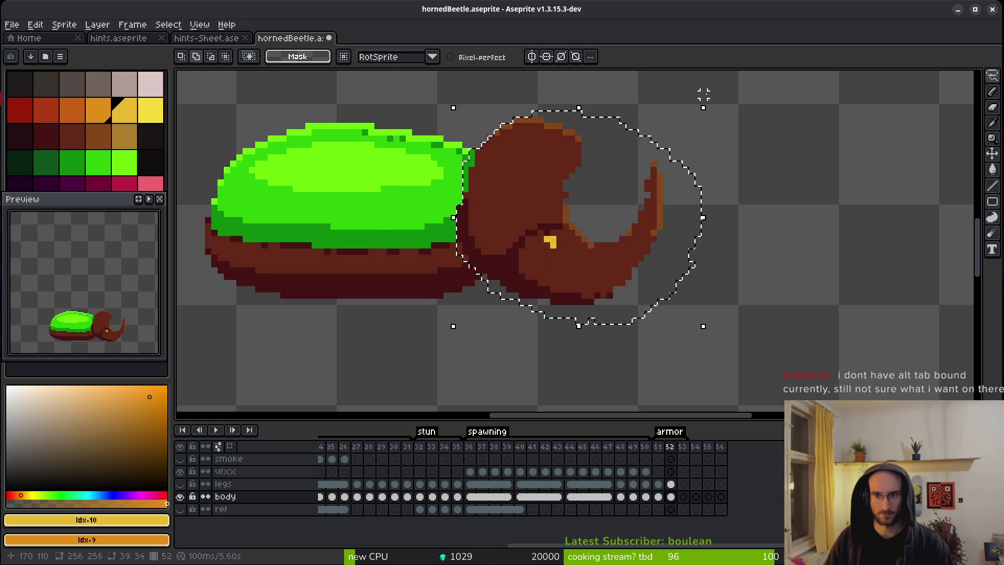
Step: Rotate the head to about -7.1°, lower it, commit, and compare before and after
left_click_drag(705, 96, 721, 117)
mouse_move(576, 217)
left_mouse_down()
mouse_move(575, 232)
mouse_move(569, 226)
left_mouse_up()
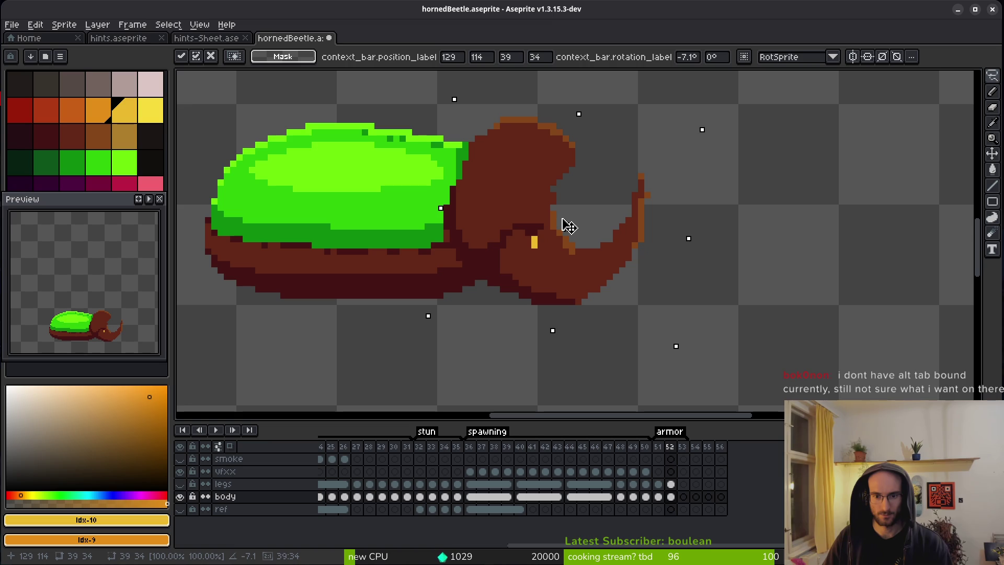
key("ctrl+d")
scroll(577, 257, "down", 3)
key("ctrl+z")
key("ctrl+y")
key("ctrl+z")
key("ctrl+y")
Step: Sample the brown head colour #632718 and switch to the Pencil
scroll(529, 228, "up", 3)
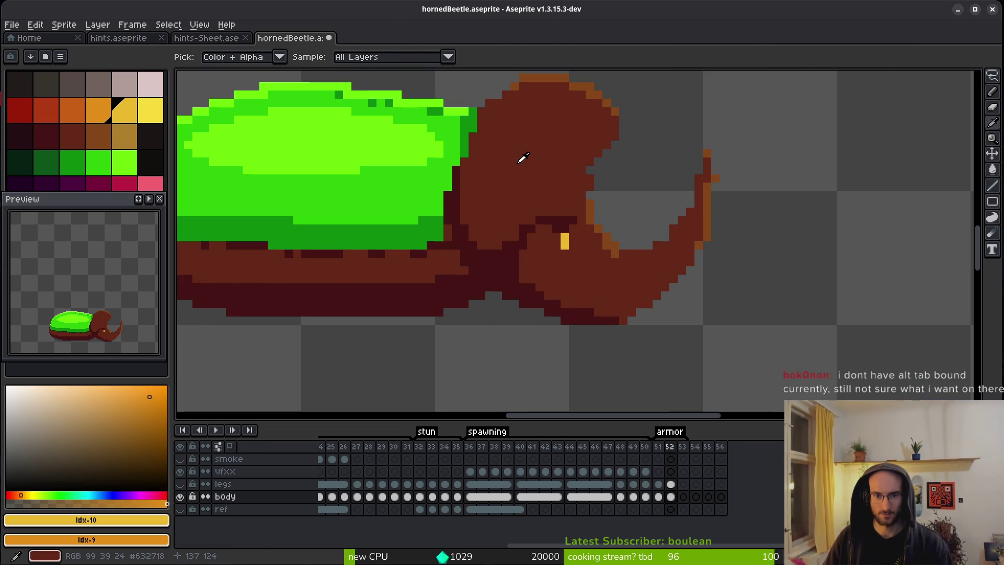
left_click(515, 157, "alt")
left_click_drag(515, 157, 602, 295)
key("b")
scroll(582, 257, "up", 3)
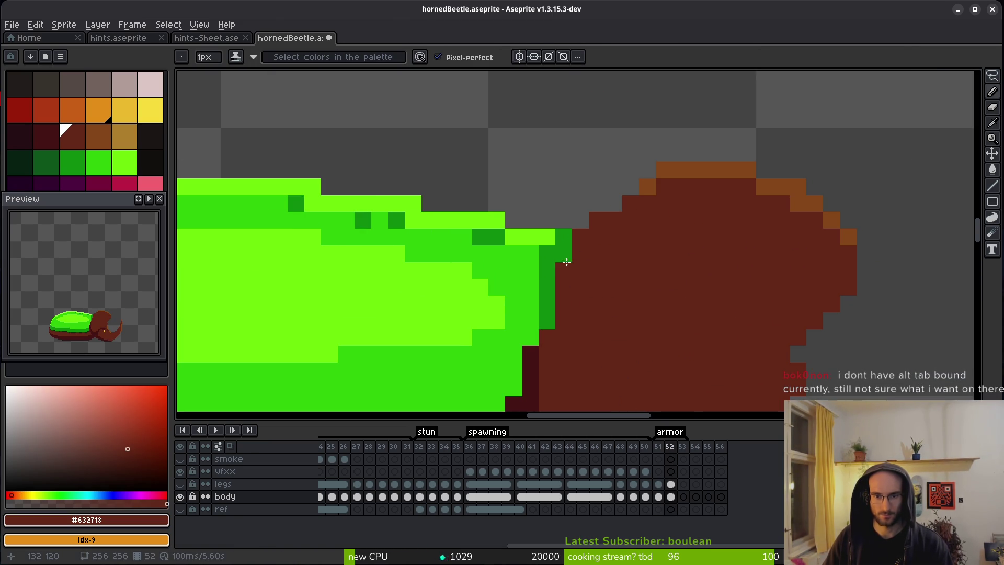
Step: Pick the dark brown and brown colours near the eye, then save the sprite
mouse_move(596, 332)
left_mouse_down()
mouse_move(578, 269)
mouse_move(538, 284)
mouse_move(536, 261)
left_mouse_up()
left_click(552, 250, "alt")
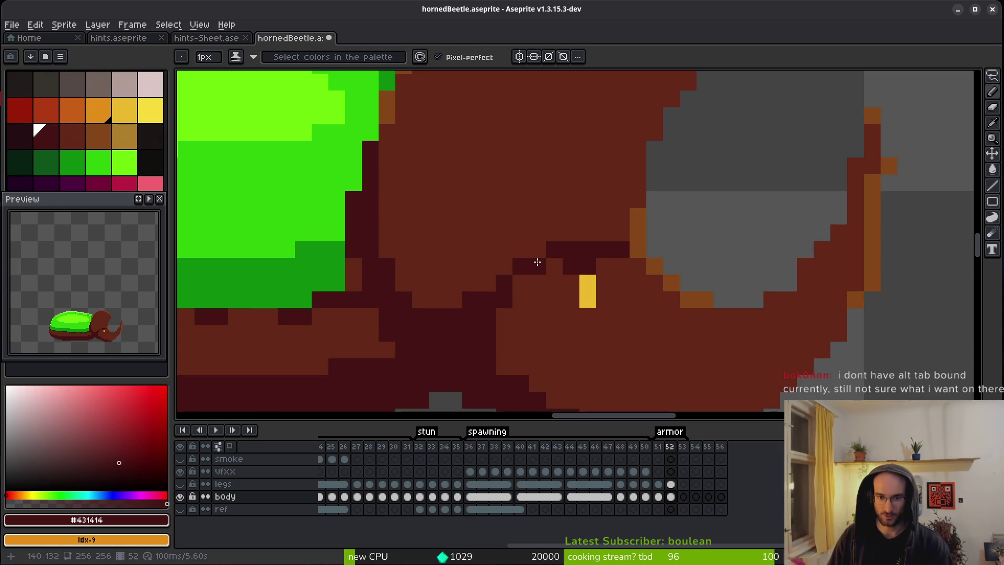
right_click(582, 265, "alt")
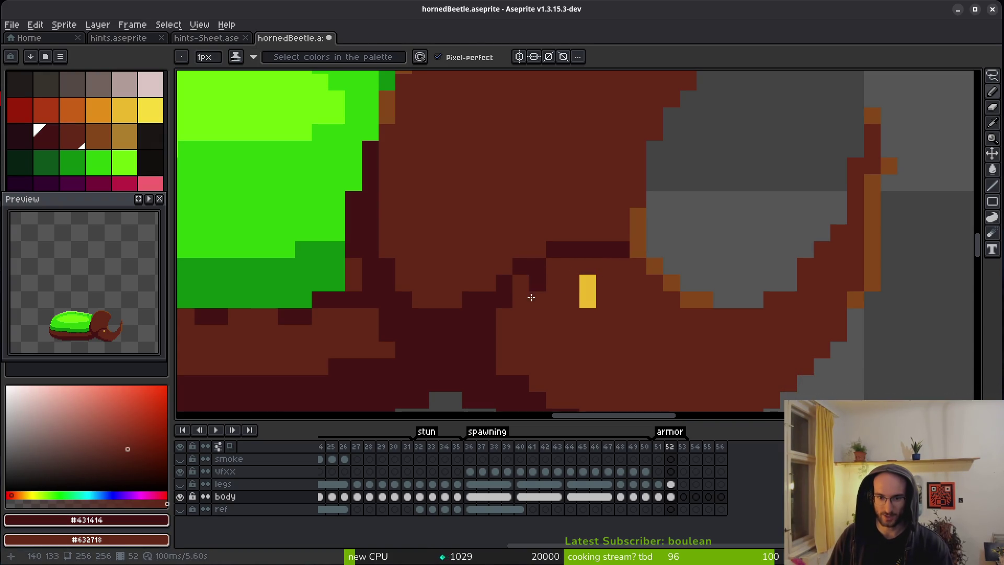
left_click(466, 295, "alt")
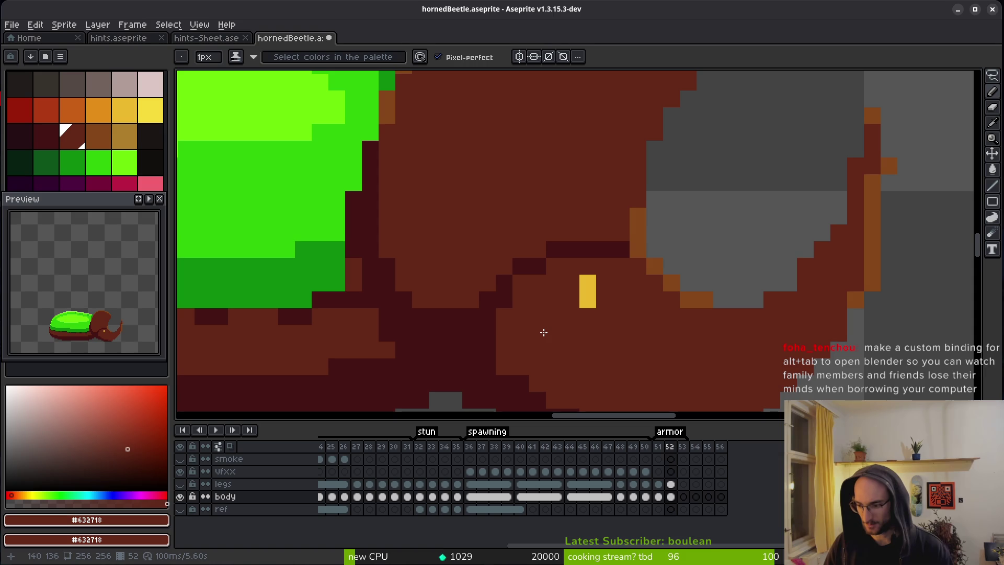
key("ctrl+s")
Step: Paint dark outline pixels under the head and at the jaw edge, erasing one stray pixel
scroll(520, 306, "down", 3)
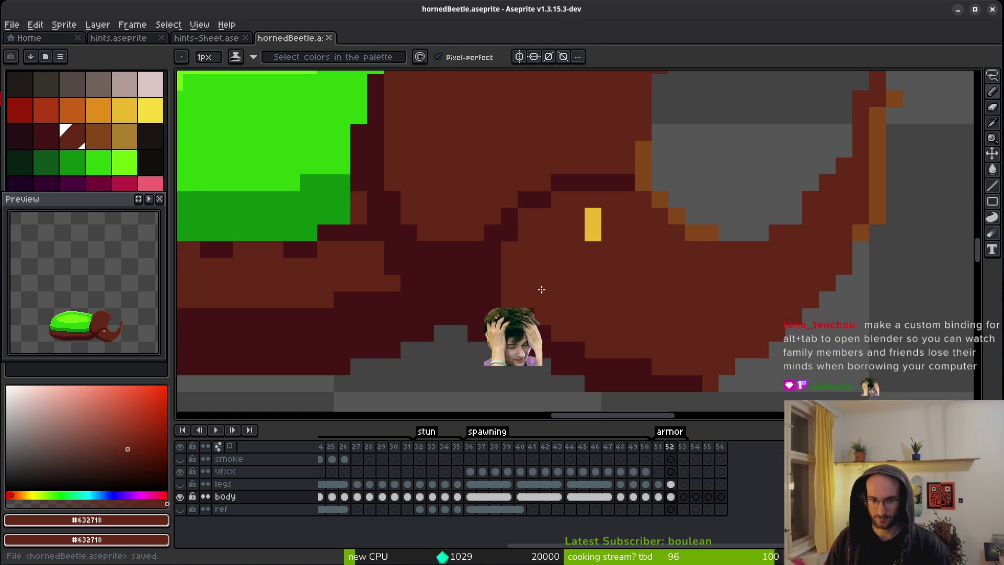
left_click(520, 305, "alt")
left_click(713, 382)
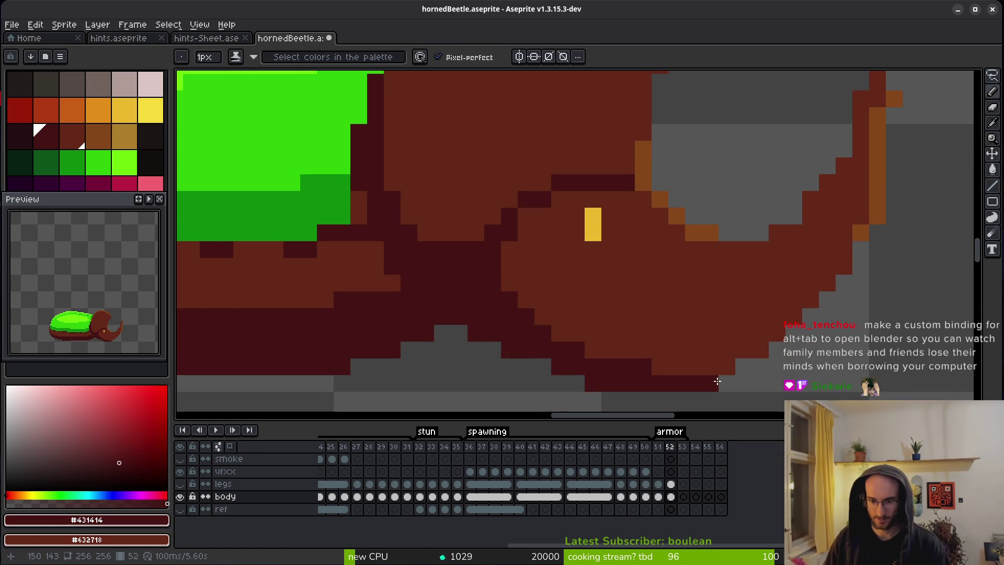
key("e")
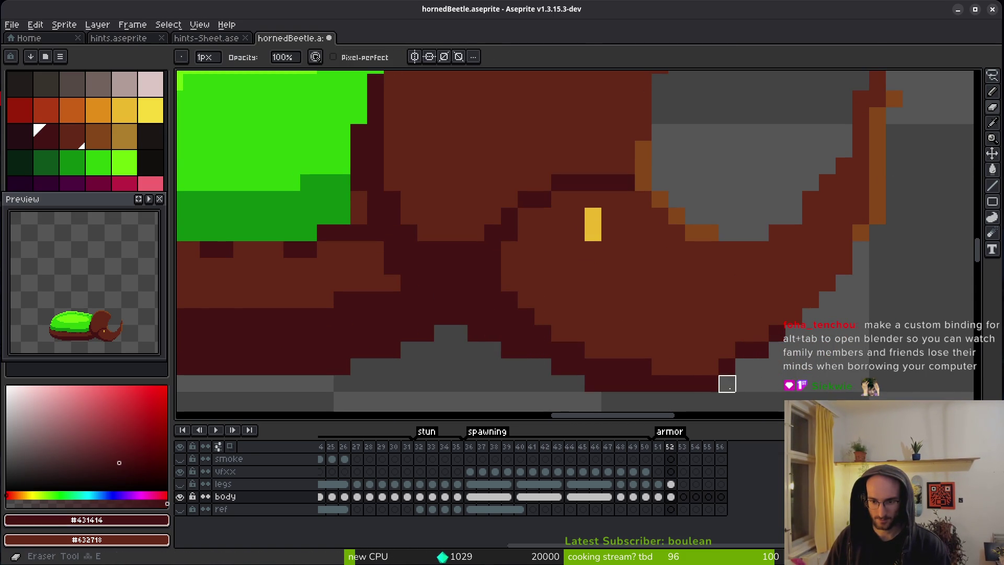
left_click(717, 386)
key("b")
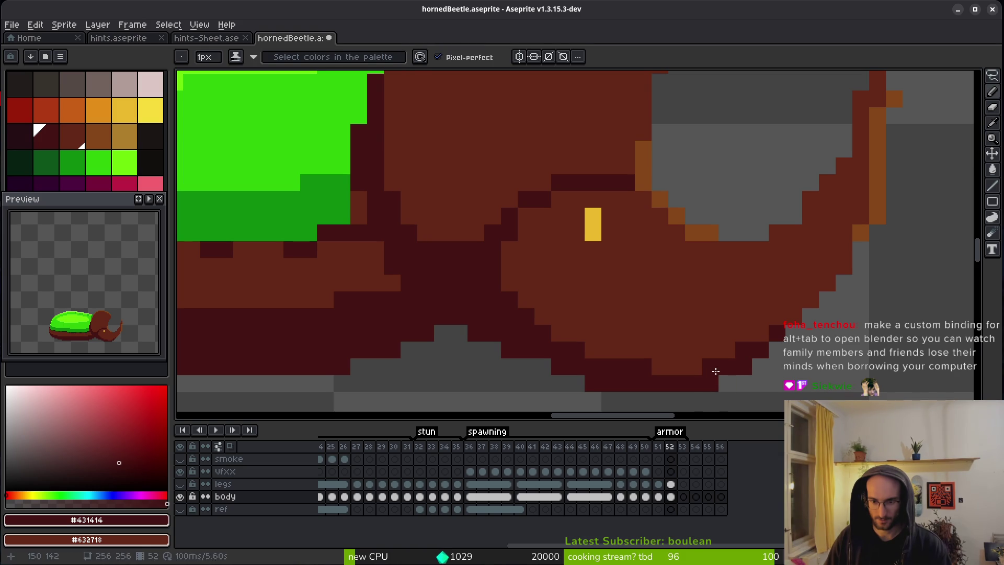
left_click(843, 283)
scroll(844, 292, "down", 3)
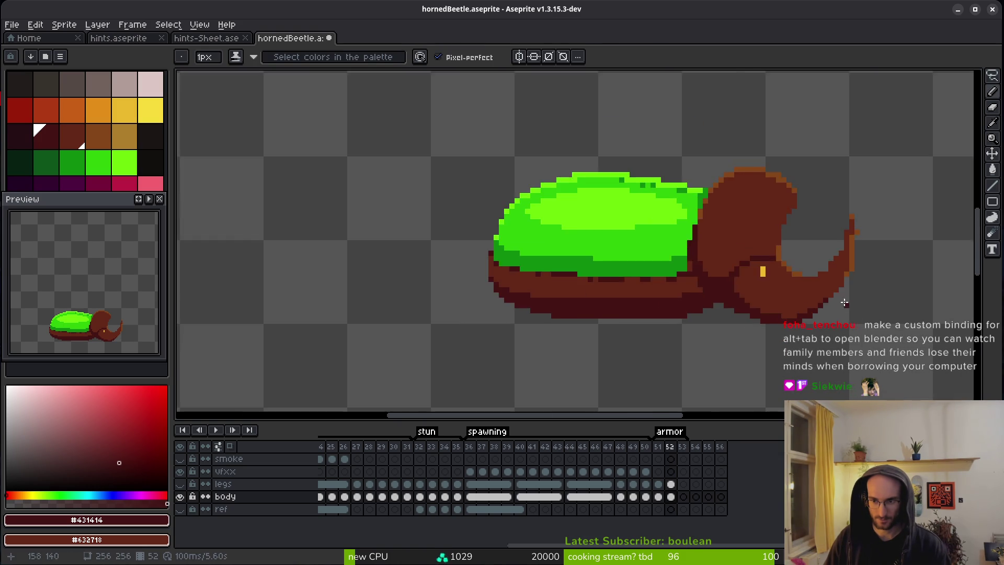
Step: Repaint a dark horn pixel brown and clear a stray orange pixel from the horn
scroll(848, 303, "up", 4)
left_click(774, 296, "alt")
left_click(776, 318)
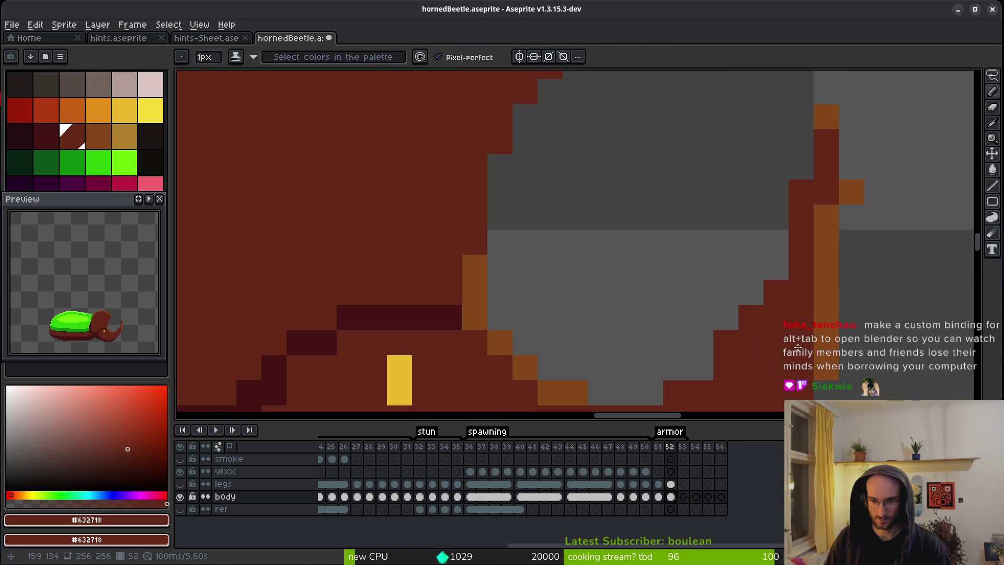
right_click(851, 191)
scroll(858, 194, "down", 3)
scroll(870, 195, "up", 3)
Step: Sample orange #854619 and fill the missing orange pixels along the horn's edge
key("alt")
left_click(821, 194, "alt")
left_click(763, 209)
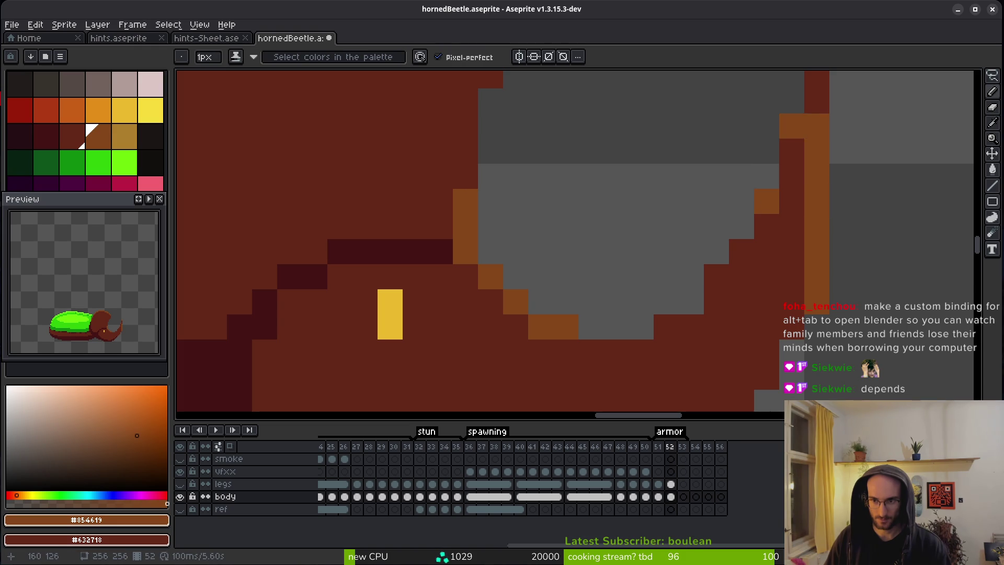
left_click_drag(817, 163, 817, 271)
Step: Draw the orange highlight line down the hook's inner edge and erase the extra orange pixel
scroll(828, 283, "down", 3)
scroll(829, 284, "up", 4)
scroll(769, 292, "down", 1)
left_click(752, 270)
left_click_drag(752, 270, 692, 342)
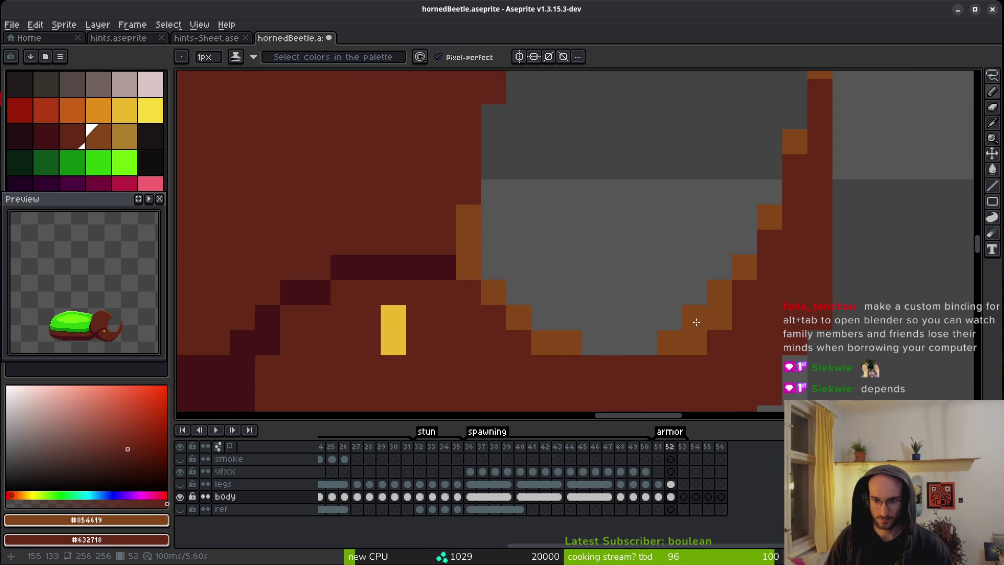
key("ctrl+z")
key("e")
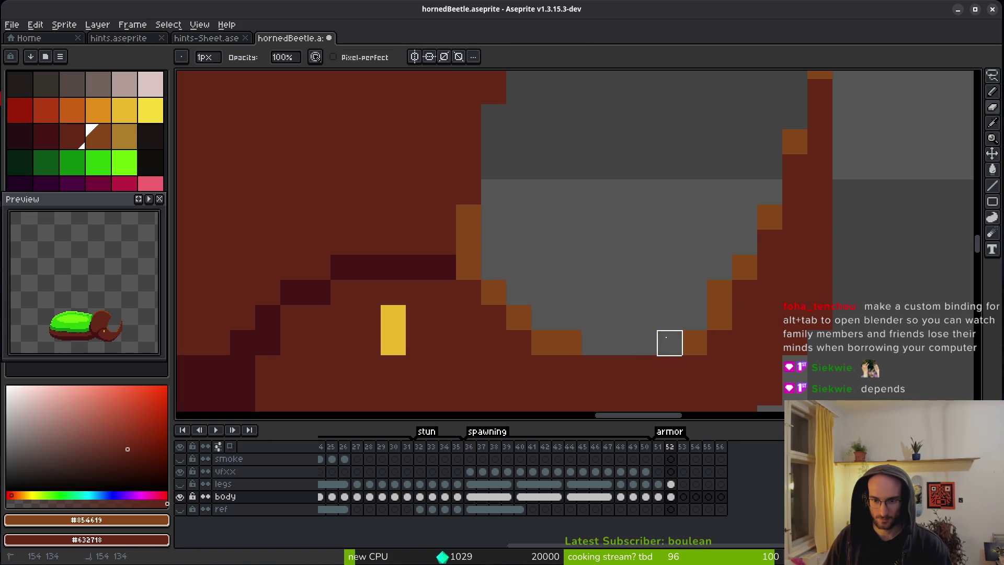
key("b")
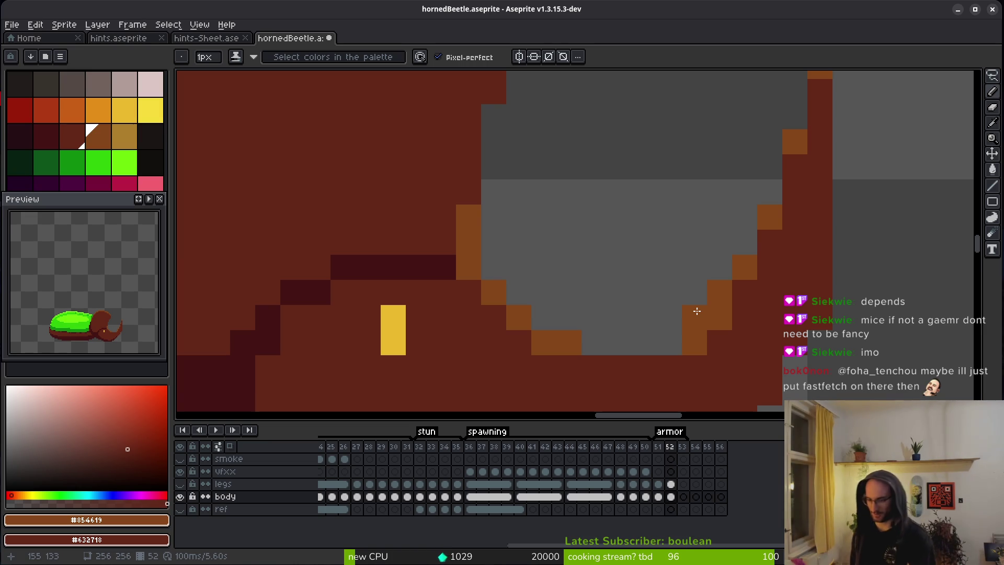
left_click(509, 337)
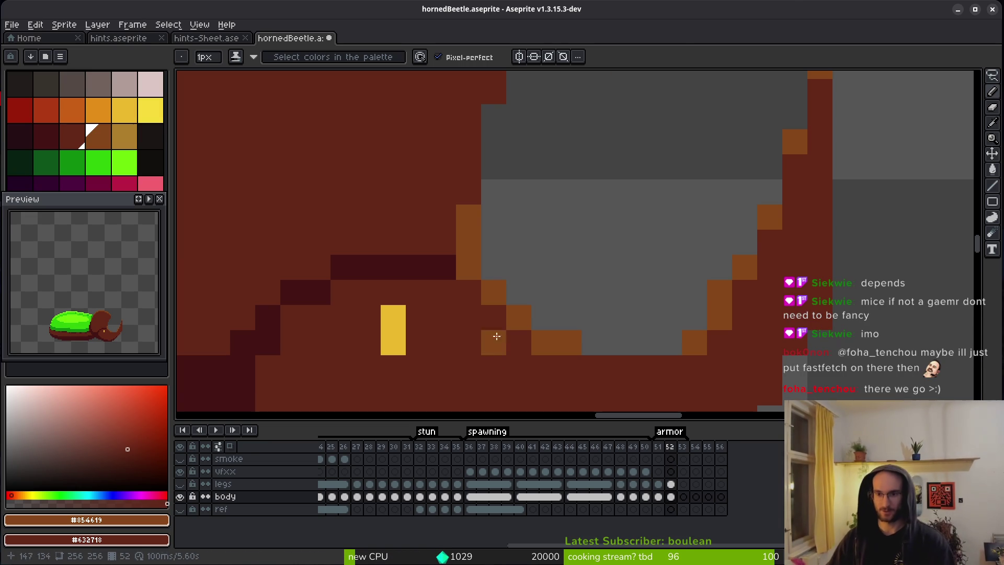
Step: Erase the stray right column of body pixels and save the sprite
scroll(779, 254, "up", 5)
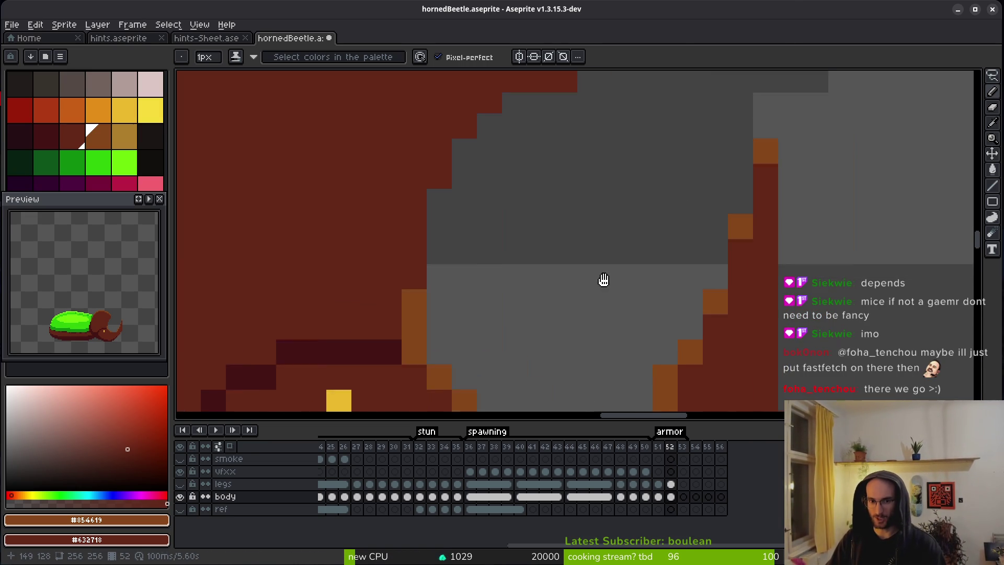
scroll(596, 281, "left", 3)
key("e")
left_click_drag(653, 186, 652, 290)
key("b")
scroll(699, 291, "down", 6)
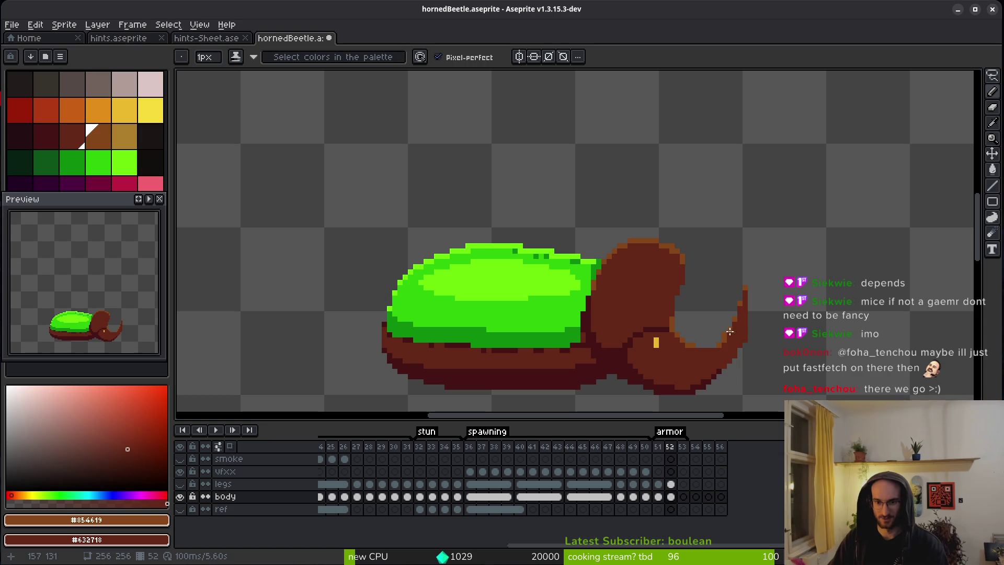
key("ctrl+s")
scroll(744, 370, "up", 5)
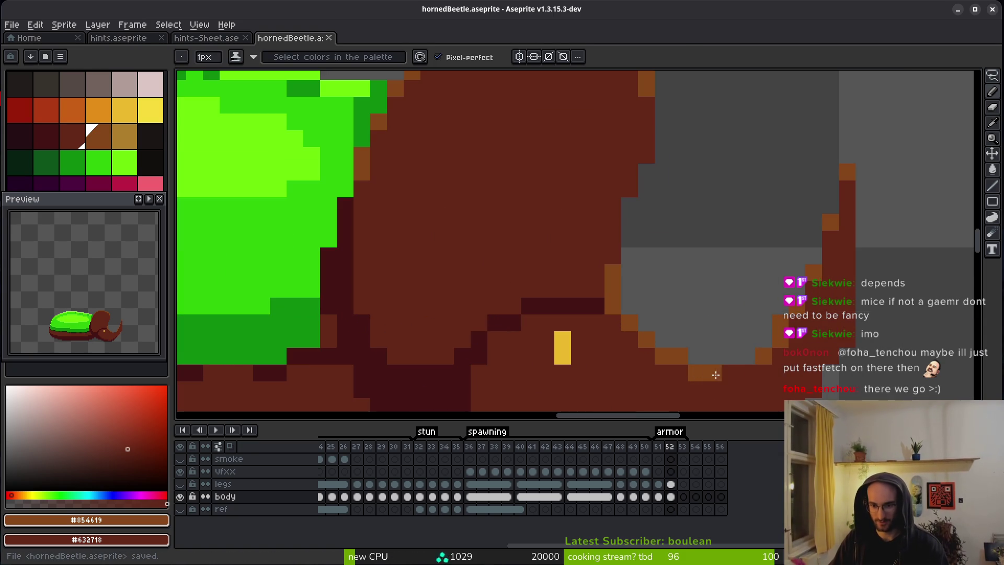
scroll(617, 251, "down", 3)
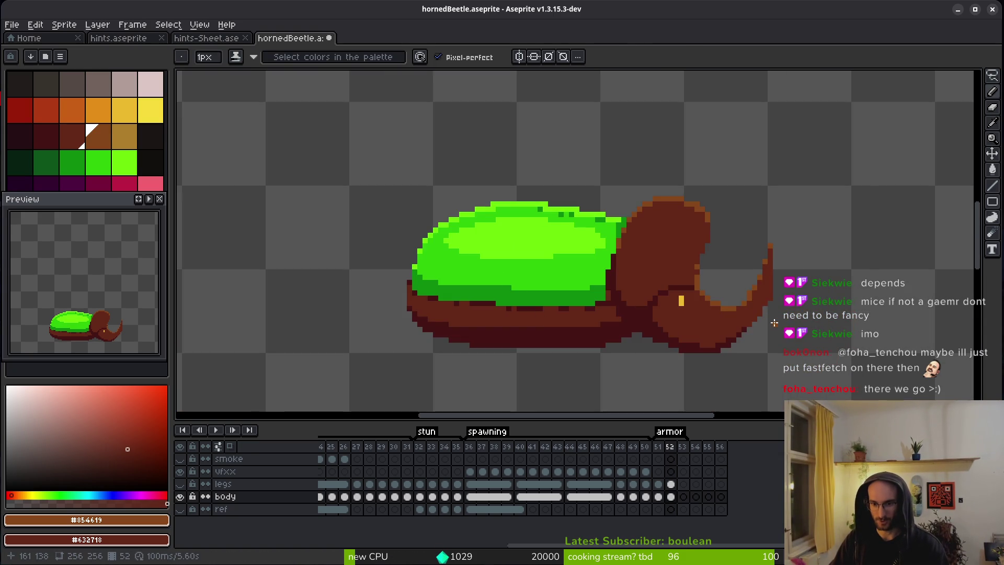
scroll(728, 232, "up", 4)
key("e")
scroll(779, 258, "down", 3)
scroll(834, 285, "up", 3)
scroll(834, 244, "down", 1)
scroll(858, 302, "down", 2)
key("ctrl+s")
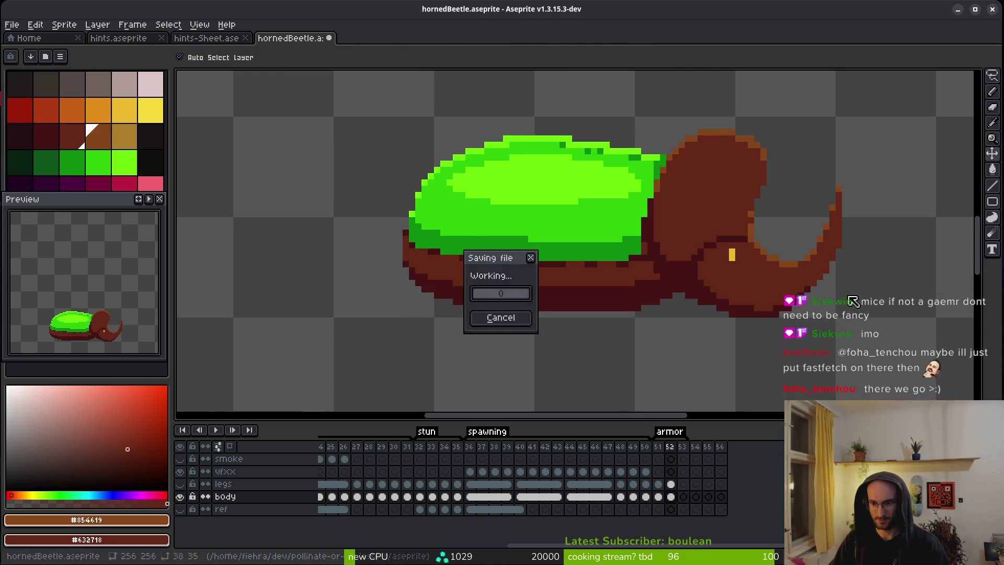
Step: Retouch the lower-right body edge, repainting dark edge pixels brown, then save
scroll(852, 296, "up", 5)
left_click(755, 171, "alt")
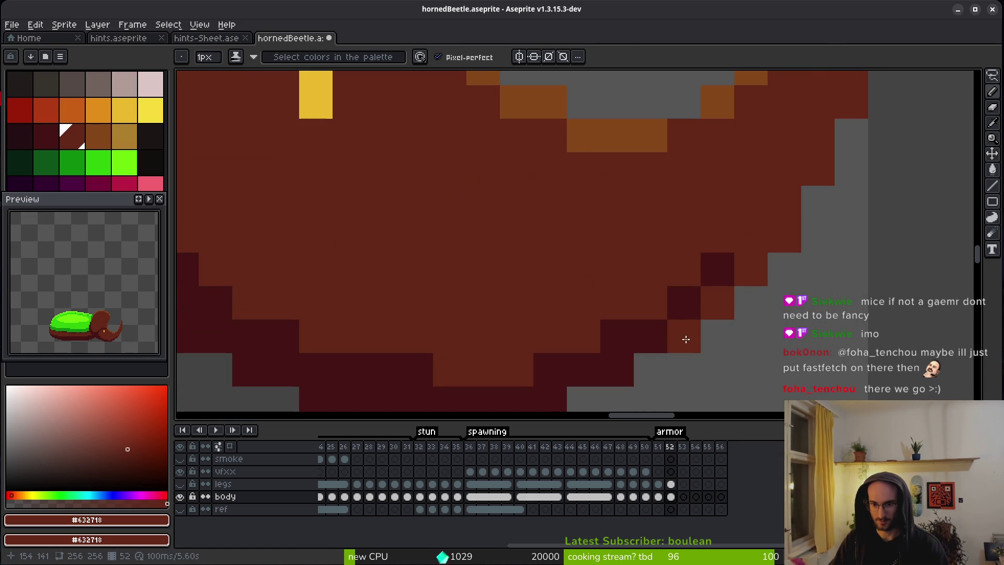
left_click(684, 285, "alt")
left_click_drag(684, 336, 706, 314)
right_click(719, 258)
left_click(709, 264, "alt")
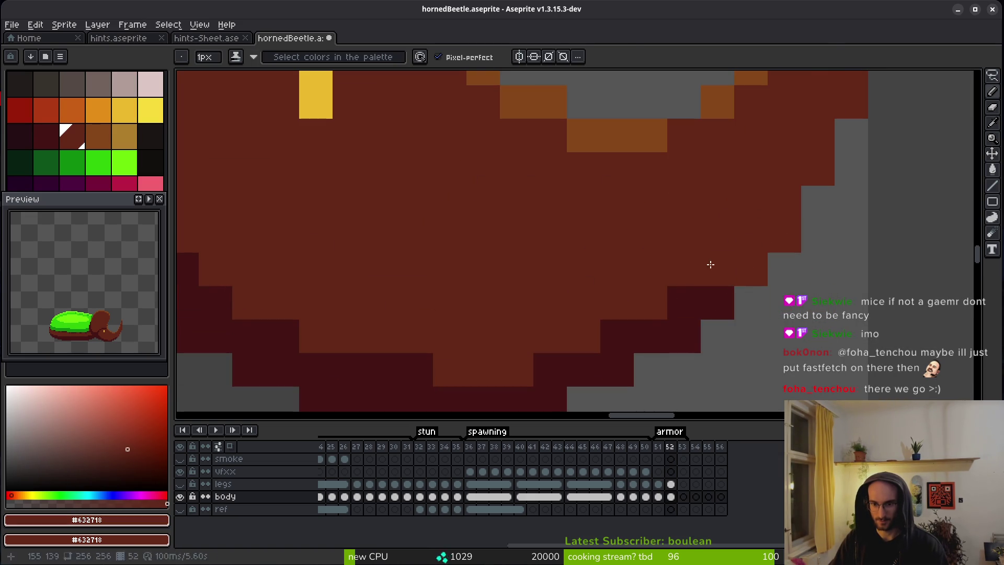
left_click(683, 301)
left_click(619, 337)
scroll(628, 324, "down", 5)
scroll(643, 334, "up", 5)
scroll(546, 247, "down", 5)
key("ctrl+s")
Step: Add an extra yellow pixel to the left of the beetle's eye
scroll(573, 280, "up", 5)
left_click_drag(560, 312, 576, 335)
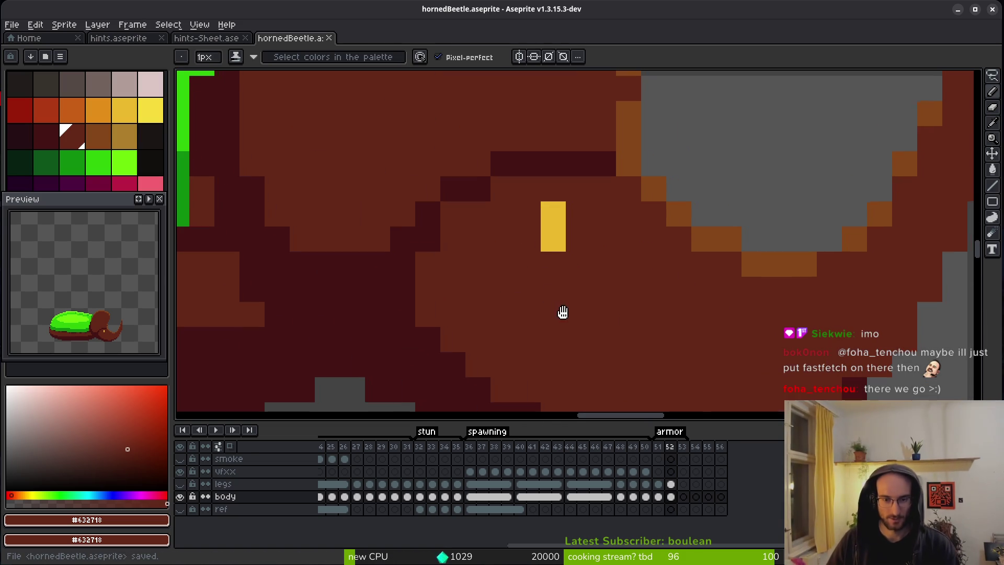
left_click(563, 219, "alt")
left_click(529, 191)
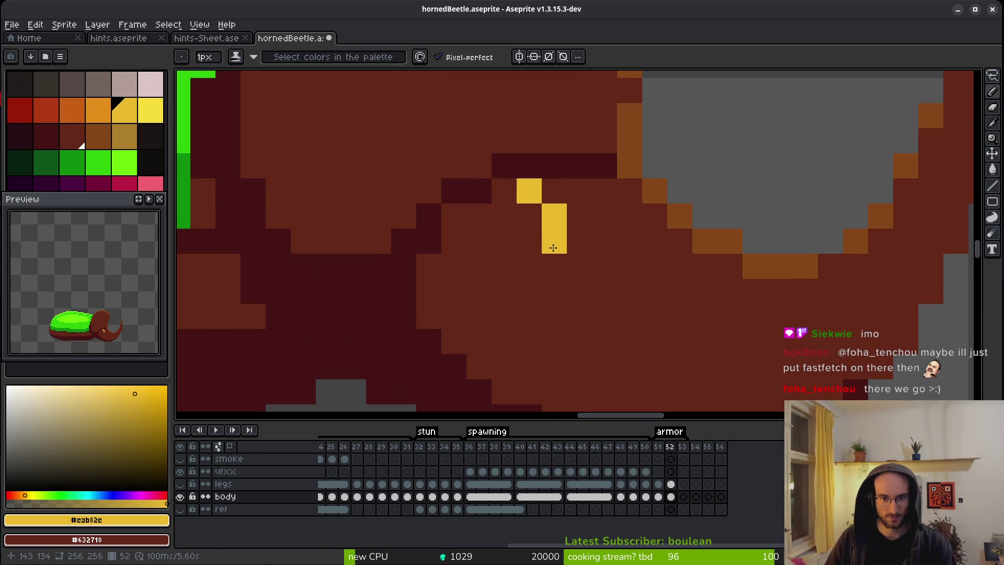
scroll(659, 304, "down", 5)
scroll(675, 330, "down", 3)
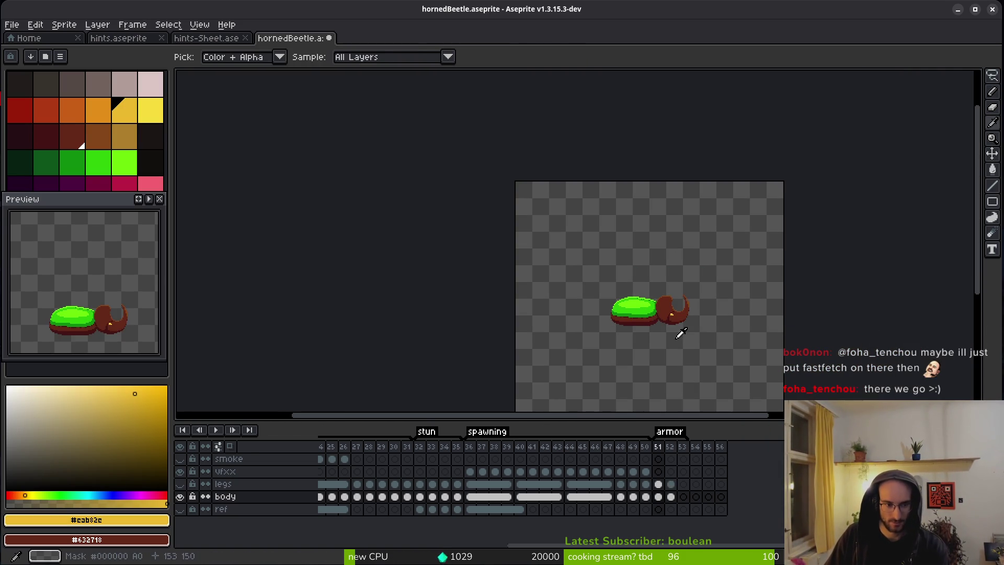
Step: Save, then copy the legs cel from frame 52 to 53 and the body cel to 54
scroll(676, 338, "up", 5)
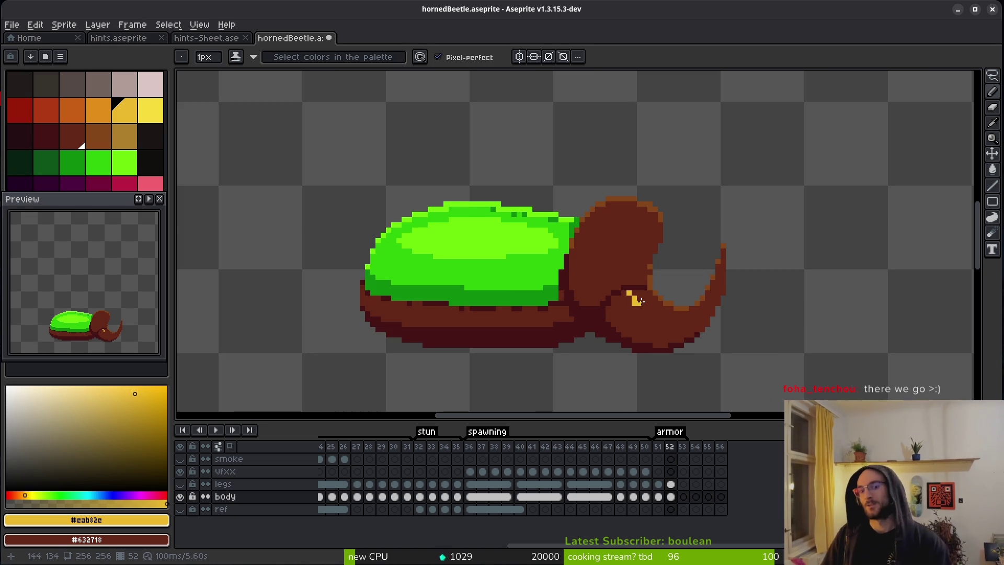
key("ctrl+s")
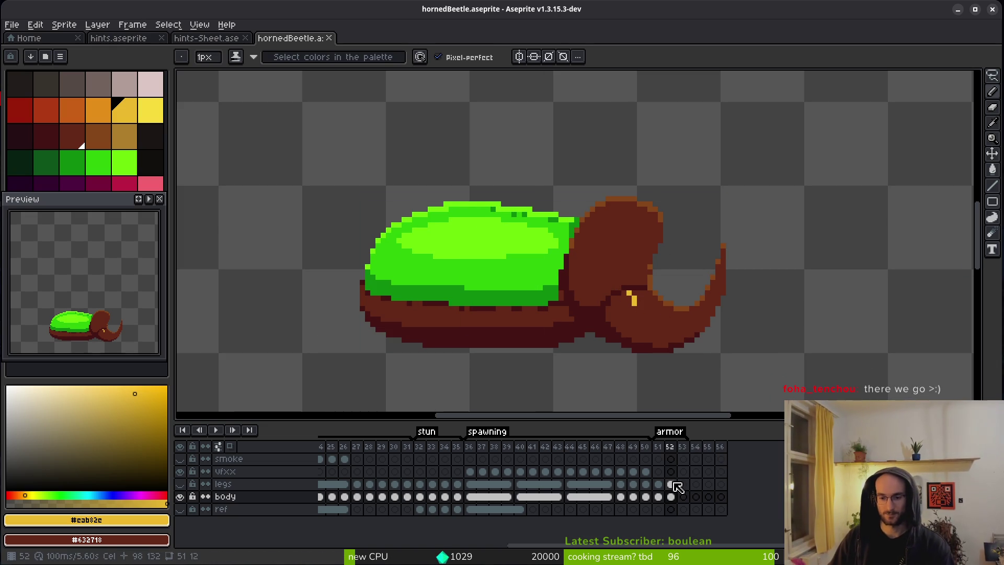
left_click_drag(676, 502, 687, 500)
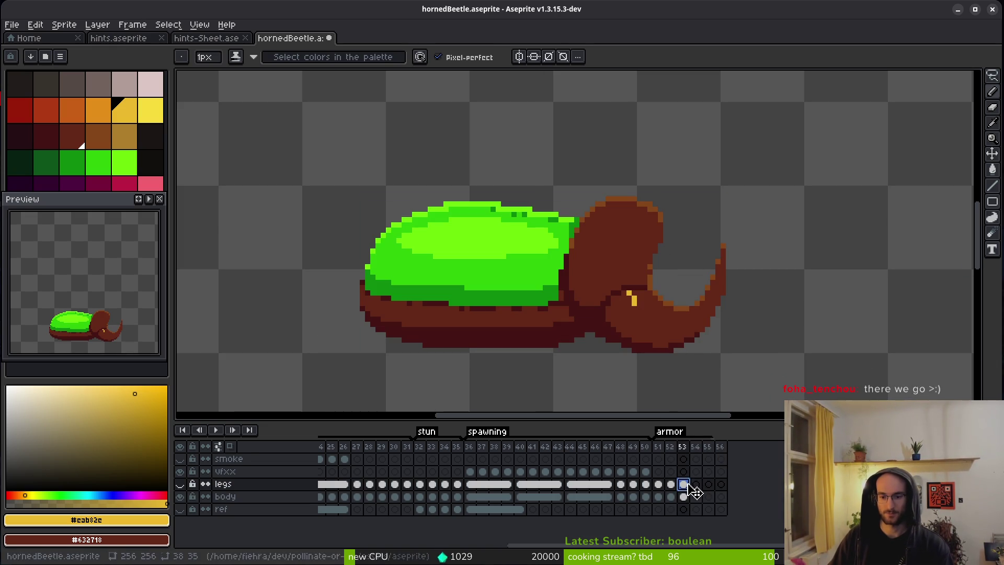
left_click_drag(684, 496, 695, 496)
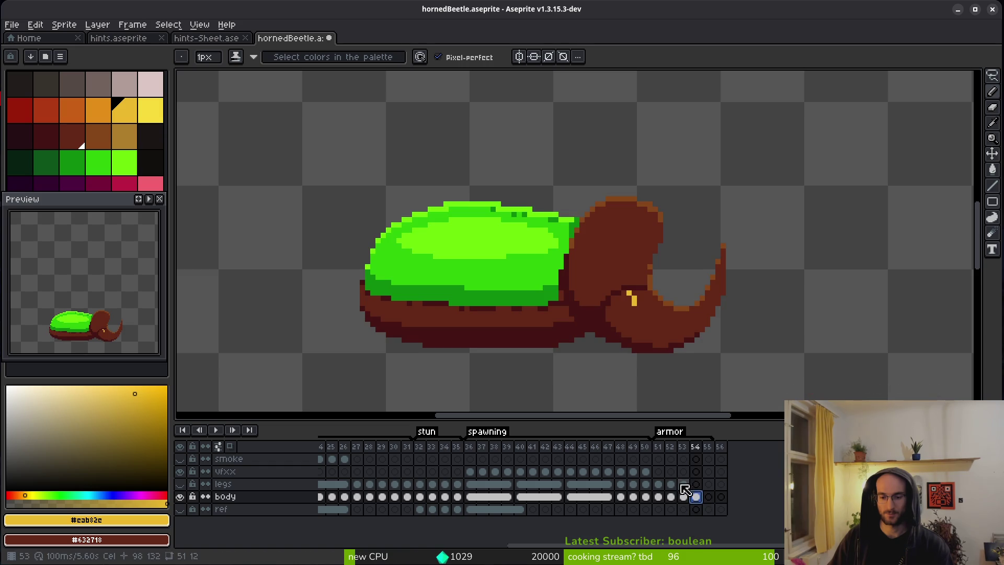
Step: Compare the body cels across frames 52–55 and select body cels 52 through 54
left_click(707, 498)
left_click(695, 497)
left_click(683, 497)
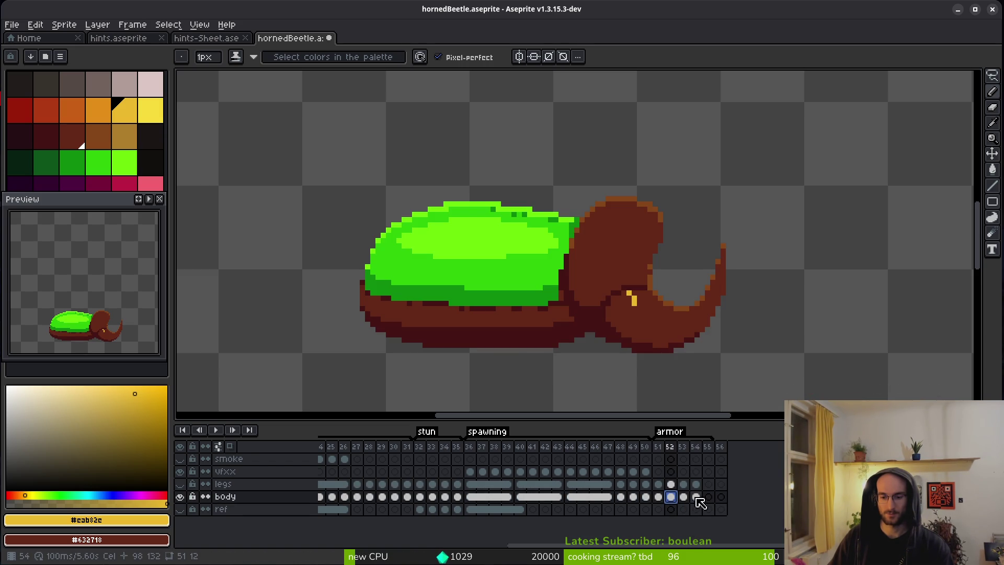
left_click(696, 497)
left_click(669, 497)
left_click_drag(671, 498, 696, 500)
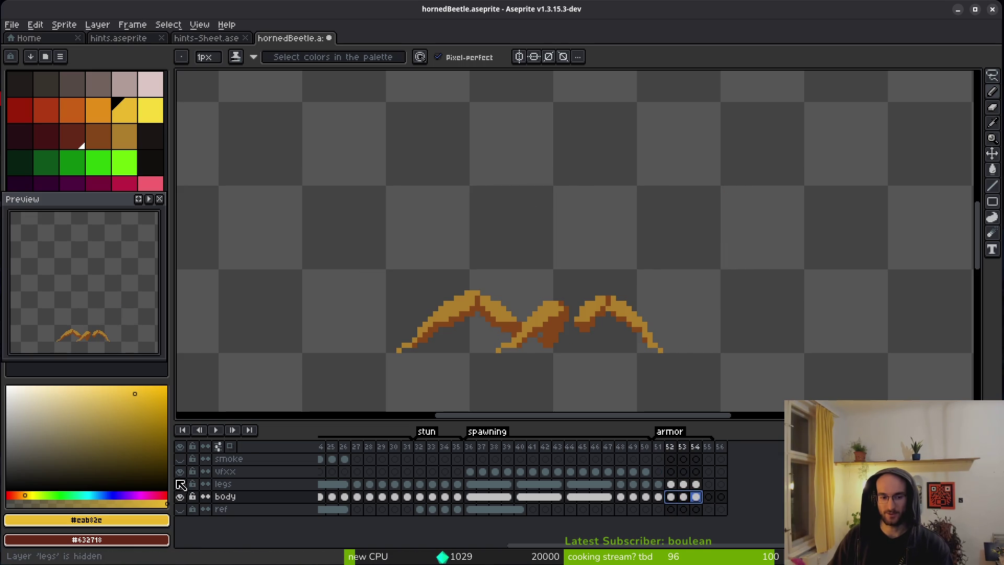
Step: Add new frames at the end so the timeline runs to frame 60
left_click(672, 497)
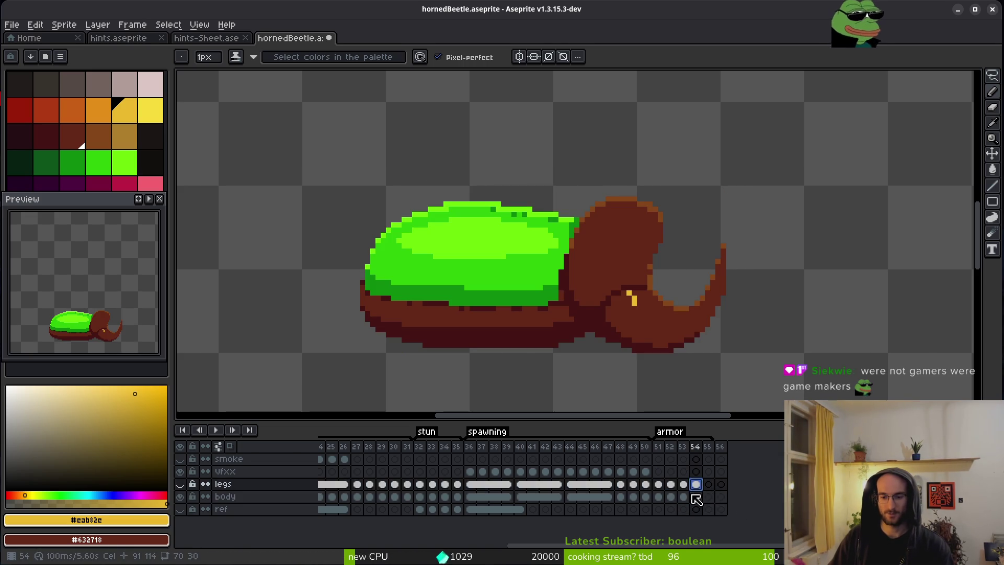
left_click(721, 497)
key("alt+n")
key("alt+n")
key("alt+n")
key("alt+n")
Step: Link the body cels across frames 52–59 into one shared cel
left_click_drag(671, 497, 739, 503)
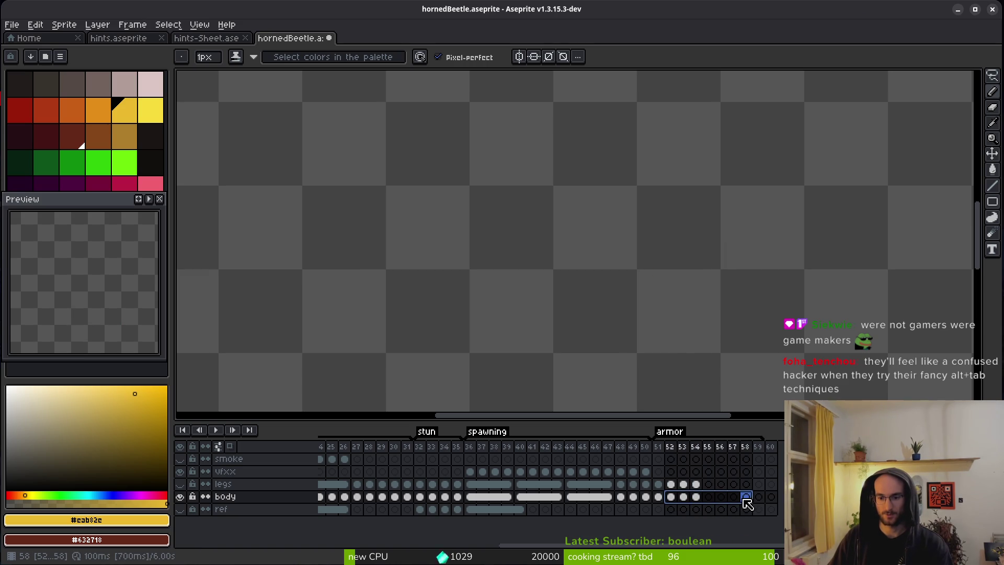
right_click(671, 497)
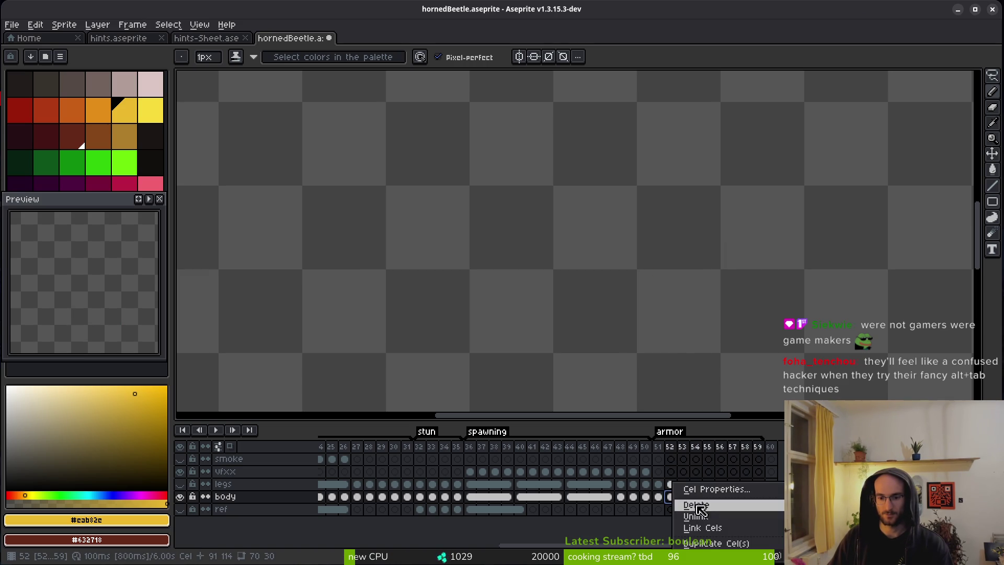
left_click(708, 528)
Step: Link the legs cels across frames 52–59 and make the legs layer visible again
left_click_drag(675, 485, 757, 485)
right_click(675, 488)
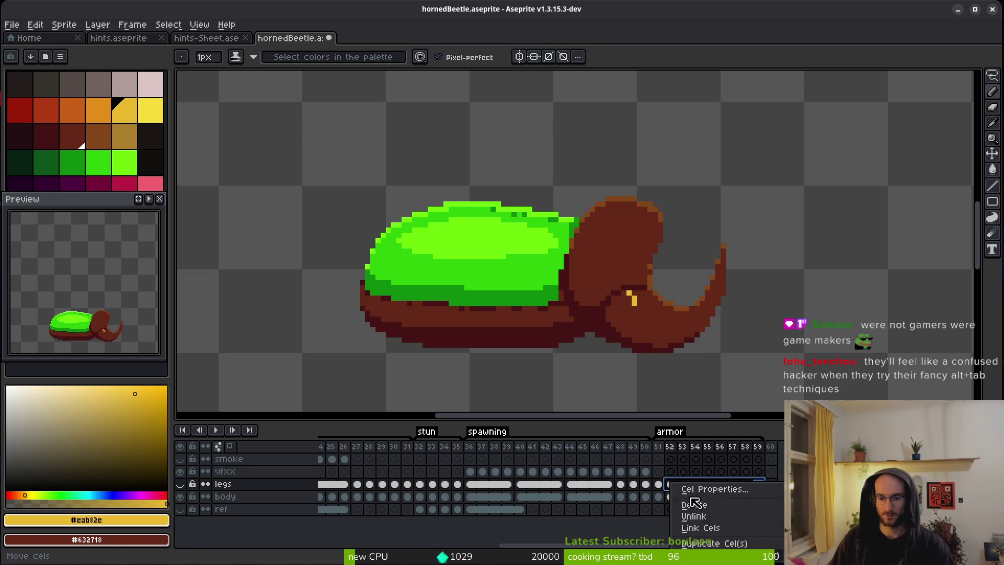
left_click(713, 529)
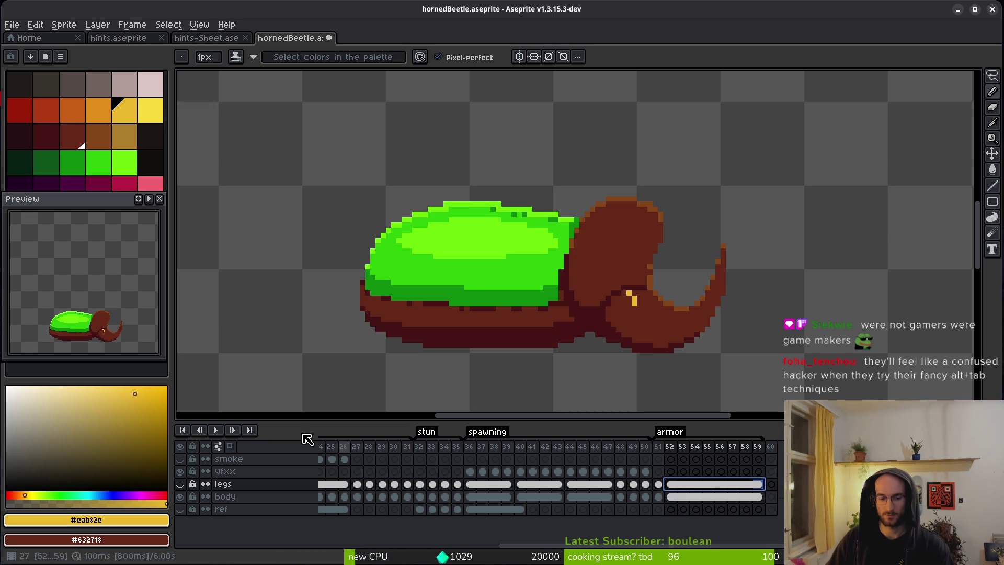
left_click(181, 485)
left_click(181, 485)
left_click(181, 485)
Step: Save, then add a tan pixel where one leg meets the body
scroll(535, 274, "down", 1)
key("ctrl+s")
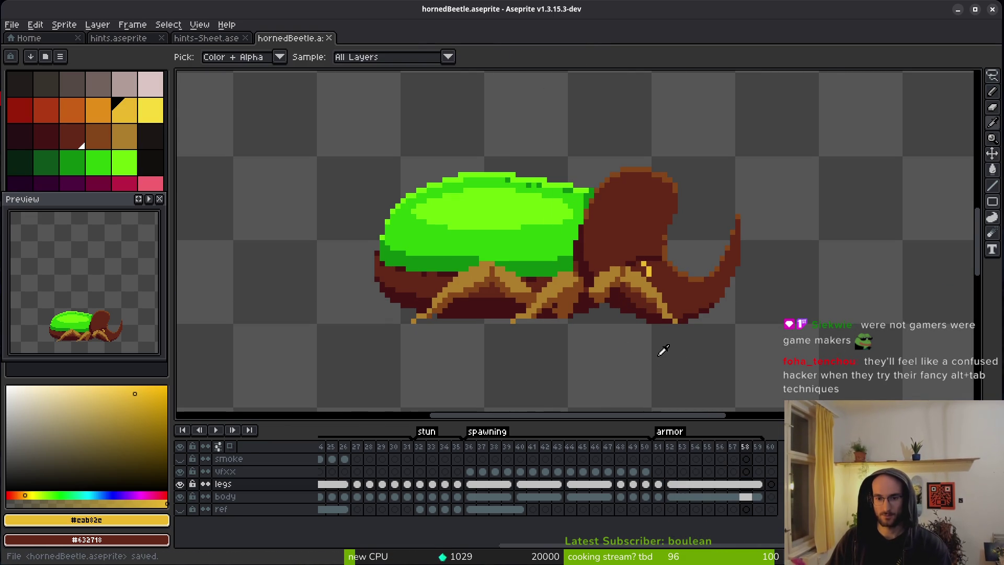
scroll(575, 297, "up", 2)
scroll(575, 297, "up", 3)
left_click(623, 335, "alt")
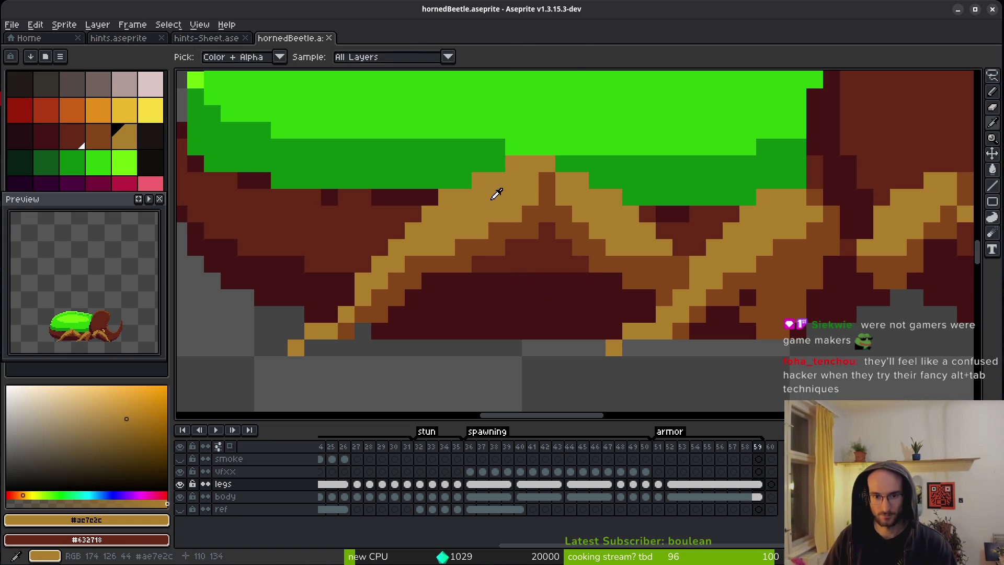
left_click_drag(601, 284, 626, 295)
left_click(603, 293)
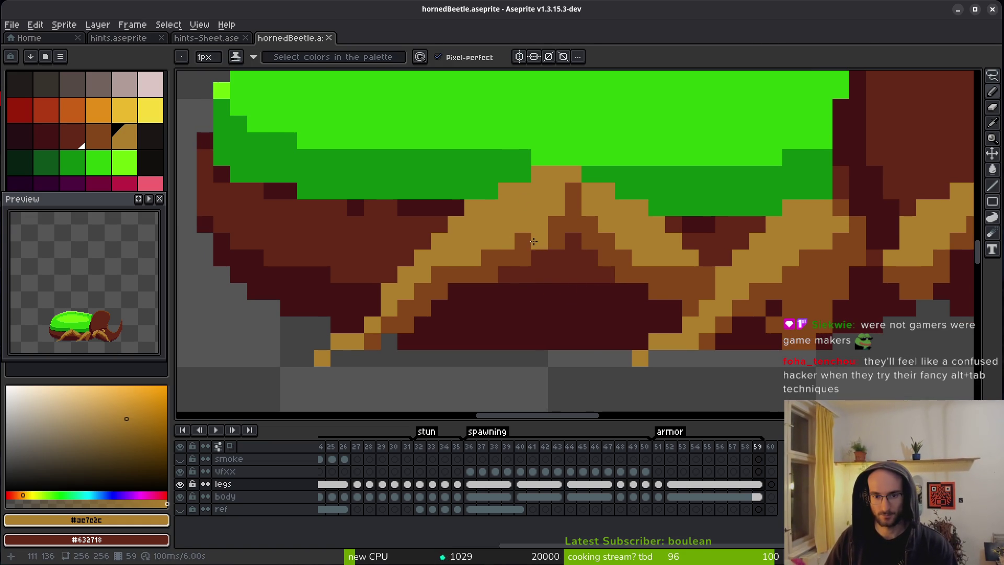
Step: Return to frame 52 and inspect the linked armor-pose legs
scroll(526, 222, "down", 3)
scroll(598, 253, "up", 3)
scroll(599, 253, "left", 2)
key("Left")
left_click(651, 485)
scroll(765, 303, "down", 2)
key("Right")
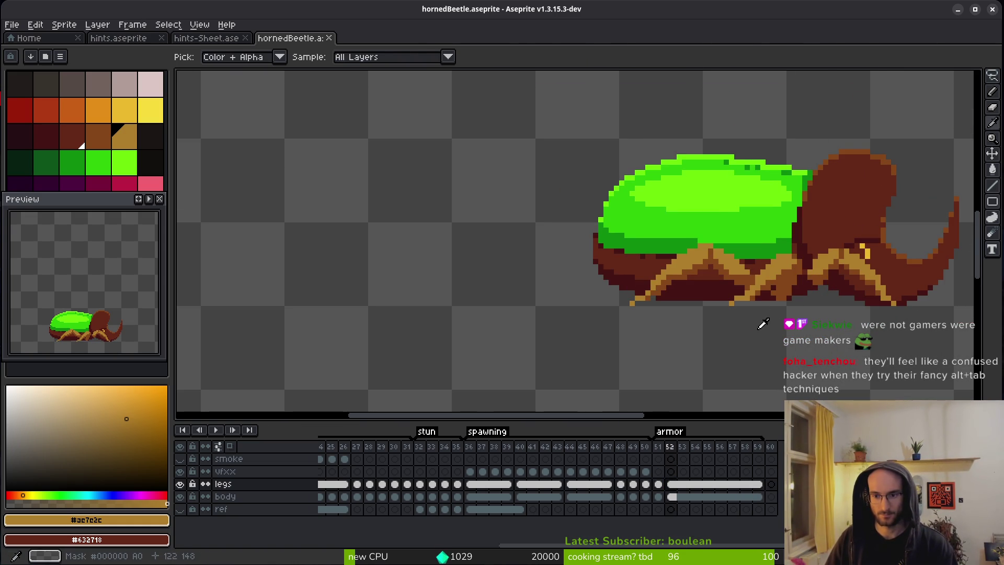
scroll(680, 293, "right", 3)
scroll(657, 283, "up", 3)
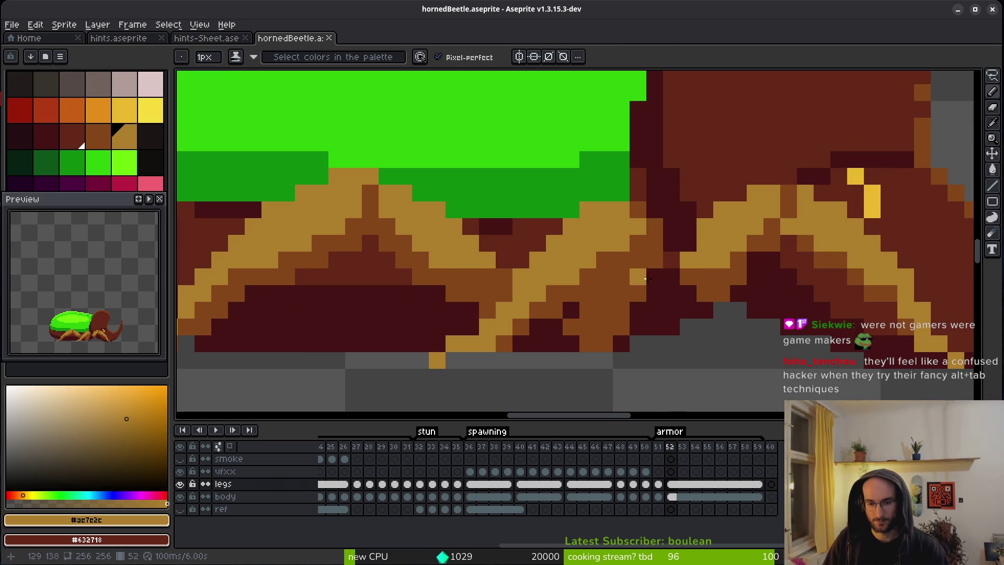
left_click_drag(648, 322, 660, 309)
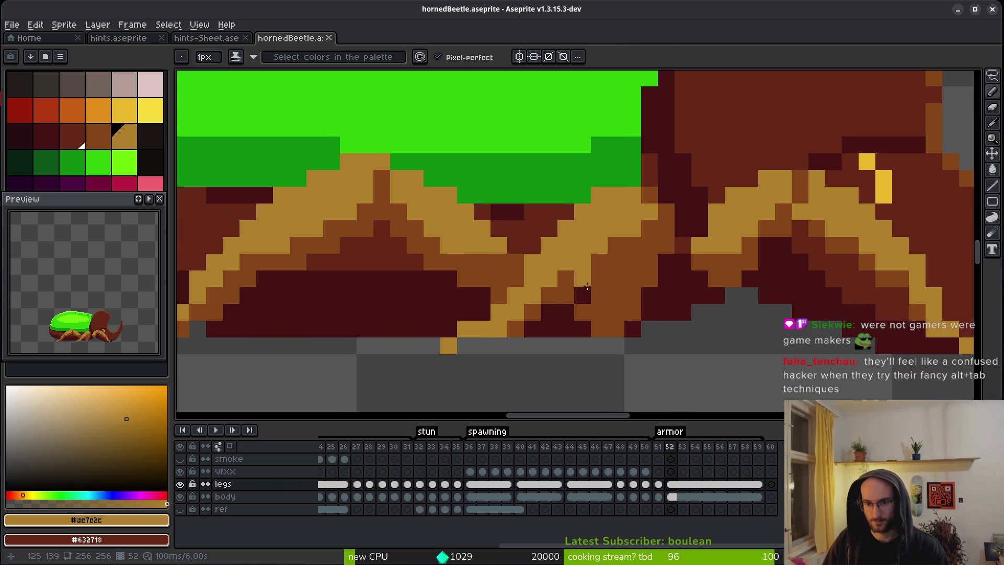
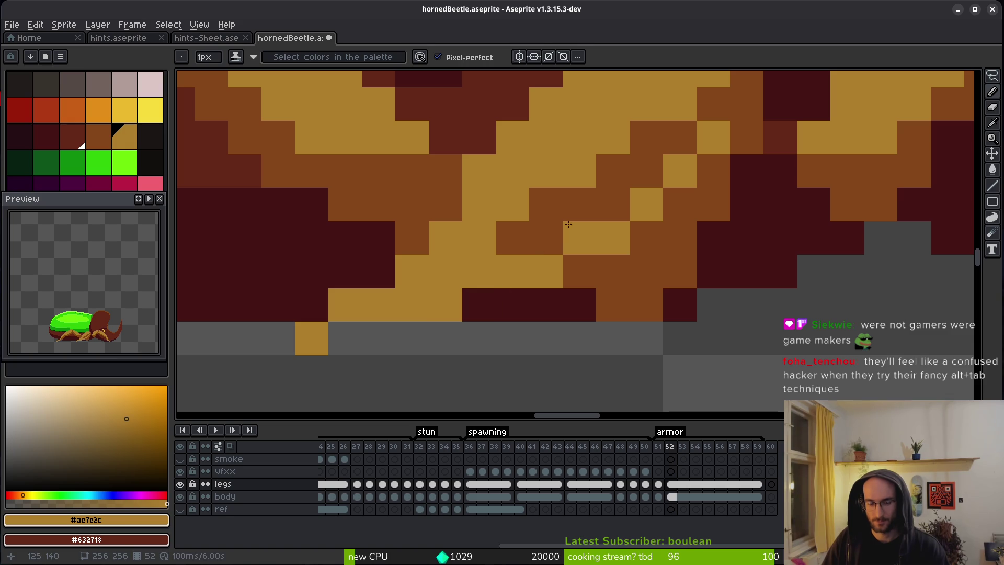
Step: Repaint maroon leg pixels tan and erase the stray tan pixels below the leg
left_click(371, 277)
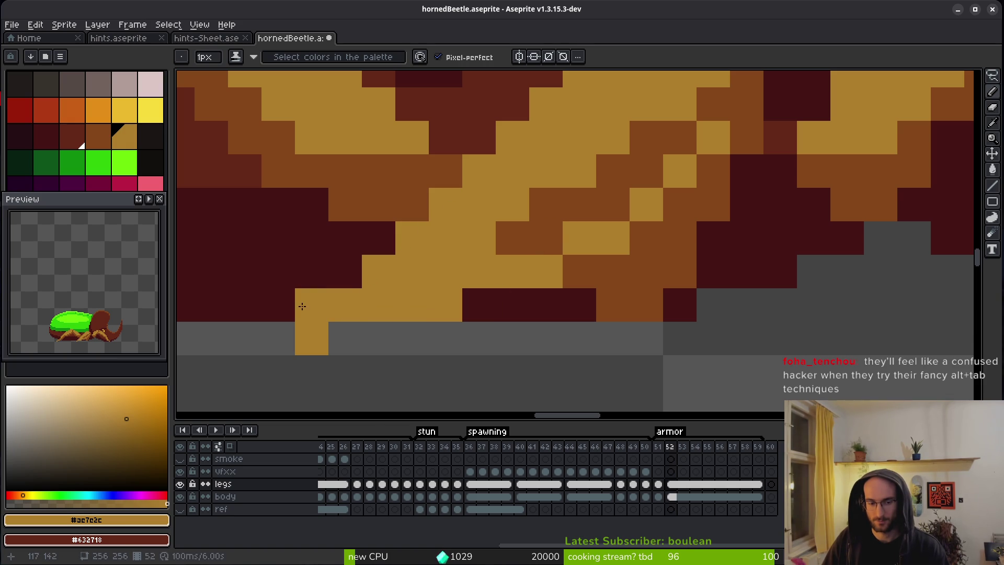
left_click(270, 338)
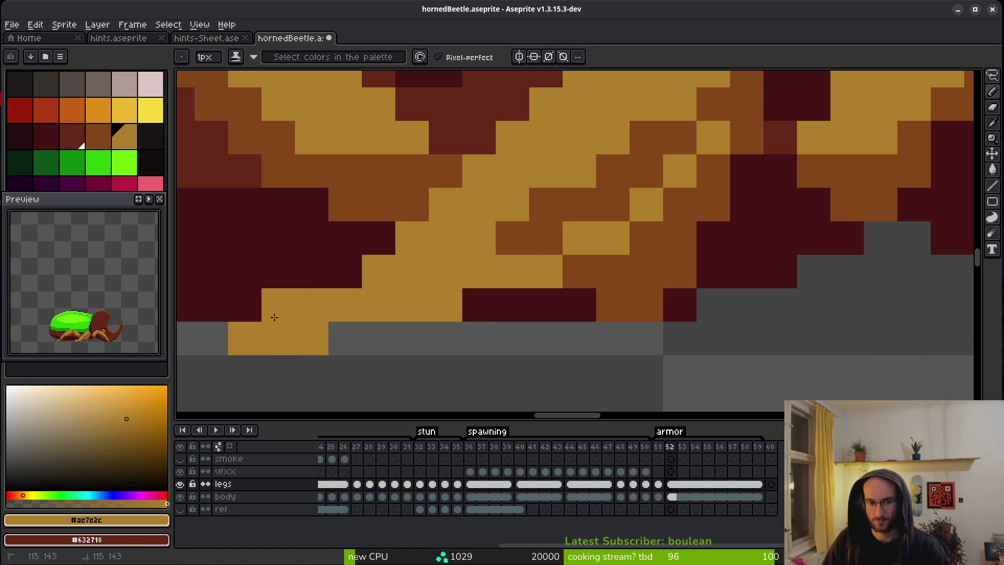
left_click(356, 277)
key("e")
left_click_drag(319, 337, 277, 337)
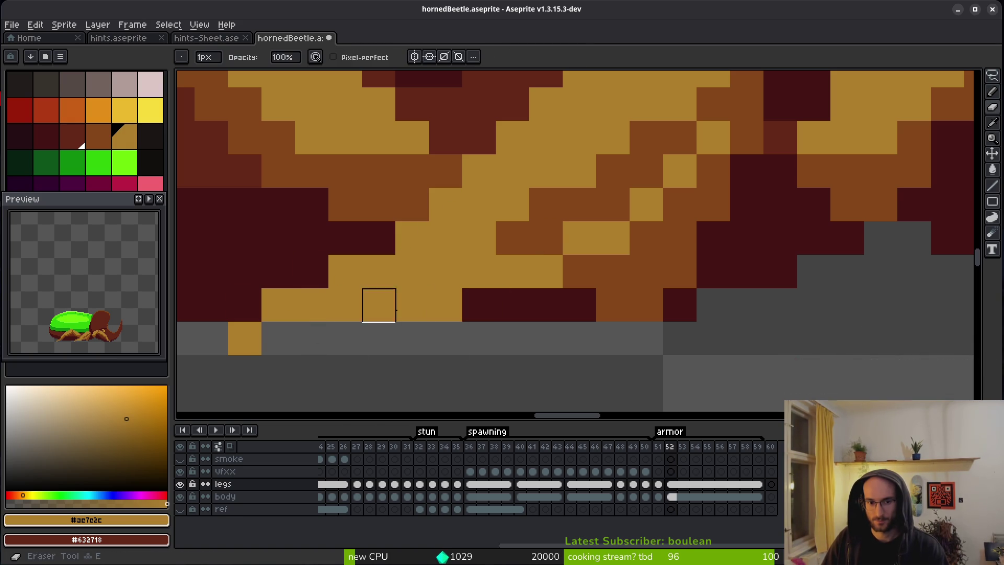
key("b")
left_click_drag(379, 306, 455, 306)
Step: Shade rows of leg pixels, repainting strokes in brown #854619 with a few tan accents
mouse_move(646, 171)
left_mouse_down()
mouse_move(470, 262)
mouse_move(531, 263)
left_mouse_up()
left_click(530, 263)
right_click(578, 262, "alt")
mouse_move(439, 272)
left_mouse_down()
mouse_move(643, 204)
mouse_move(545, 229)
left_mouse_up()
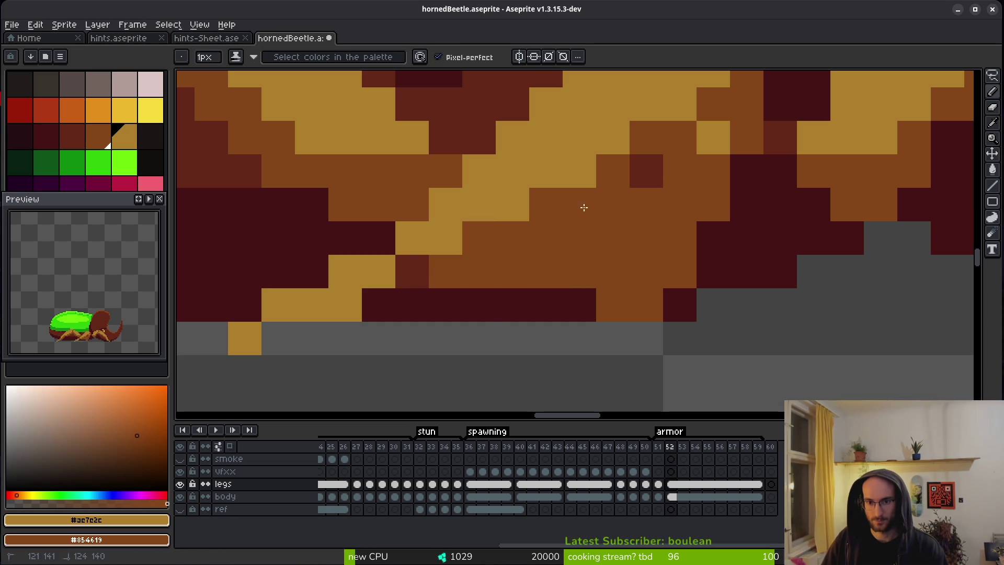
left_click(381, 302)
right_click(412, 305)
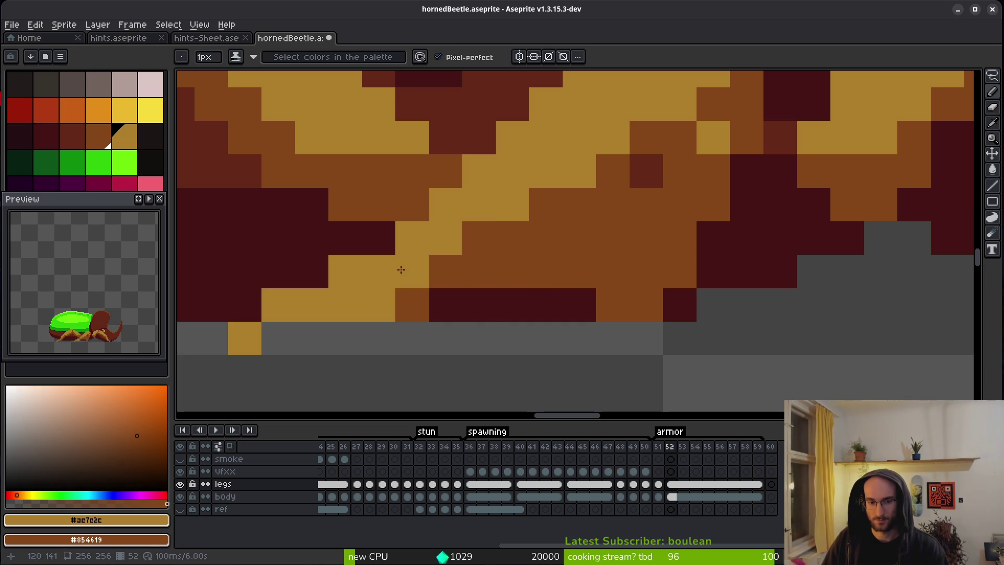
right_click(385, 303)
Step: Fill the middle of the leg with tan and paint its maroon diagonal brown
scroll(587, 269, "up", 3)
scroll(587, 268, "right", 2)
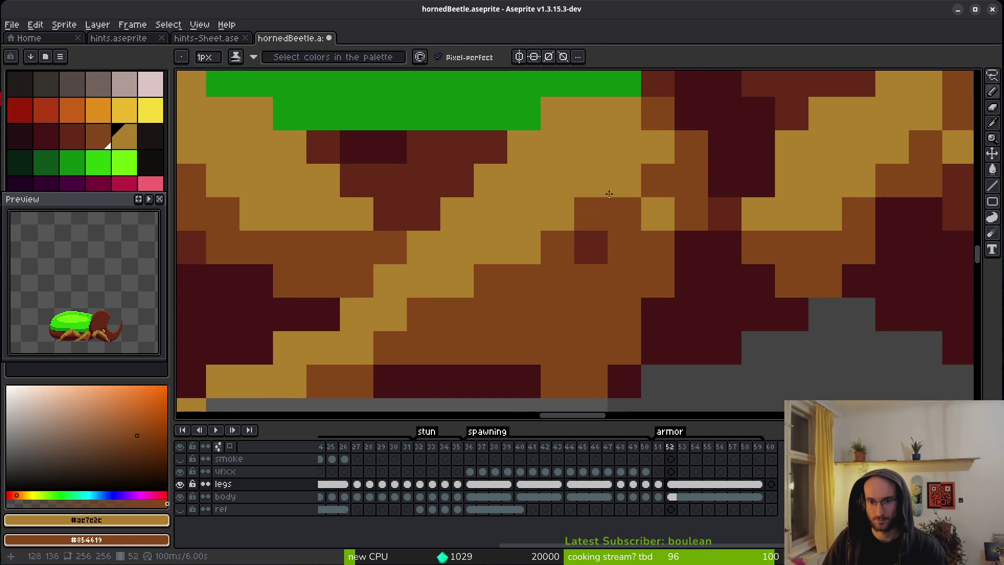
mouse_move(658, 242)
left_mouse_down()
mouse_move(403, 314)
mouse_move(387, 347)
mouse_move(575, 314)
mouse_move(452, 299)
mouse_move(579, 245)
left_mouse_up()
right_click(678, 280)
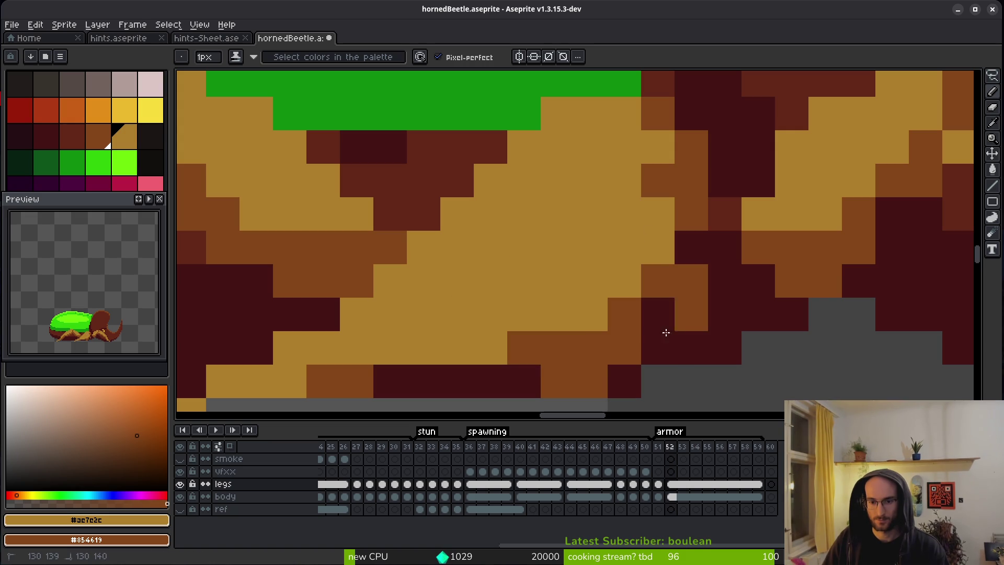
mouse_move(630, 367)
left_mouse_down()
mouse_move(697, 305)
mouse_move(697, 320)
mouse_move(717, 309)
left_mouse_up()
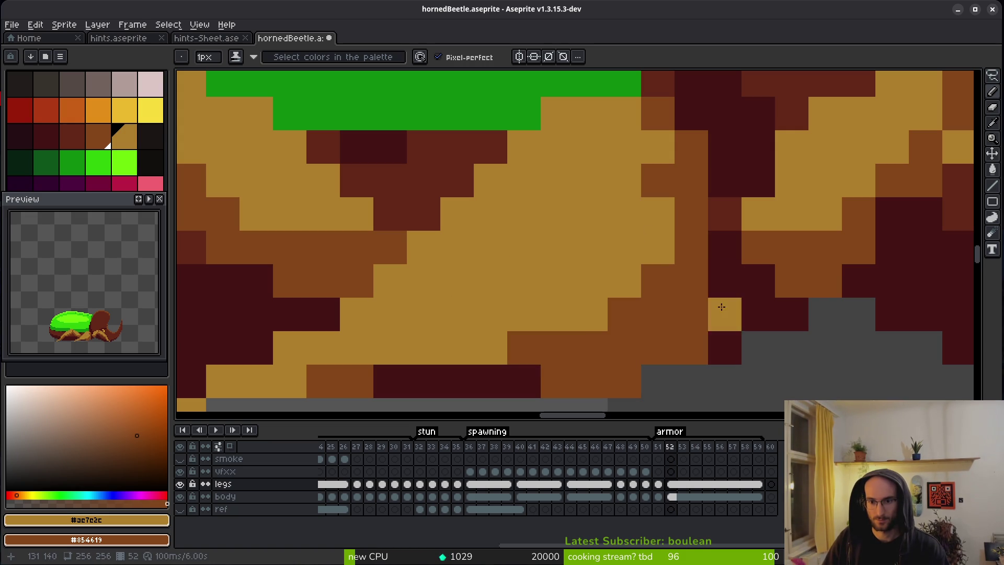
left_click(711, 272)
right_click(661, 238)
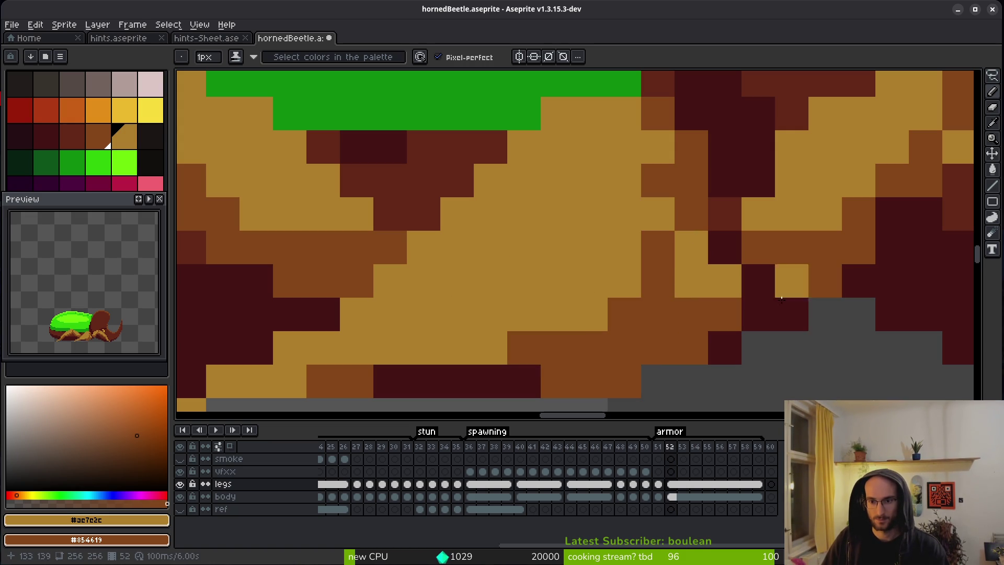
Step: Draw a straight dark-red pixel line up the lower leg
key("shift")
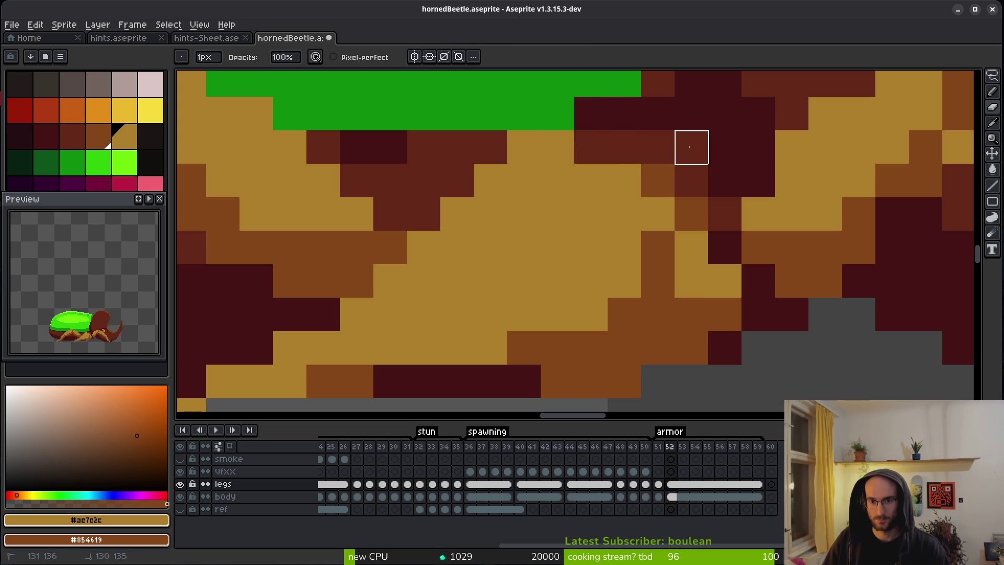
scroll(617, 247, "down", 8)
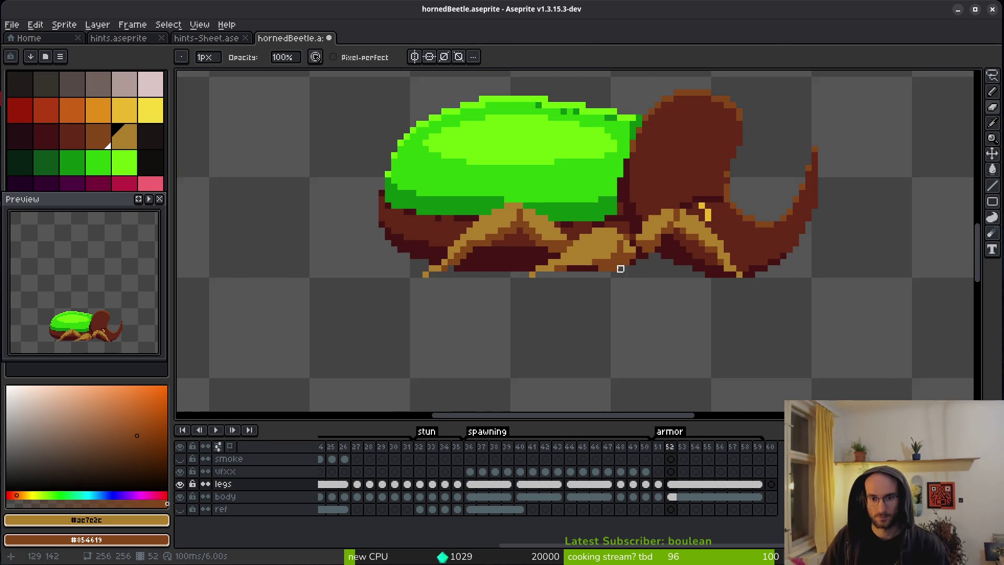
scroll(625, 282, "up", 8)
left_click_drag(521, 99, 548, 195)
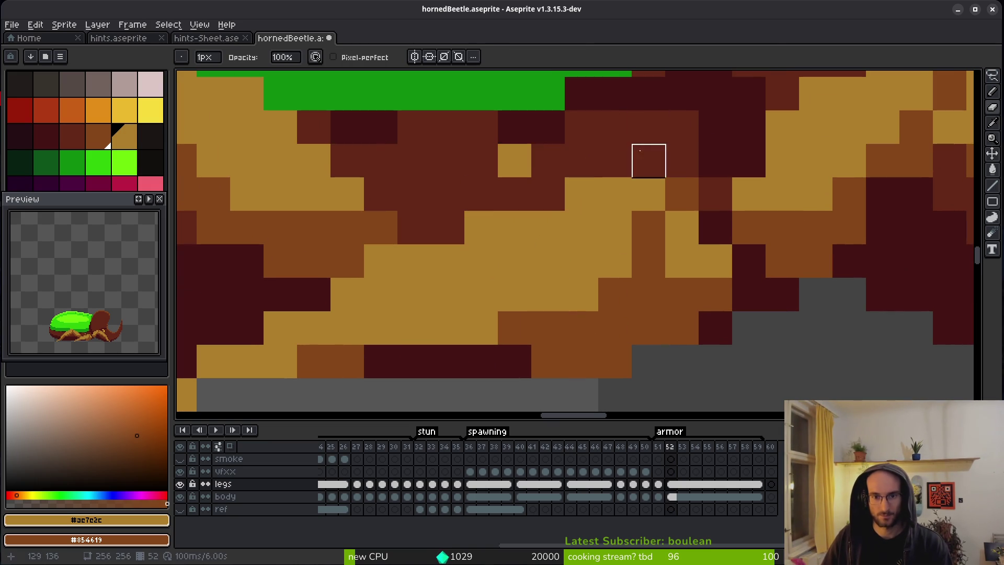
left_click(648, 160, "shift")
Step: Repaint five stray leg pixels brown and erase the tan pixel at the leg's bottom edge
right_click(448, 328)
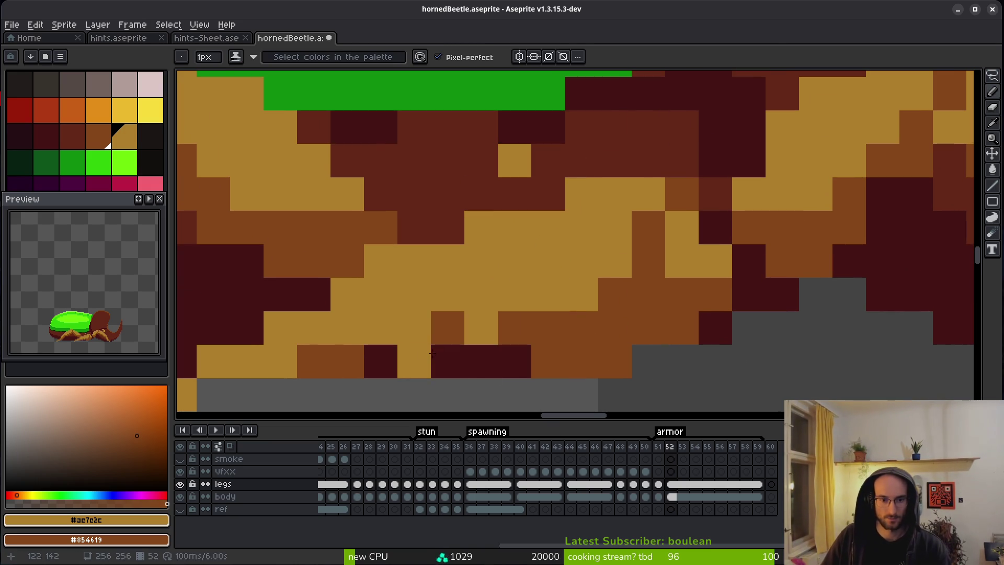
right_click(481, 331)
right_click(447, 361)
right_click(414, 361)
right_click(381, 361)
left_click_drag(523, 380, 548, 360)
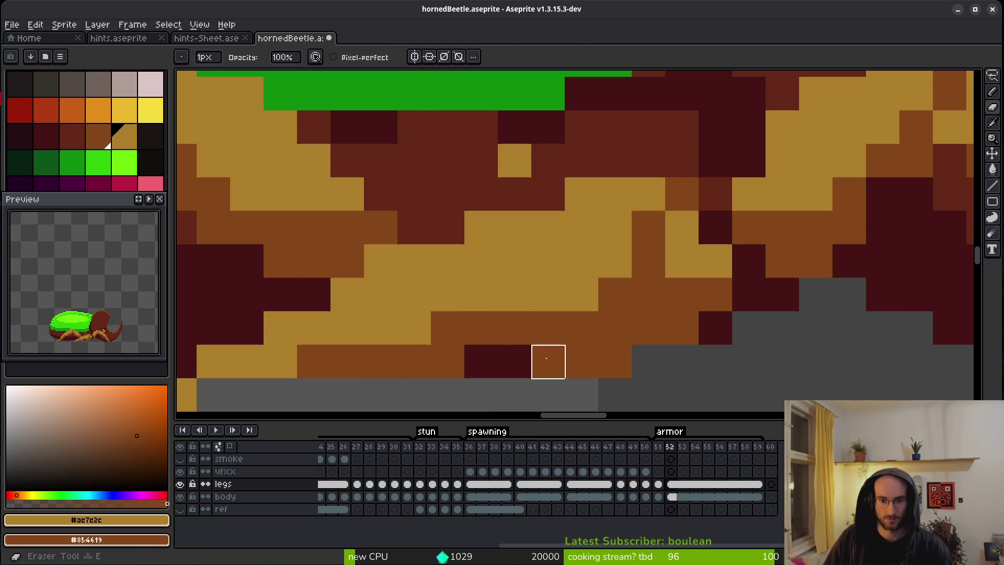
scroll(610, 359, "down", 2)
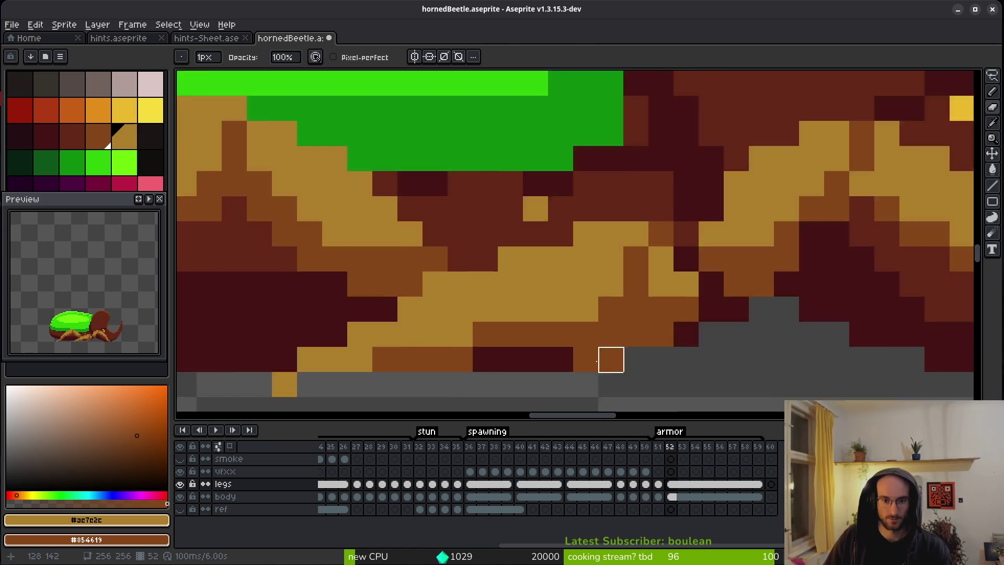
scroll(556, 283, "up", 2)
scroll(520, 211, "down", 2)
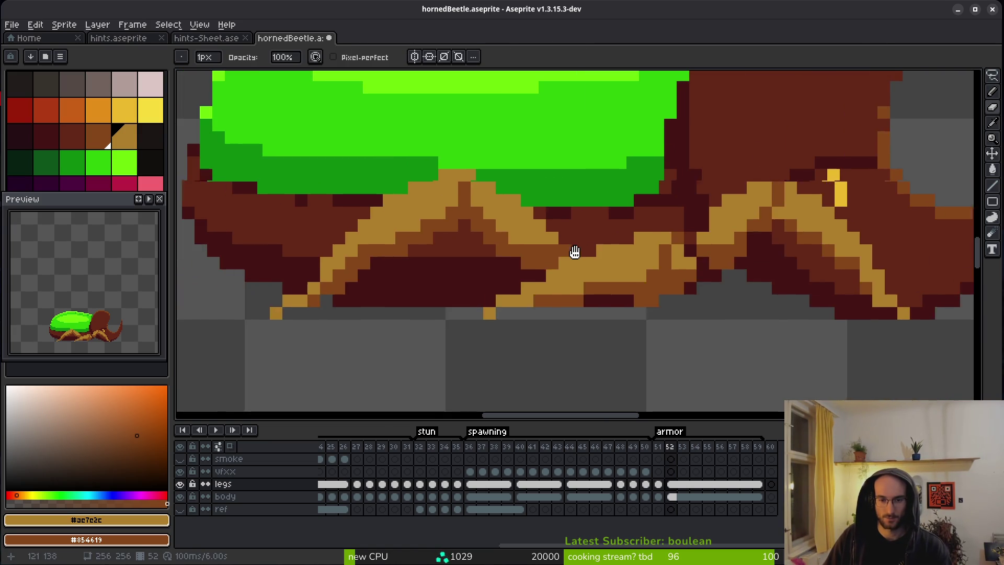
key("b")
scroll(631, 198, "up", 1)
scroll(631, 198, "up", 1)
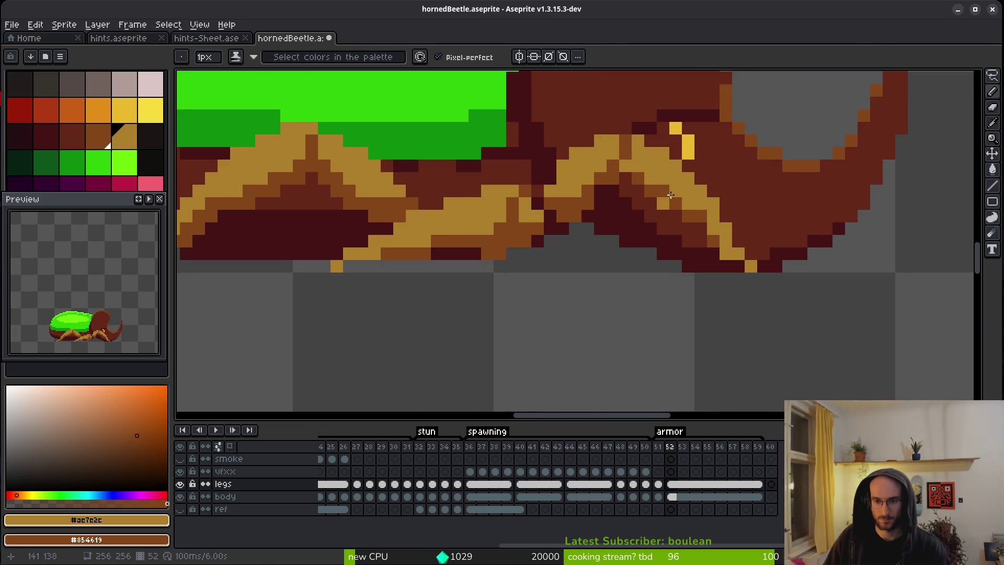
key("m")
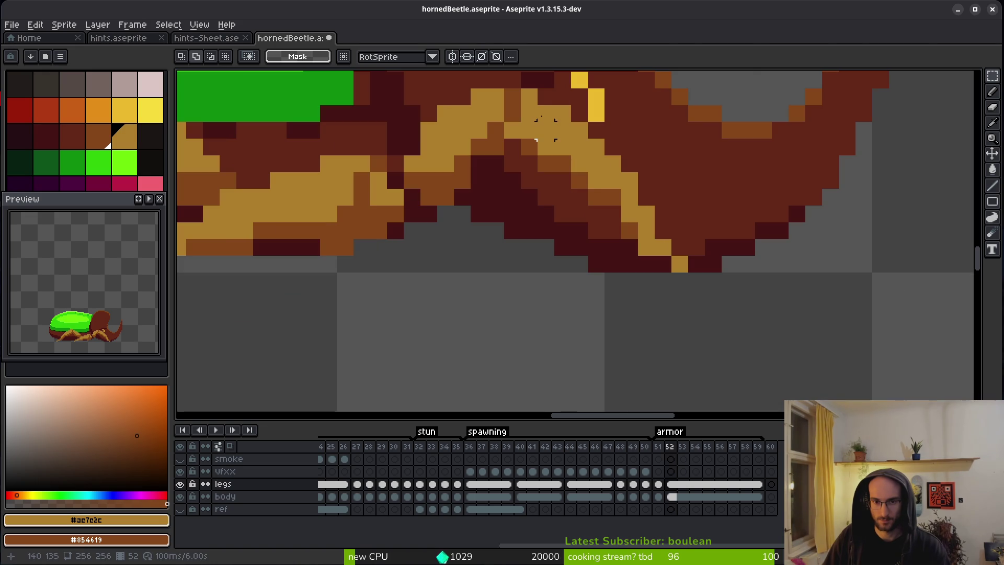
Step: Select the front leg block under the horn, rotate it and move it over the orange area
left_click_drag(523, 99, 737, 306)
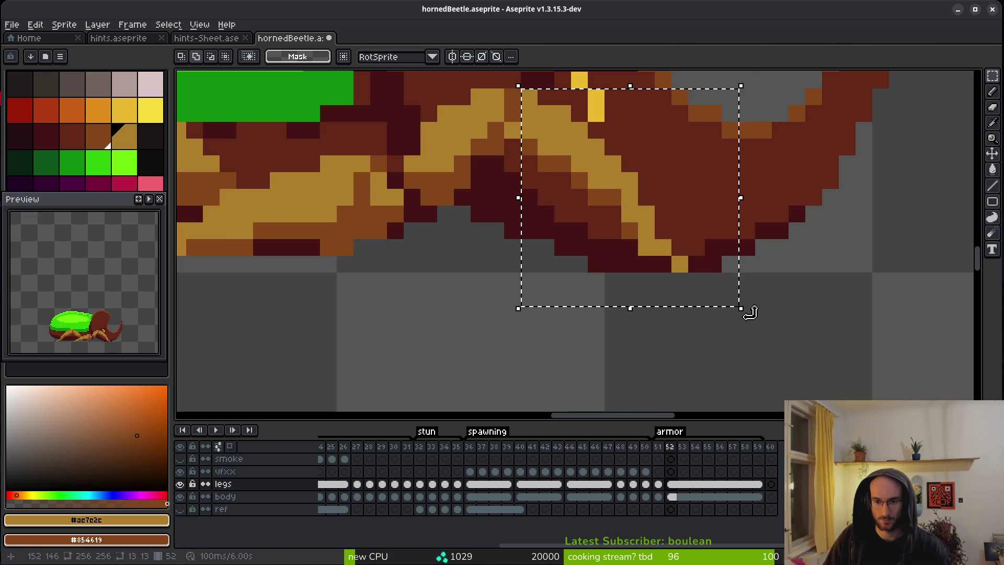
mouse_move(713, 341)
left_mouse_down()
mouse_move(558, 354)
mouse_move(520, 199)
mouse_move(524, 168)
left_mouse_up()
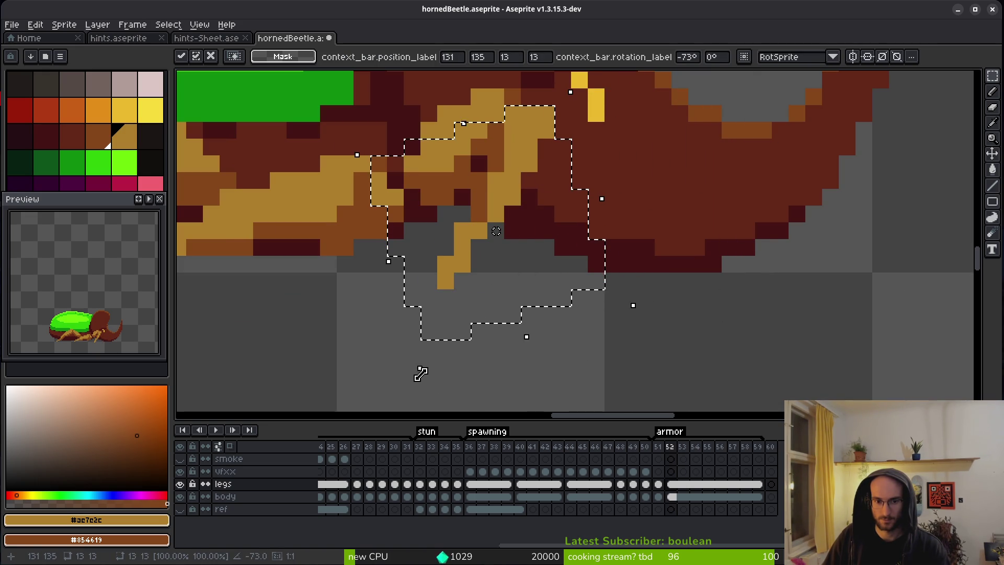
mouse_move(416, 375)
left_mouse_down()
mouse_move(381, 347)
mouse_move(334, 278)
left_mouse_up()
mouse_move(533, 262)
left_mouse_down()
mouse_move(506, 223)
mouse_move(538, 213)
left_mouse_up()
key("Return")
Step: Cover the rotated leg's dark pixels with a tan row and add several brown pixels
key("b")
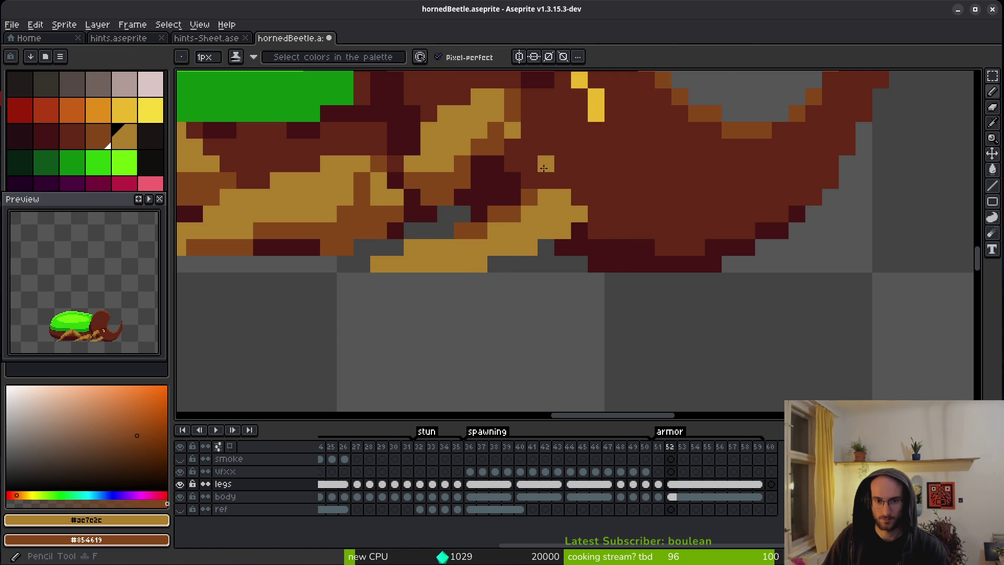
scroll(521, 272, "up", 3)
mouse_move(520, 271)
left_mouse_down()
mouse_move(490, 264)
mouse_move(576, 281)
left_mouse_up()
key("ctrl+z")
left_click_drag(507, 294, 560, 300)
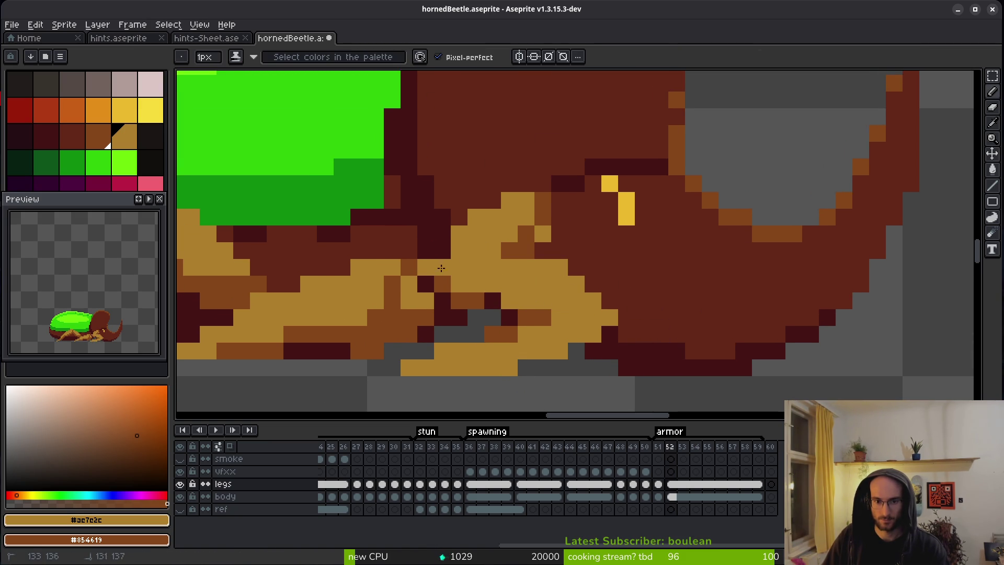
left_click(443, 250)
right_click(426, 267)
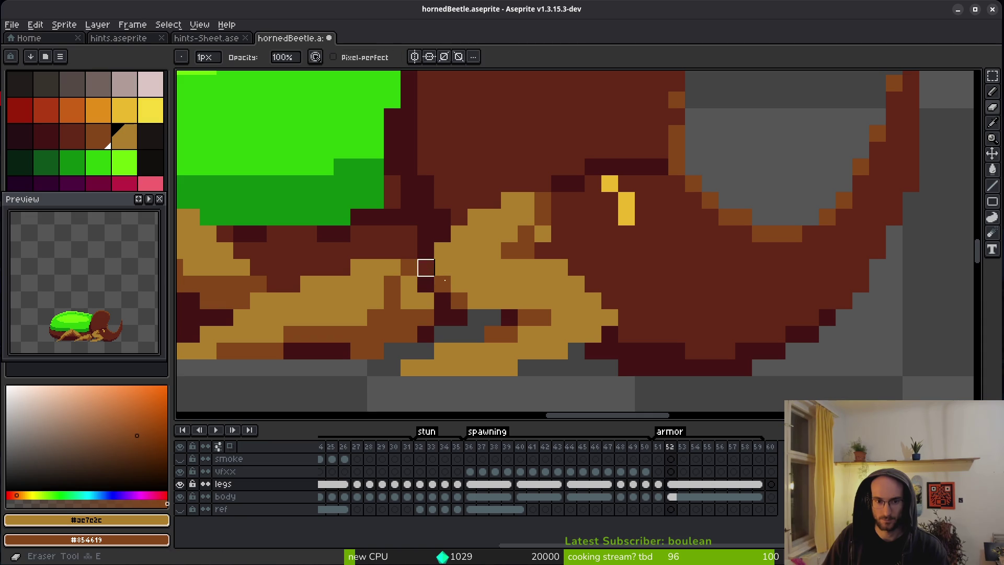
right_click(476, 284)
right_click(492, 300)
right_click(459, 284)
right_click(476, 301)
Step: Erase tan leg pixels to reveal dark brown, then add two new tan pixels
key("e")
mouse_move(459, 218)
left_mouse_down()
mouse_move(577, 233)
mouse_move(476, 217)
left_mouse_up()
left_click(442, 250)
key("b")
left_click(509, 250)
left_click(526, 250)
Step: Shade the leg tip with tan highlights and a row of brown pixels beneath it
scroll(609, 308, "down", 3)
right_click(588, 271)
right_click(605, 270)
left_click(582, 321)
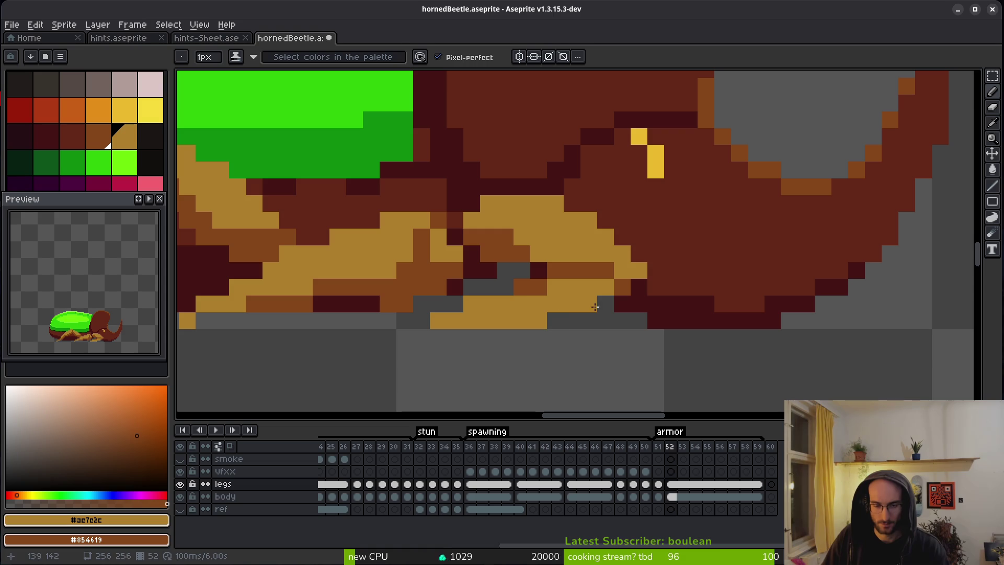
right_click(589, 304)
right_click(573, 321)
right_click(555, 320)
right_click(593, 307)
right_click(606, 304)
left_click(555, 338)
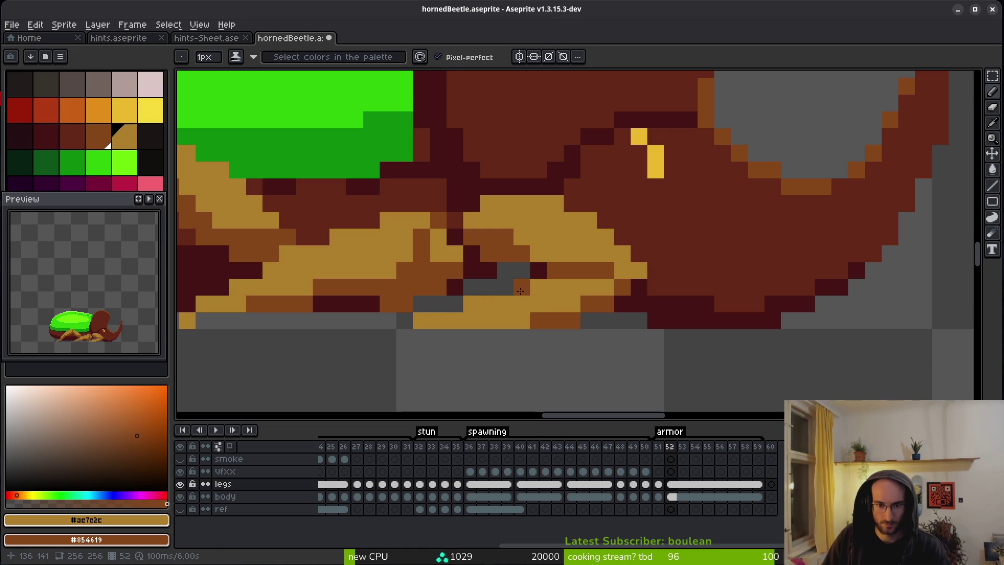
scroll(638, 331, "down", 5)
scroll(629, 326, "down", 5)
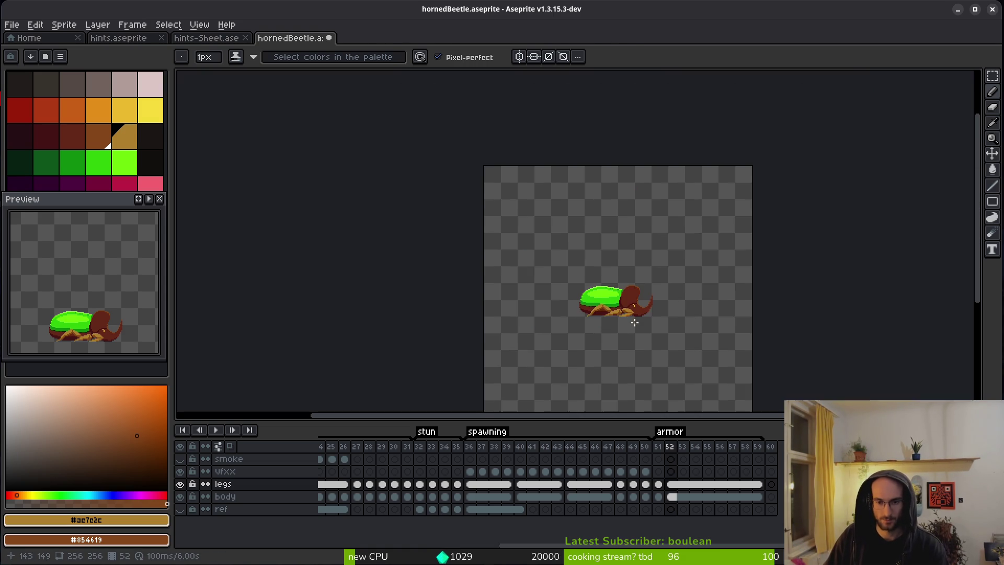
Step: Restore the longer shaded back leg and commit the moved, rotated leg
scroll(611, 316, "up", 6)
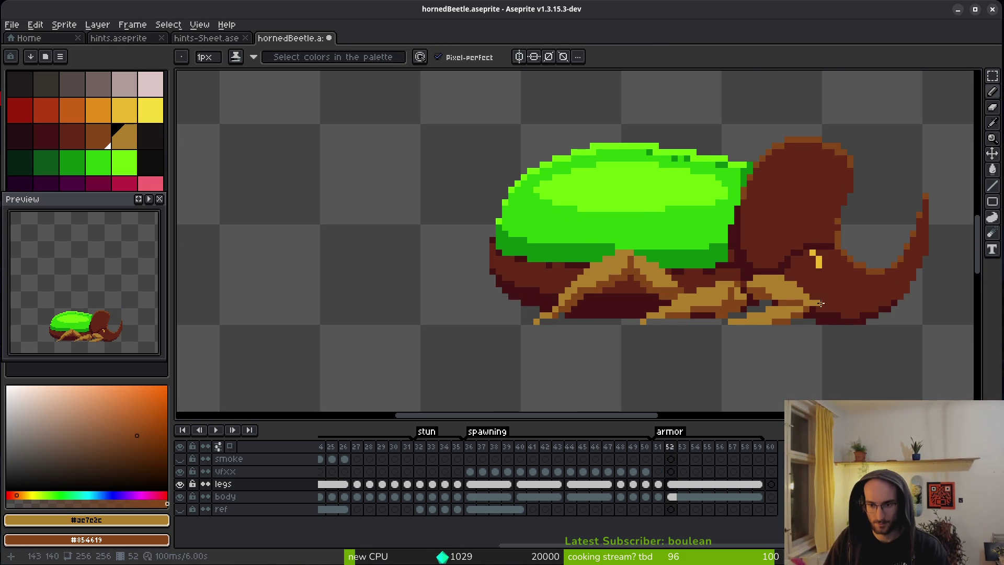
scroll(745, 307, "right", 3)
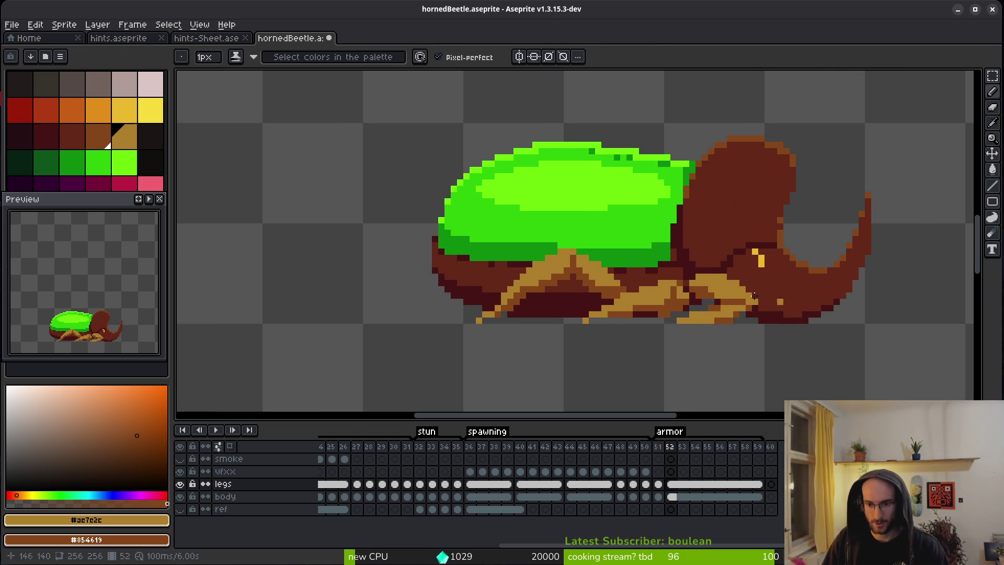
key("ctrl+z")
key("ctrl+z")
key("ctrl+y")
key("ctrl+y")
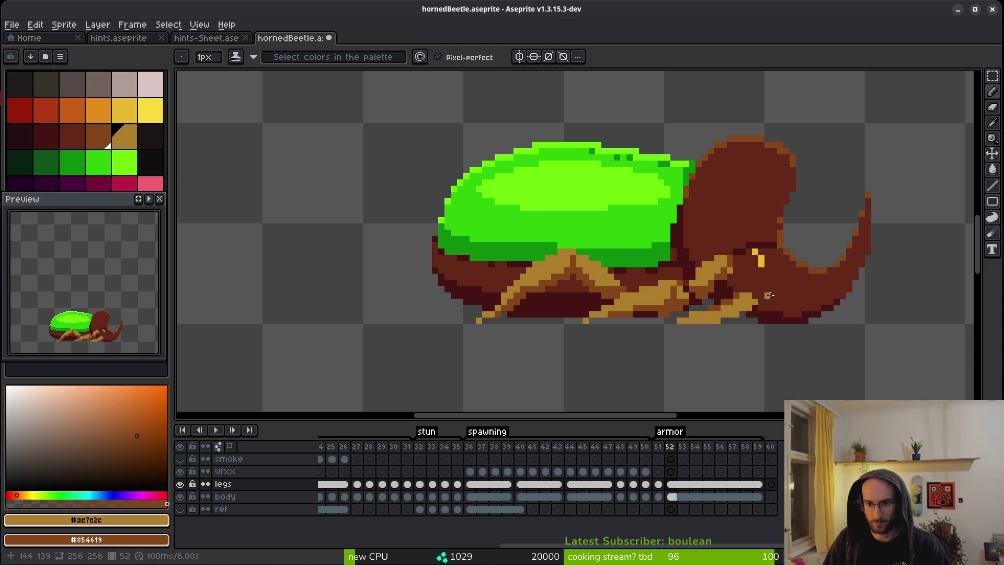
scroll(761, 299, "up", 4)
mouse_move(818, 314)
left_mouse_down()
mouse_move(614, 239)
mouse_move(606, 275)
left_mouse_up()
mouse_move(617, 239)
left_mouse_down()
mouse_move(475, 235)
mouse_move(675, 377)
mouse_move(690, 360)
mouse_move(755, 362)
mouse_move(789, 258)
mouse_move(613, 233)
mouse_move(598, 173)
left_mouse_up()
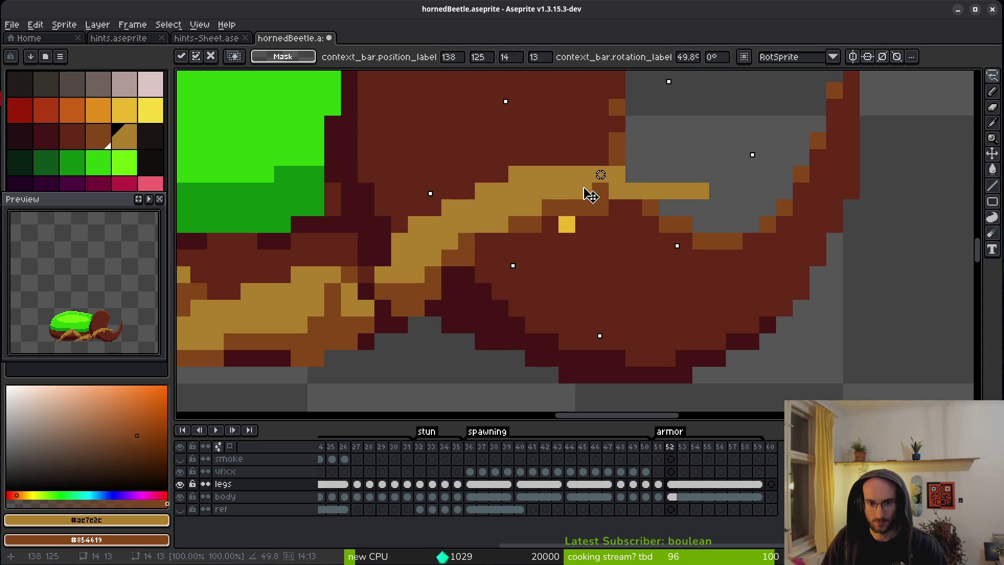
scroll(618, 255, "down", 4)
scroll(636, 248, "up", 5)
key("Return")
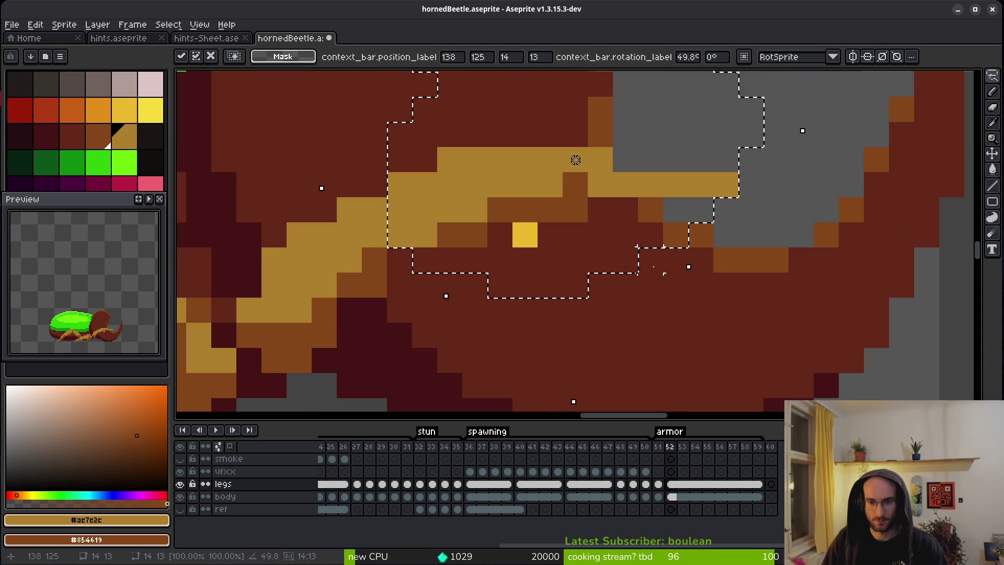
Step: Paint gold pixels along the leg outline, erasing the stray top and right-end ones
key("b")
left_click(776, 235)
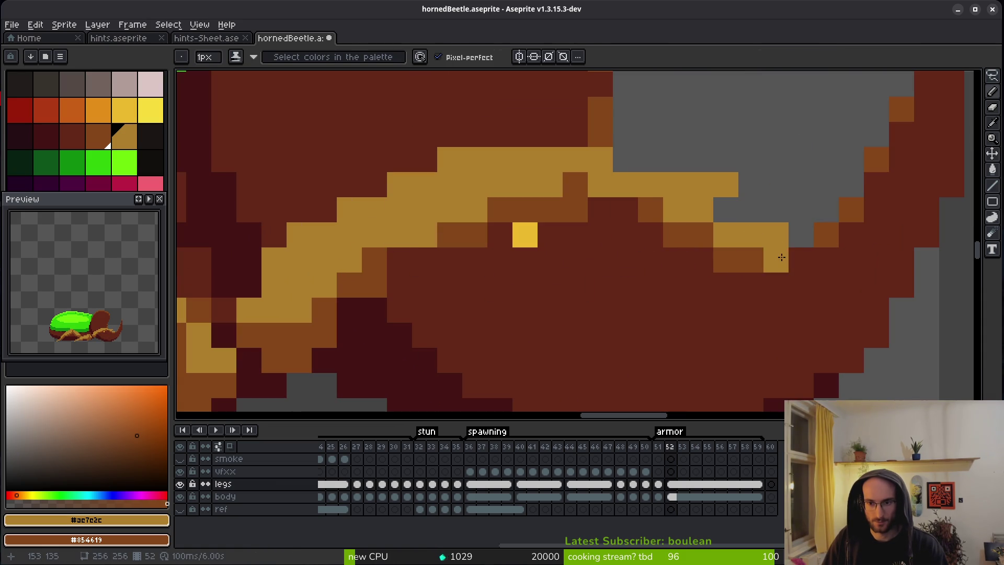
left_click(726, 210)
key("e")
left_click(726, 184)
key("b")
key("e")
left_click(776, 235)
key("b")
left_click(575, 184)
left_click(549, 235)
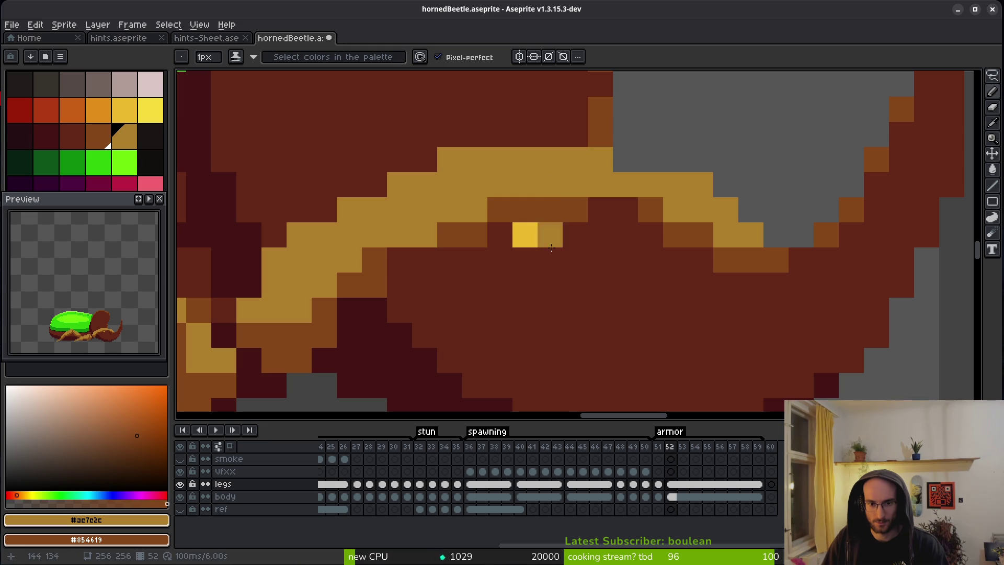
Step: Recolour an orange pixel dark red and a leg pixel brown #854619, then save the file
scroll(591, 271, "down", 5)
scroll(600, 273, "up", 5)
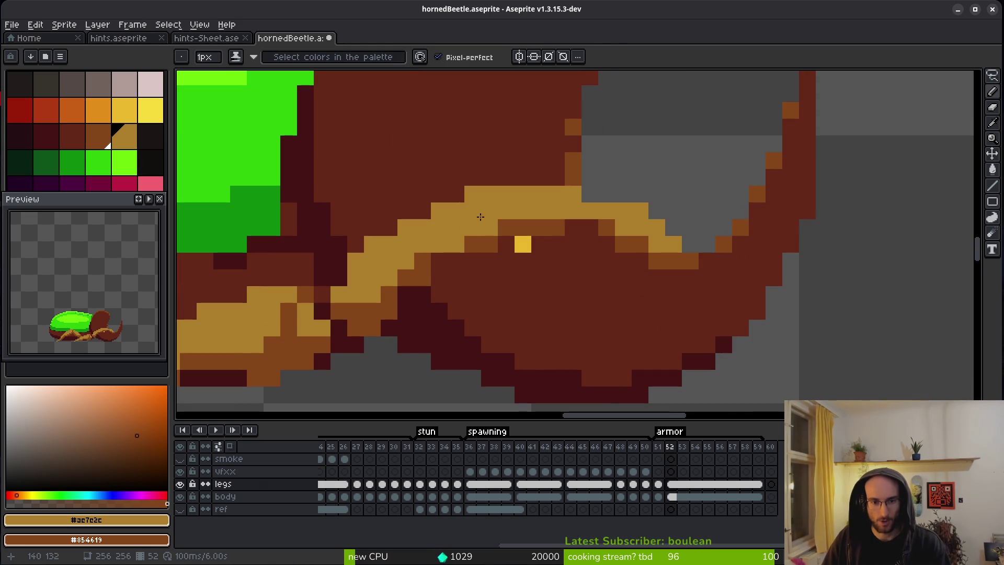
scroll(498, 244, "down", 2)
scroll(486, 254, "up", 2)
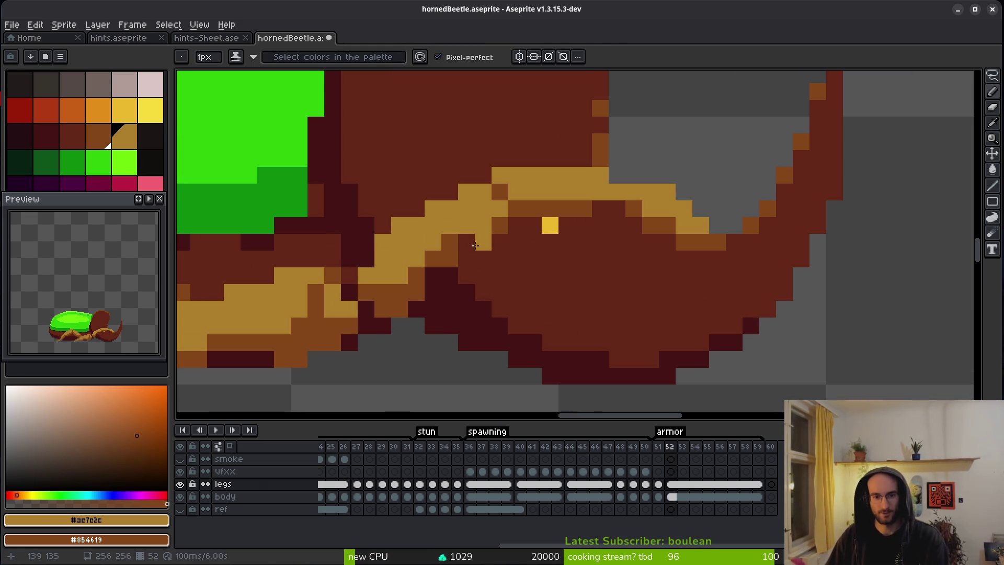
scroll(502, 301, "down", 8)
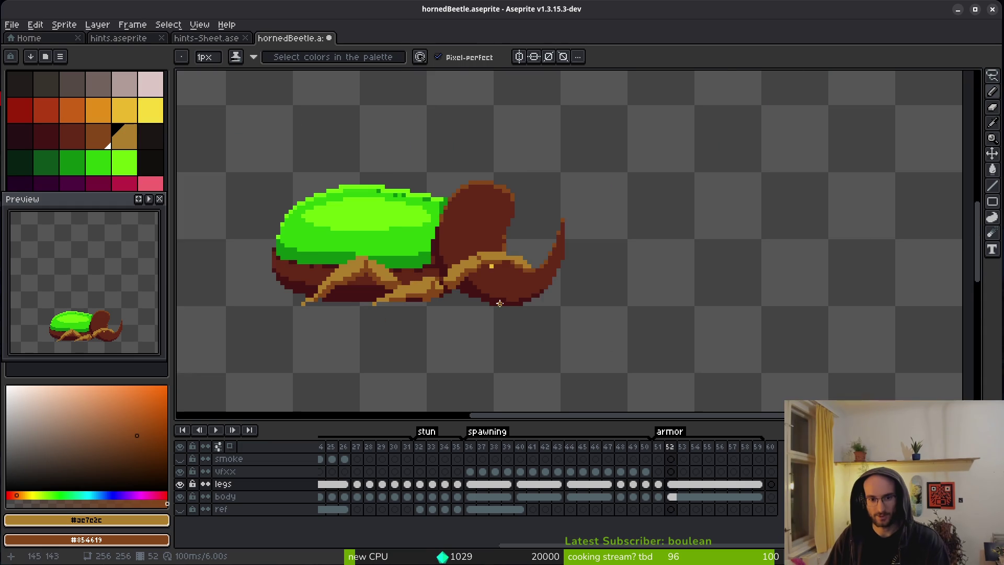
scroll(505, 300, "up", 6)
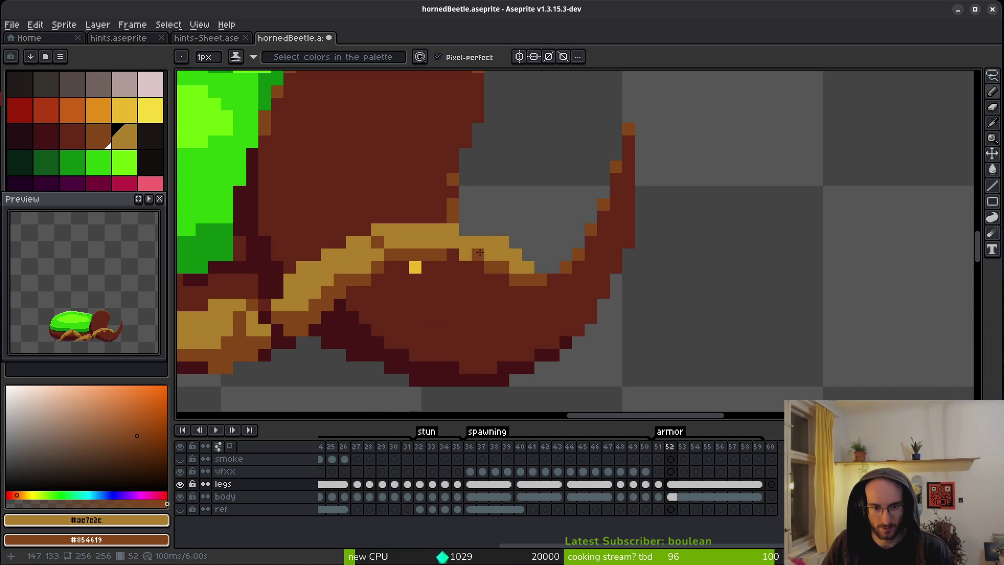
left_click(496, 275, "alt")
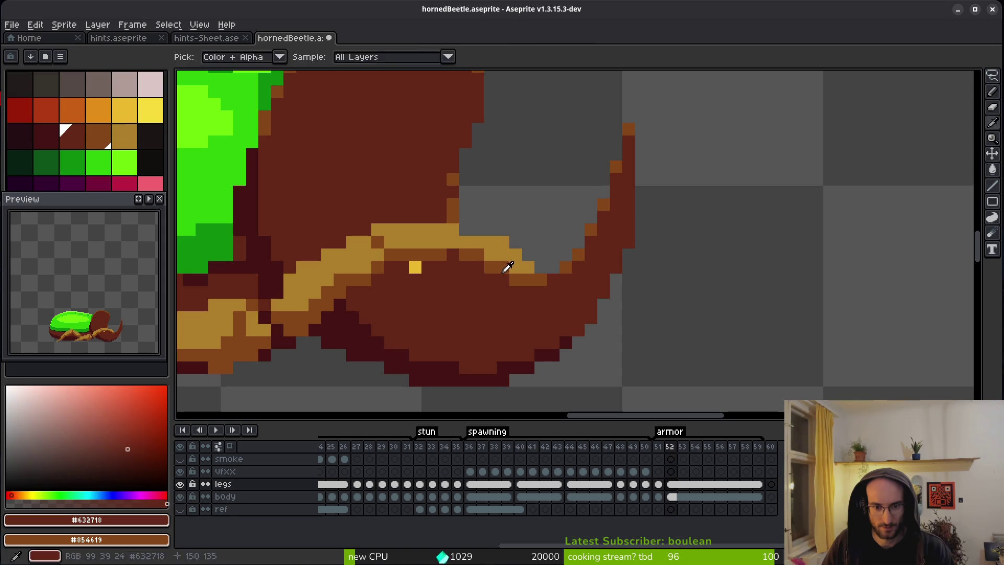
left_click(540, 280)
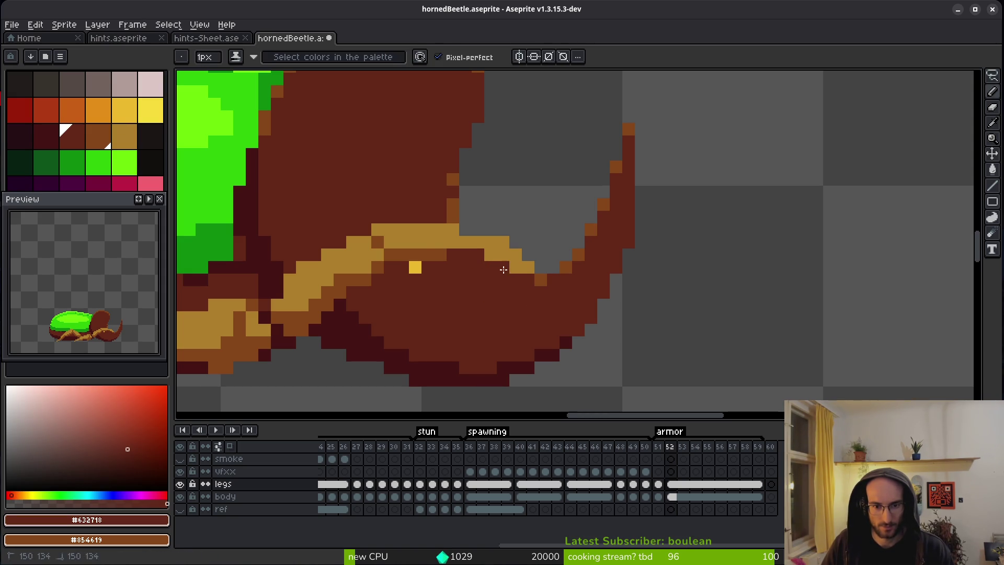
scroll(501, 268, "down", 4)
scroll(501, 293, "up", 4)
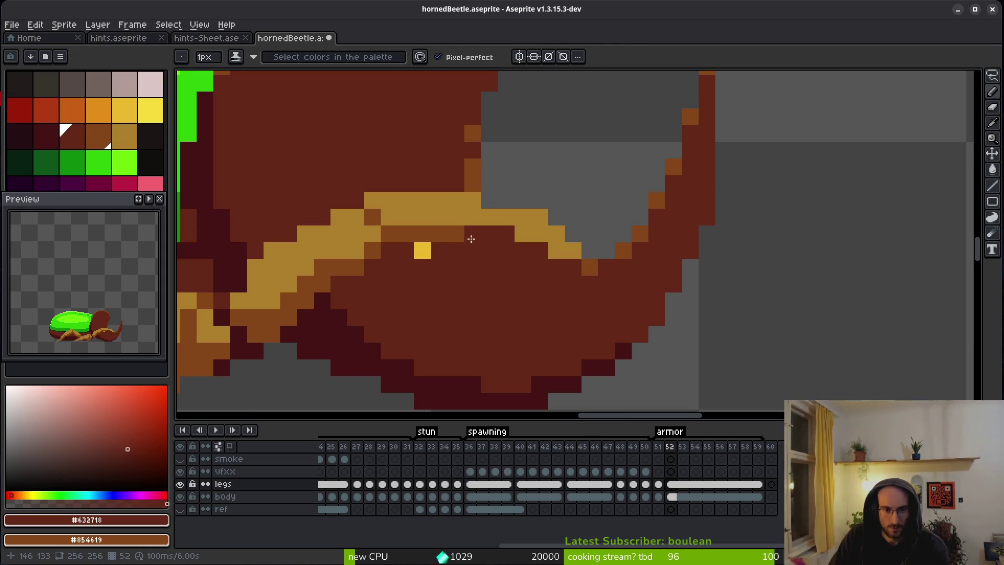
left_click(456, 233, "alt")
left_click(506, 233)
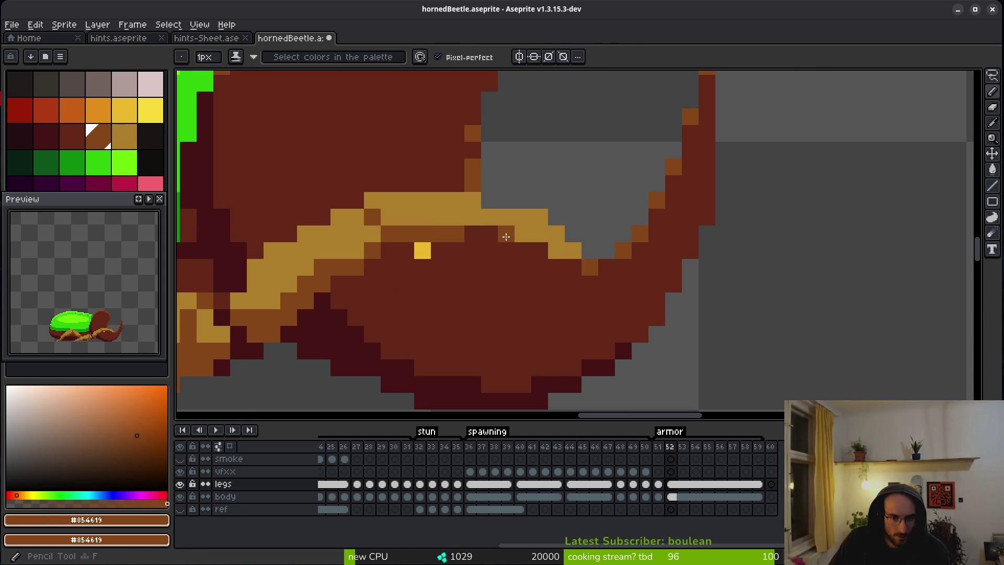
scroll(555, 294, "down", 5)
scroll(539, 292, "up", 4)
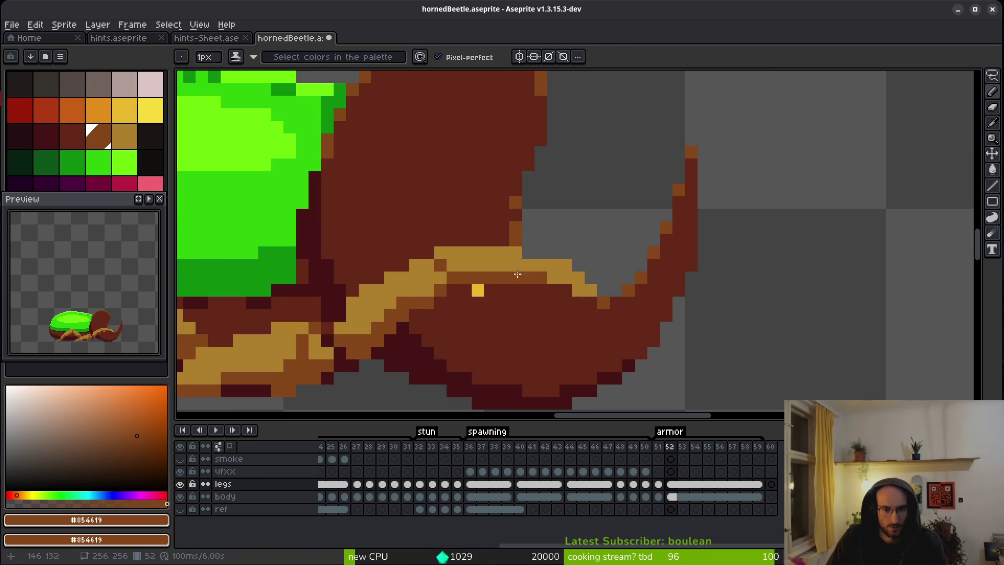
scroll(566, 290, "down", 4)
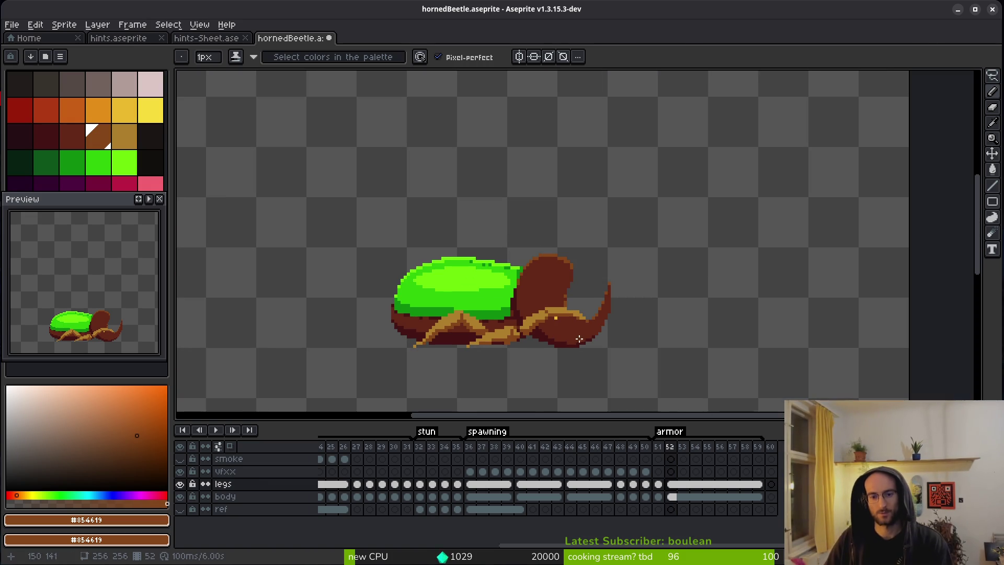
key("ctrl+s")
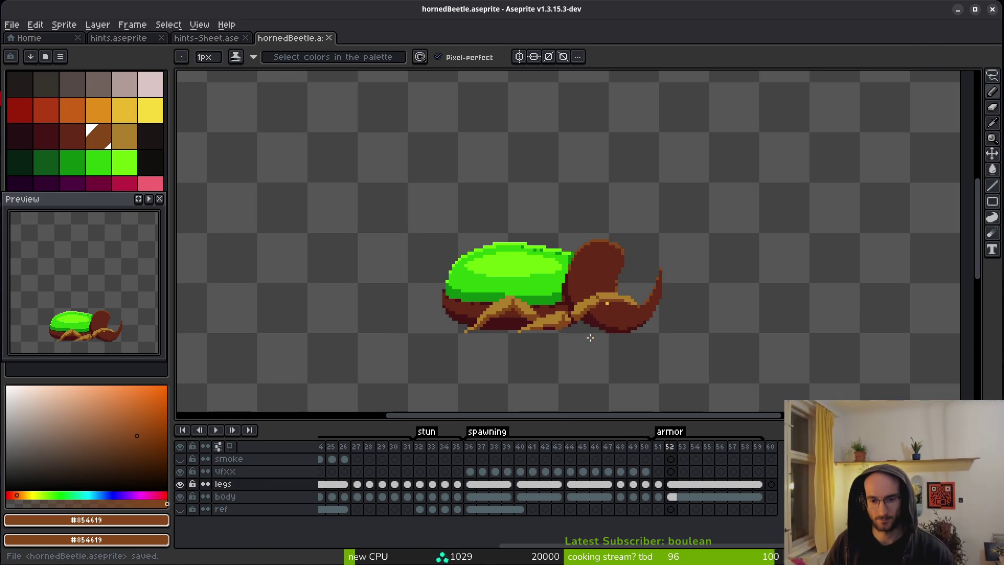
Step: Paint two orange-brown pixels at the horn base, discarding a trial tan line and pixel
scroll(590, 337, "up", 1)
scroll(654, 293, "up", 2)
scroll(658, 288, "up", 2)
left_click(658, 288, "alt")
left_click_drag(673, 285, 711, 323)
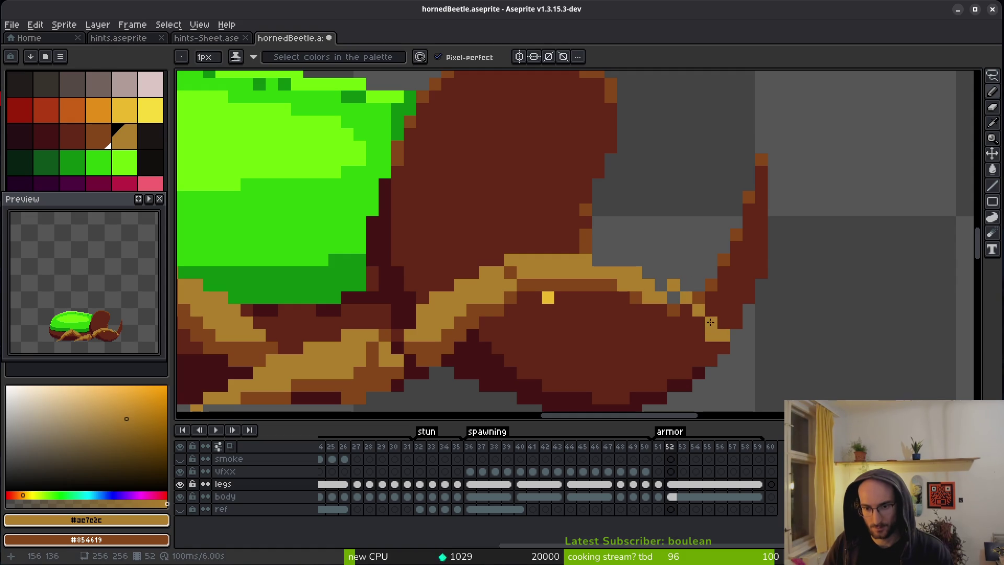
key("ctrl+z")
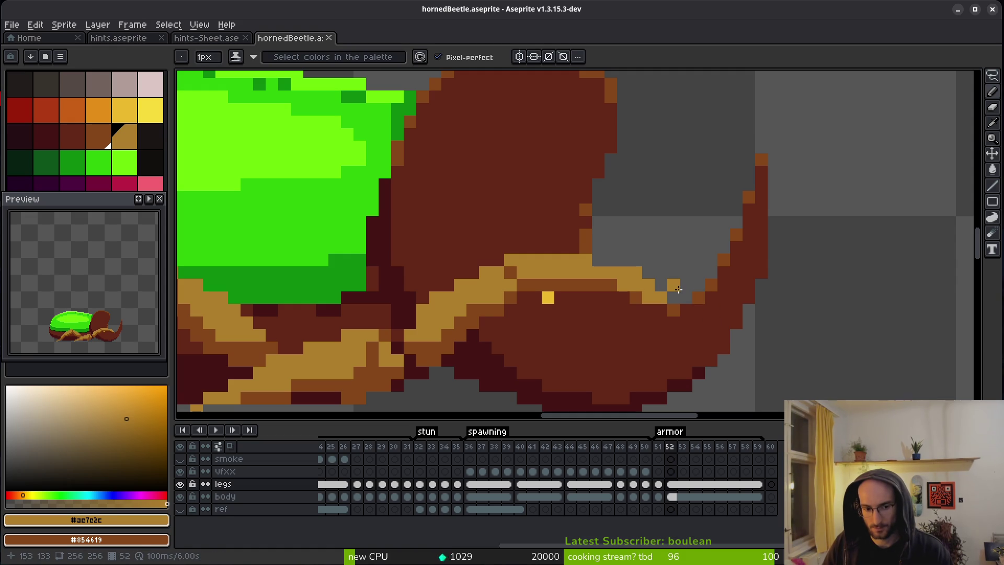
right_click(661, 284)
right_click(674, 297)
left_click(673, 272)
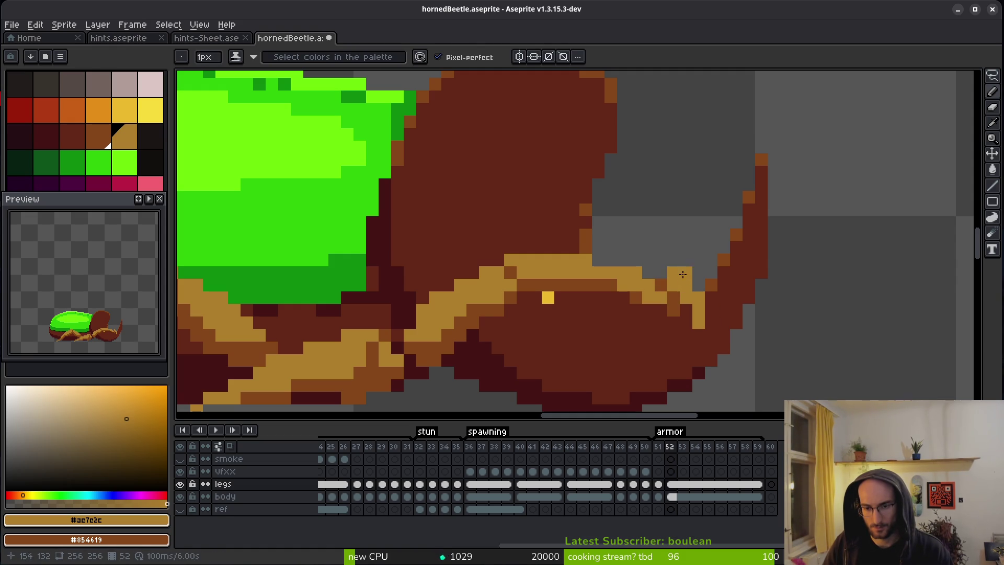
key("ctrl+z")
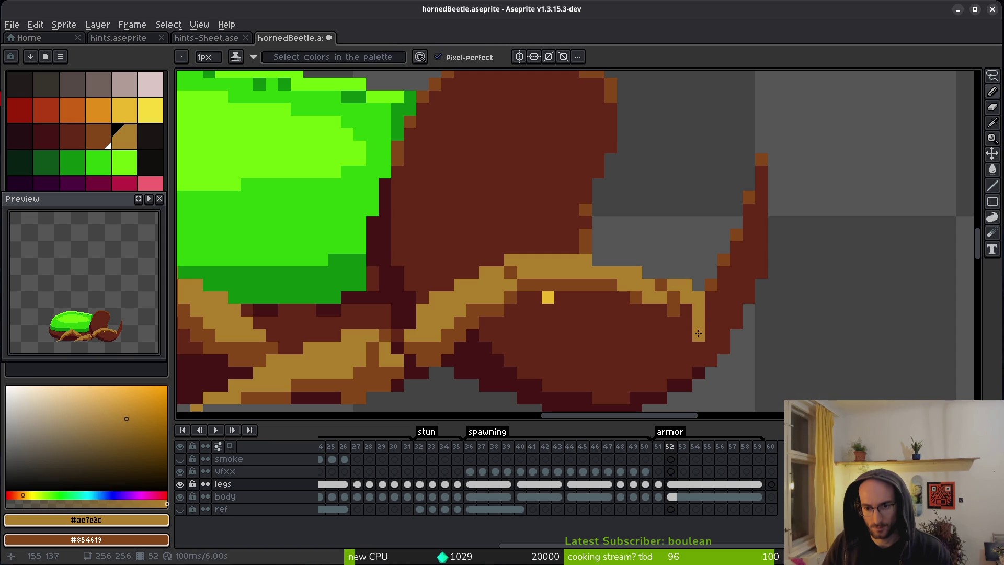
Step: Extend the tan stripe two pixels toward the horn tip and darken three tan pixels brown
scroll(723, 316, "down", 5)
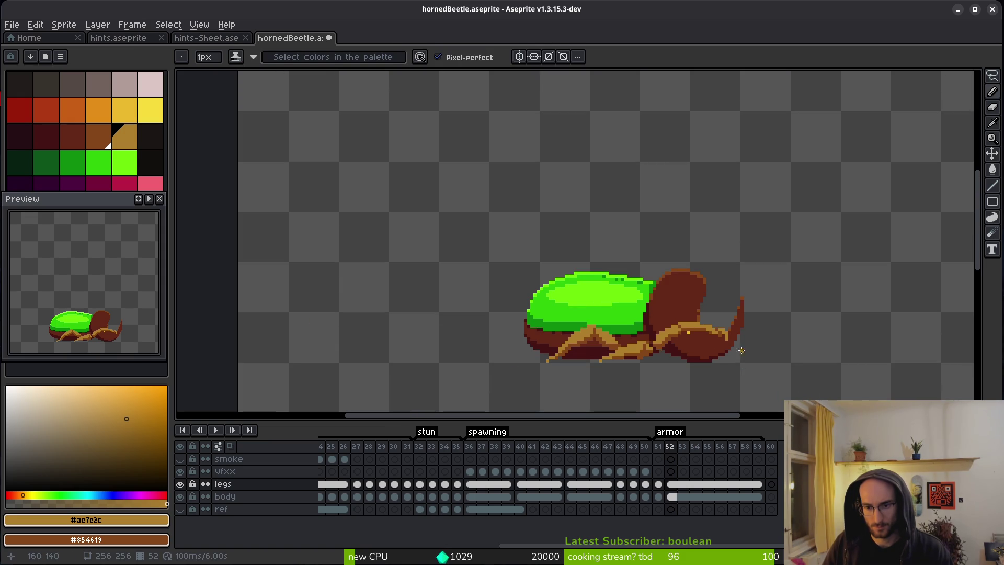
scroll(741, 350, "up", 5)
left_click(698, 299)
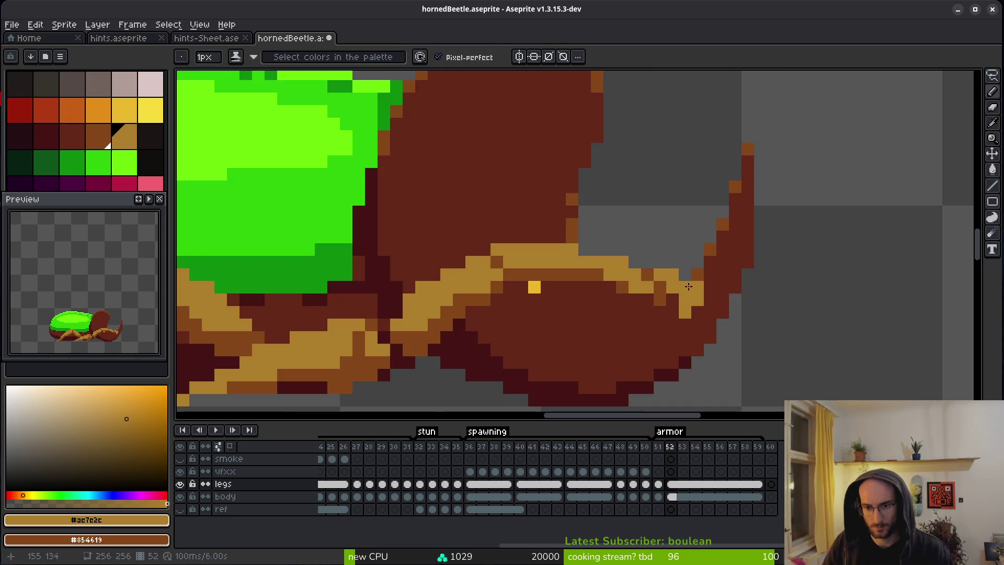
left_click(710, 299)
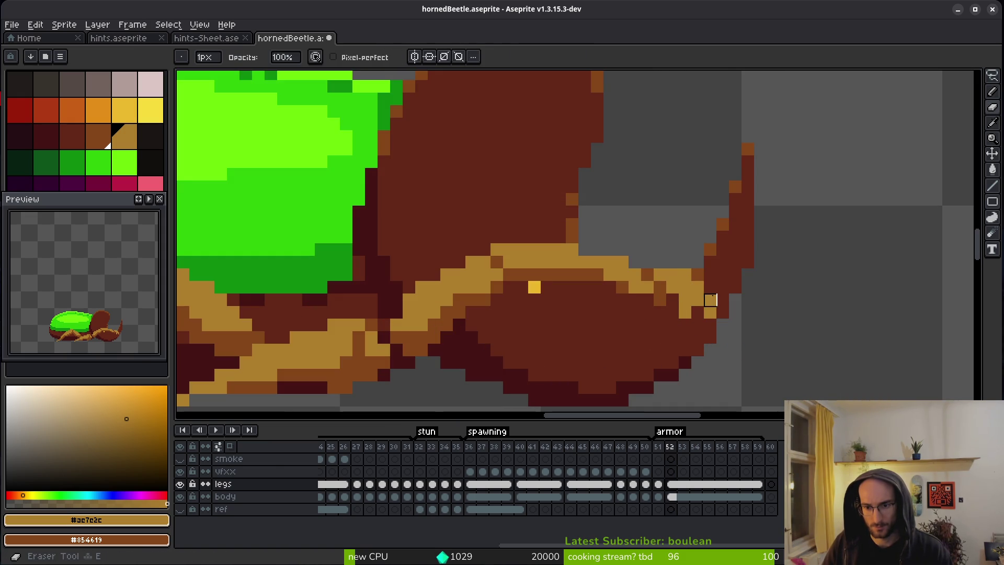
right_click(685, 312)
right_click(685, 299)
right_click(672, 287)
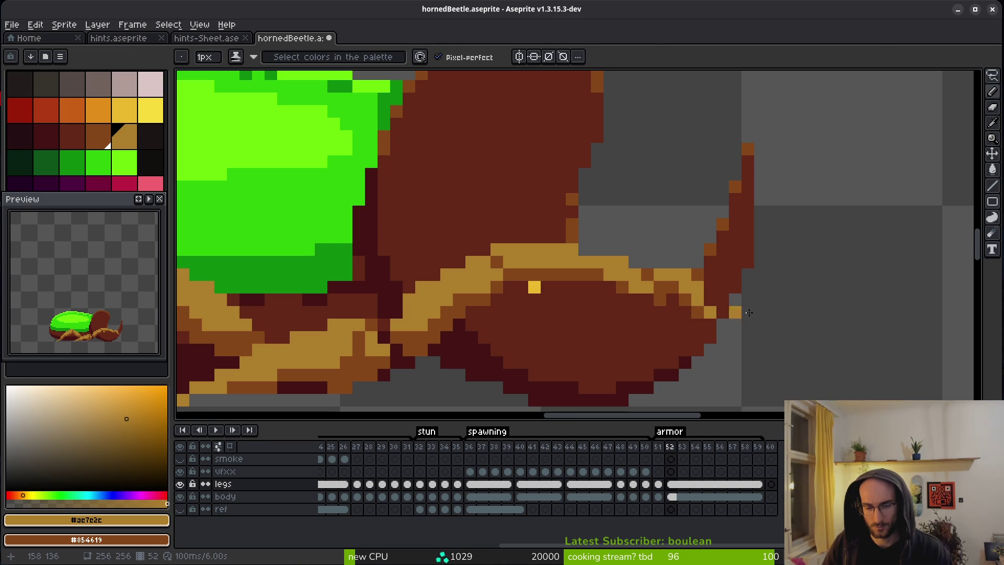
scroll(732, 311, "down", 5)
scroll(759, 339, "up", 4)
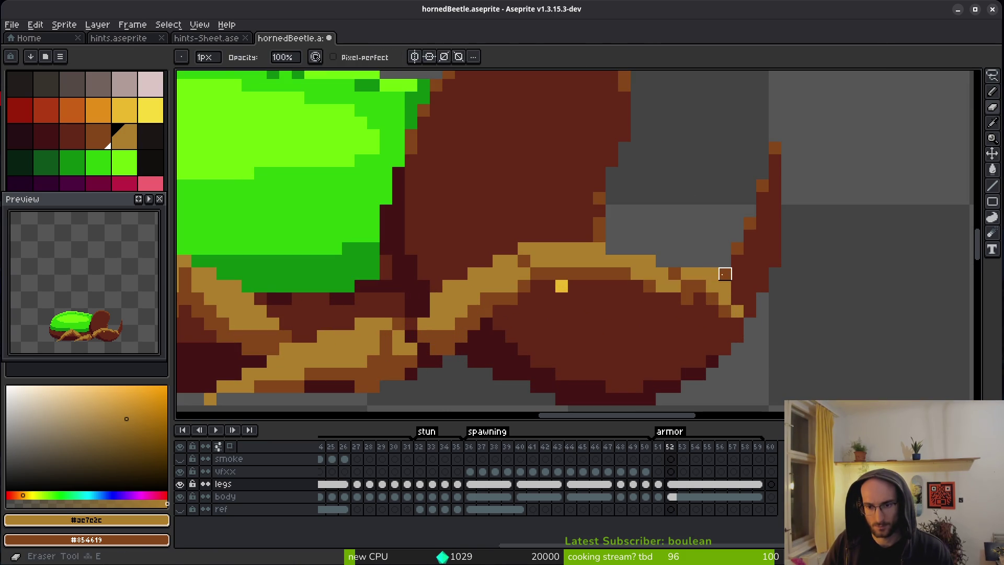
left_click(739, 273, "alt")
scroll(765, 311, "down", 4)
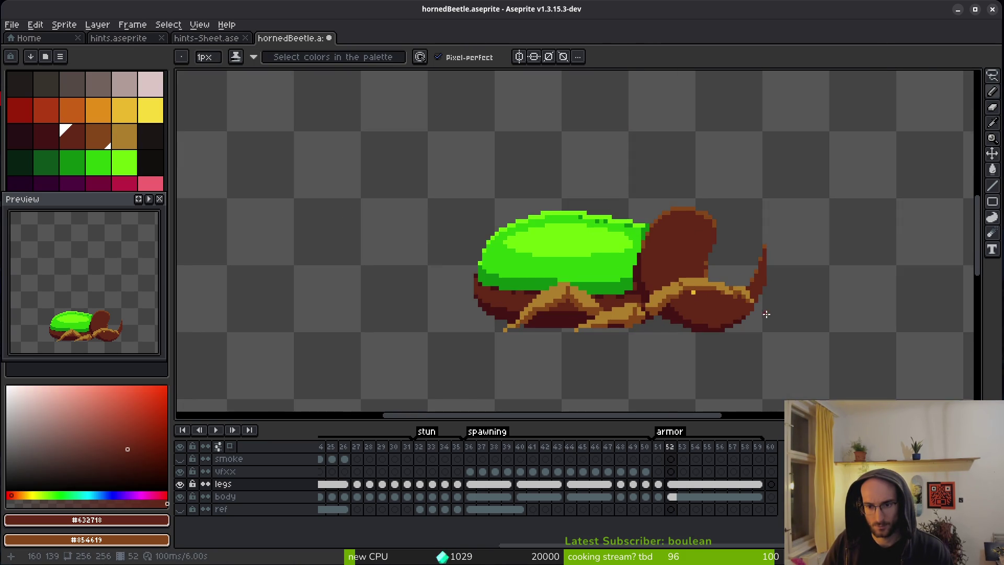
Step: Repaint the leg shading on the legs layer with gold #ae7e2c and dark brown strokes
scroll(771, 320, "down", 2)
scroll(596, 281, "up", 2)
scroll(616, 280, "down", 2)
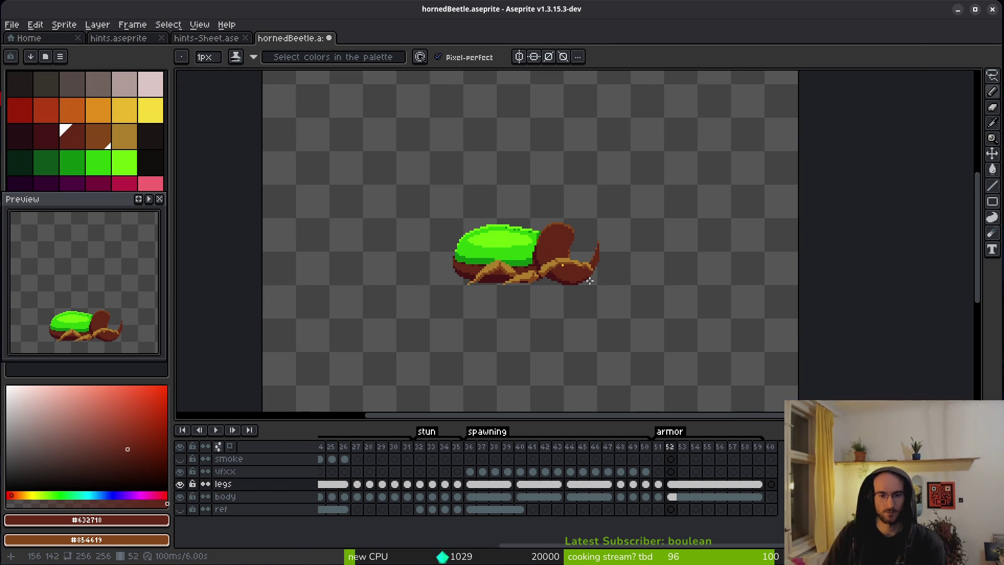
scroll(623, 288, "up", 2)
scroll(606, 258, "down", 1)
left_click(669, 246, "alt")
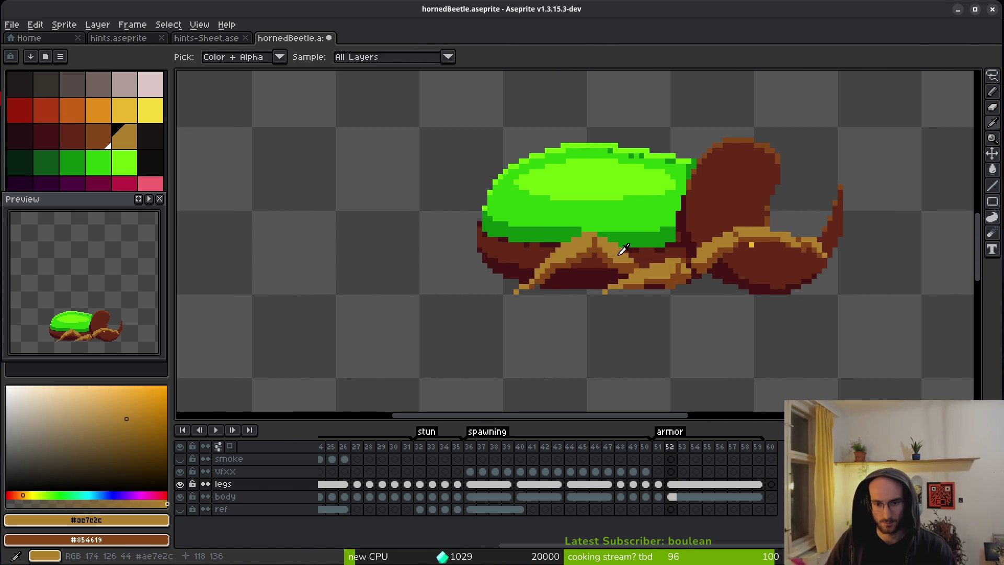
scroll(669, 246, "up", 3)
left_click_drag(669, 246, 648, 265)
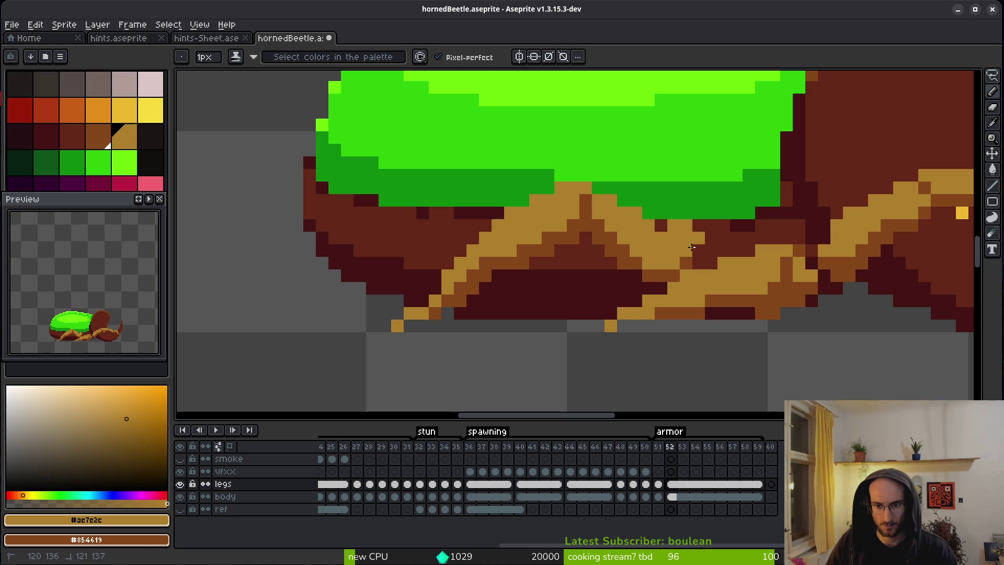
right_click(703, 267)
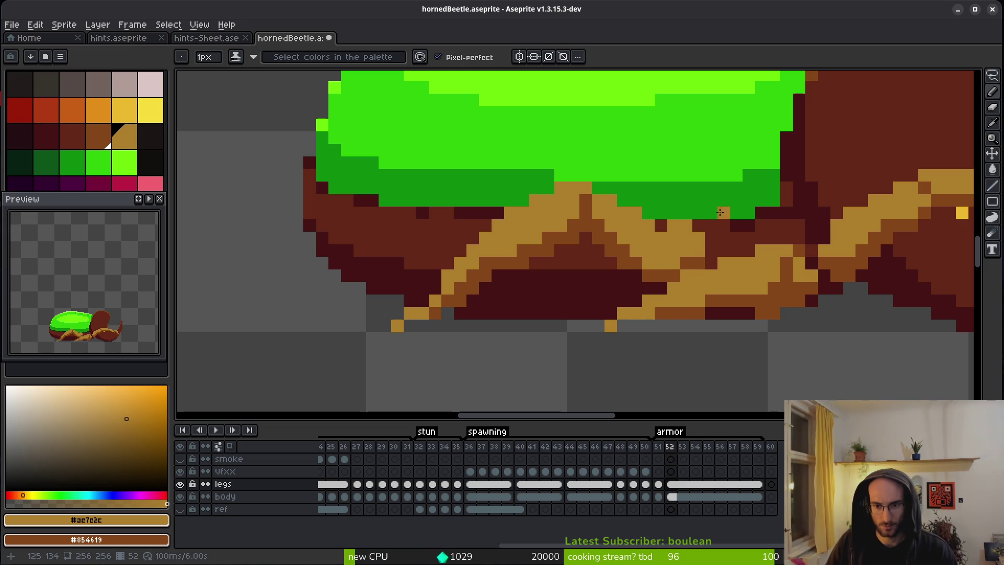
scroll(695, 212, "left", 2)
scroll(696, 212, "down", 1)
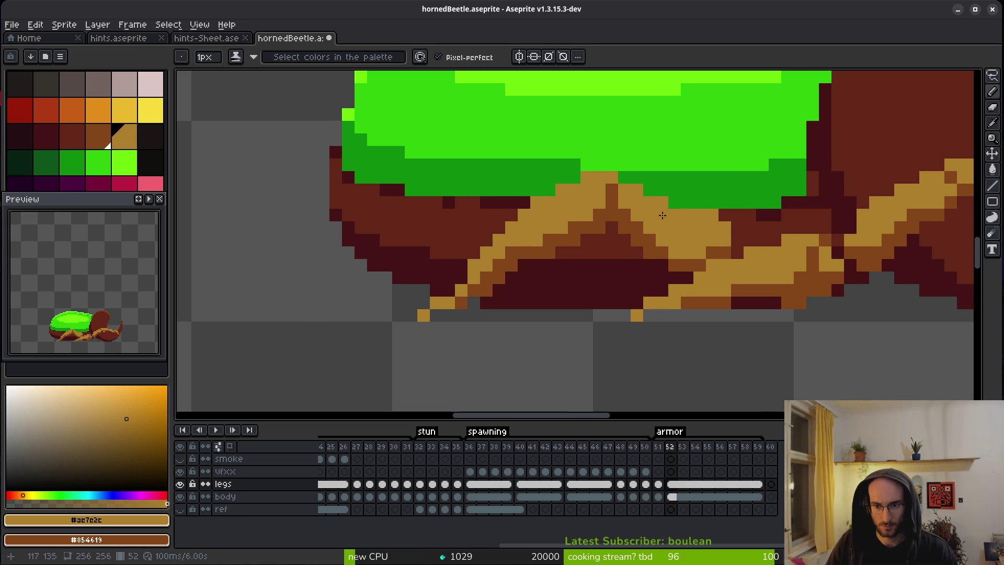
mouse_move(632, 229)
left_mouse_down()
mouse_move(492, 299)
mouse_move(641, 229)
left_mouse_up()
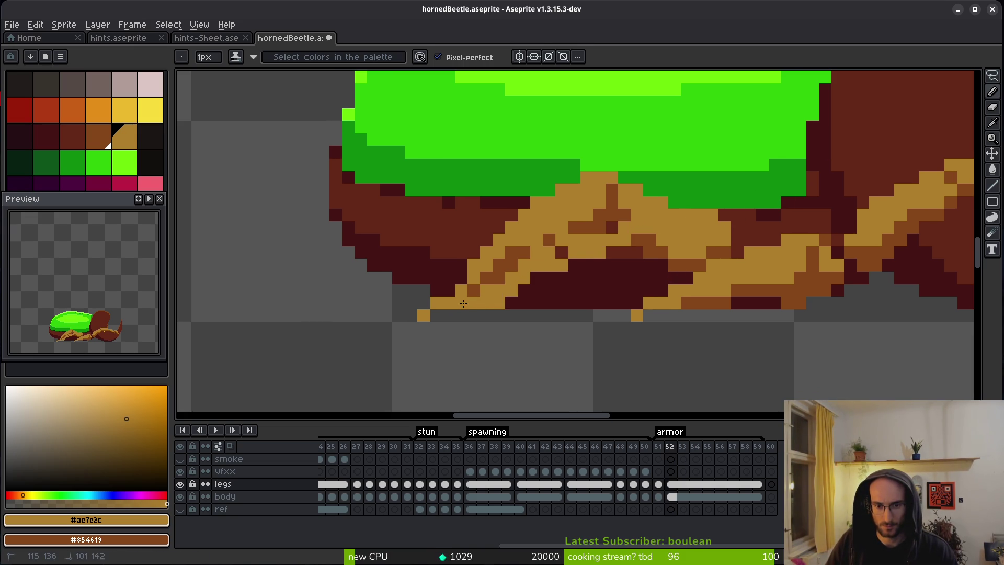
mouse_move(658, 262)
left_mouse_down()
mouse_move(557, 302)
mouse_move(515, 306)
mouse_move(647, 270)
mouse_move(596, 272)
mouse_move(574, 258)
left_mouse_up()
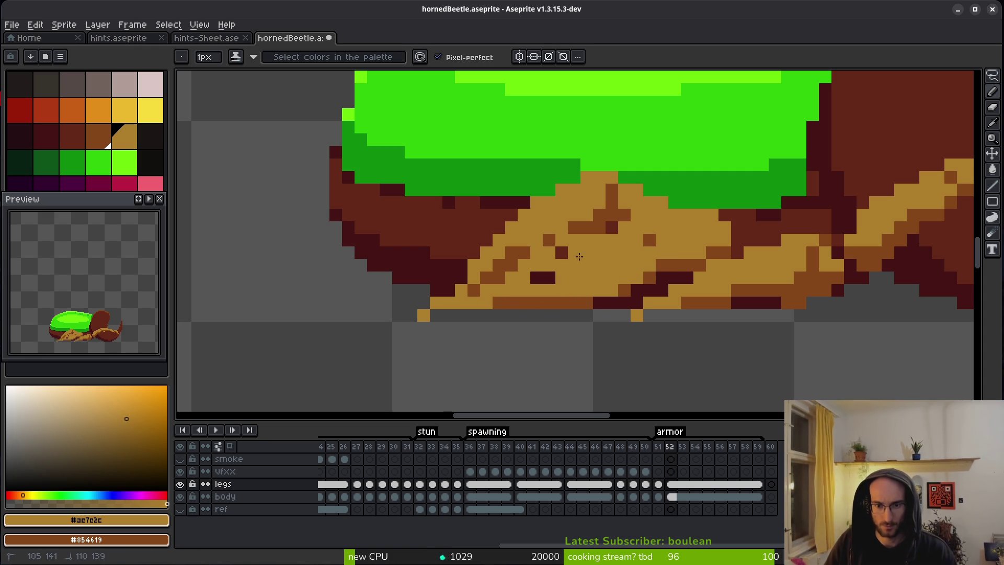
Step: Touch up the shell's underside, darken the leg's edge, and erase gold pixels below the feet
left_click(600, 227)
left_click(562, 252)
key("b")
left_click(699, 204)
mouse_move(664, 204)
left_mouse_down()
mouse_move(587, 215)
mouse_move(448, 278)
mouse_move(574, 240)
left_mouse_up()
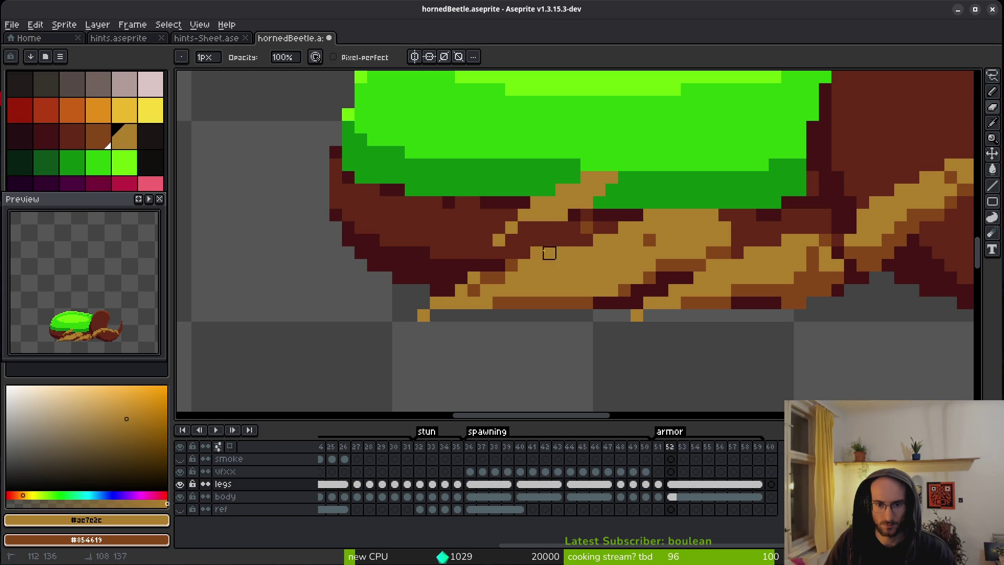
key("ctrl+z")
key("ctrl+z")
key("ctrl+z")
mouse_move(474, 278)
left_mouse_down()
mouse_move(486, 291)
mouse_move(437, 303)
left_mouse_up()
left_click(461, 315)
key("e")
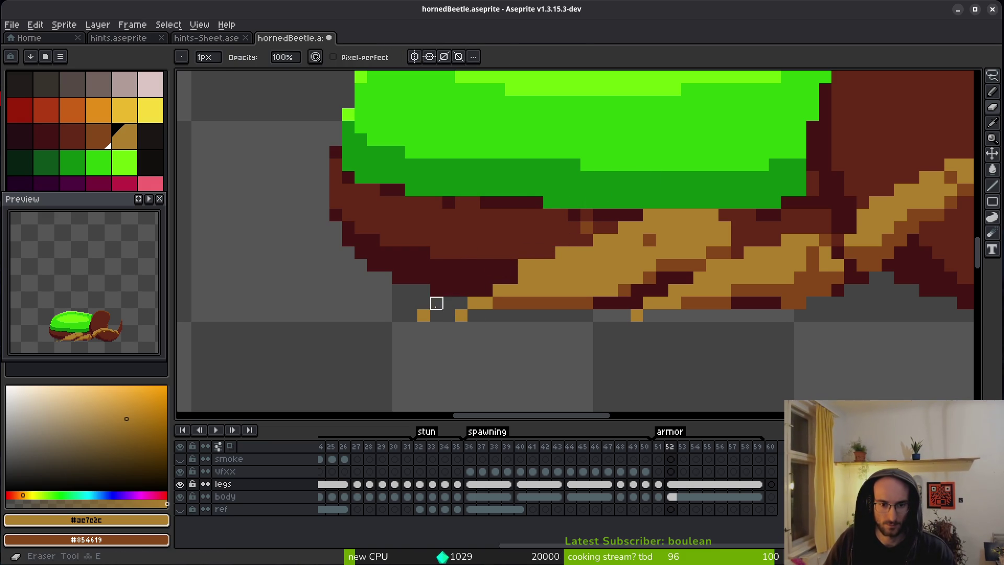
key("alt")
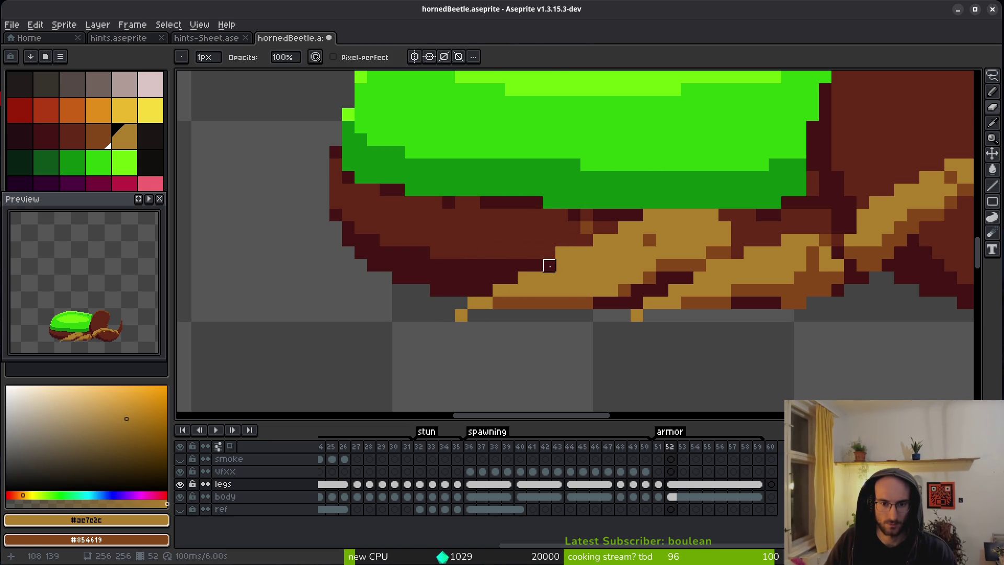
Step: Add a short brown stroke and two gold pixels along the beetle's leg
scroll(483, 253, "up", 1)
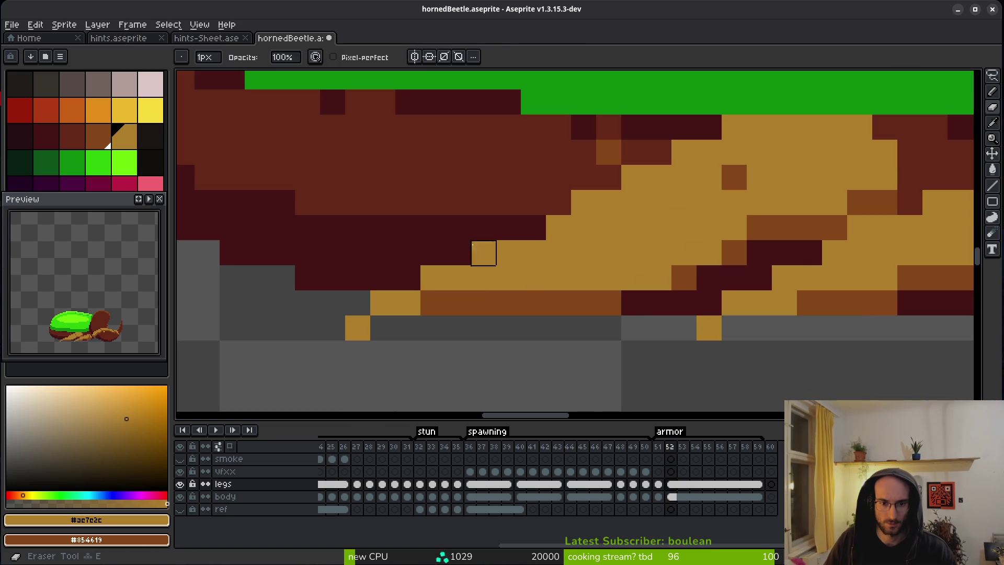
scroll(523, 262, "down", 5)
key("b")
scroll(594, 284, "up", 5)
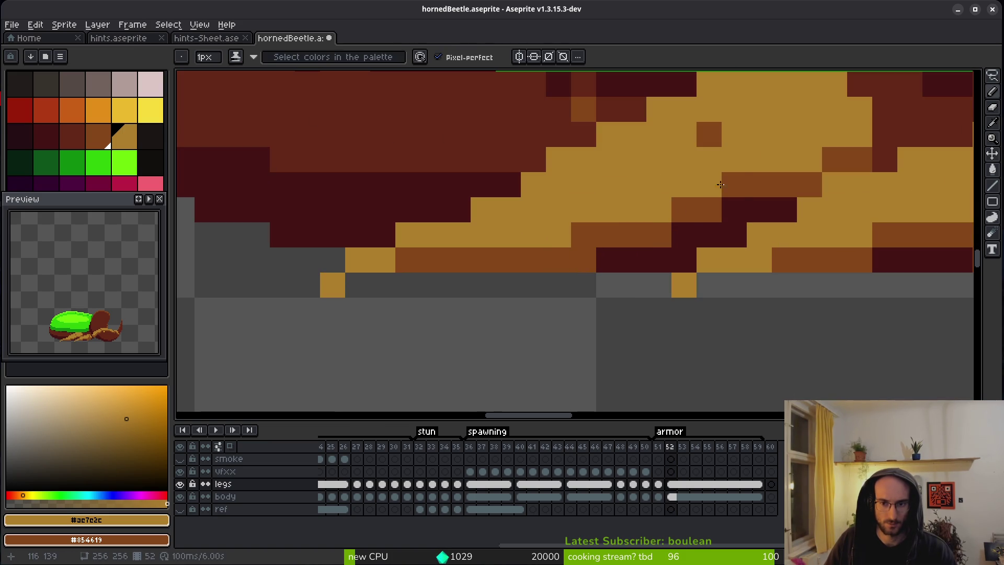
scroll(698, 204, "down", 4)
scroll(689, 215, "up", 4)
left_click_drag(689, 214, 646, 290)
mouse_move(600, 183)
left_mouse_down()
mouse_move(599, 210)
mouse_move(624, 234)
left_mouse_up()
left_click_drag(585, 167, 585, 171)
Step: Darken stray gold leg pixels near the foot, recolouring one brown-orange
scroll(654, 264, "down", 4)
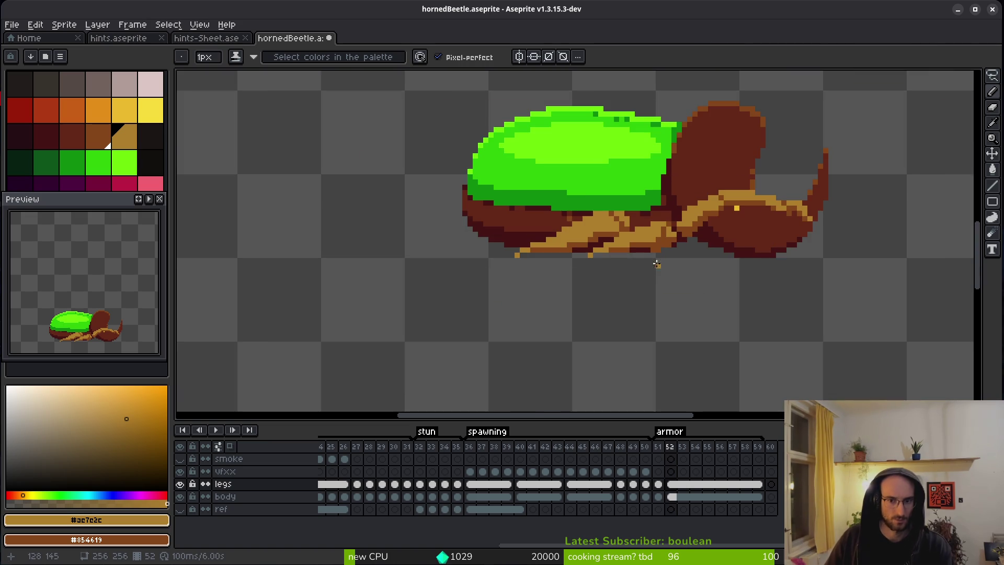
scroll(614, 253, "up", 2)
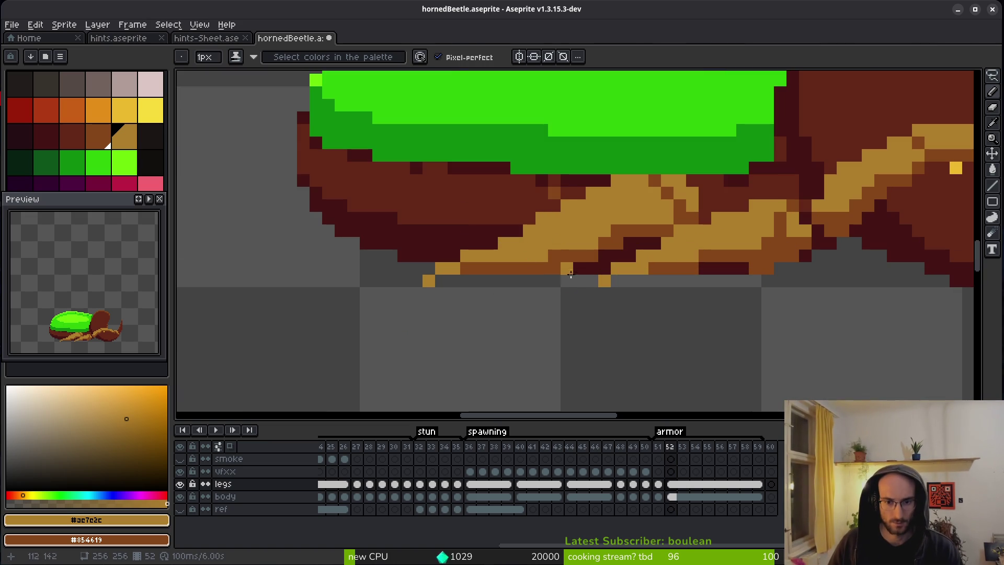
left_click(554, 269)
left_click(542, 255)
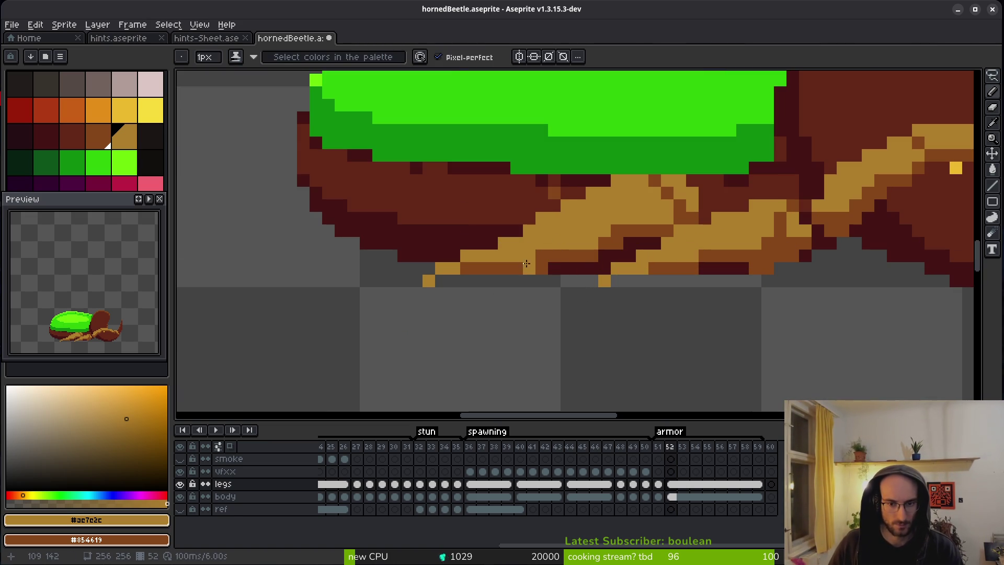
key("e")
left_click_drag(529, 260, 529, 267)
Step: Darken a final lower-edge leg pixel on frame 52 and save hornedBeetle.aseprite
scroll(568, 287, "down", 3)
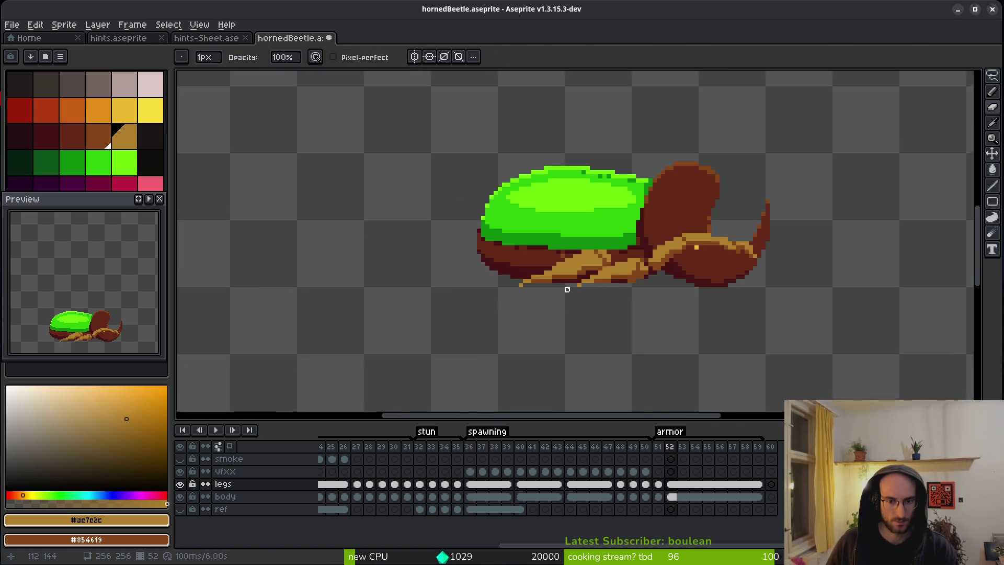
scroll(510, 219, "up", 4)
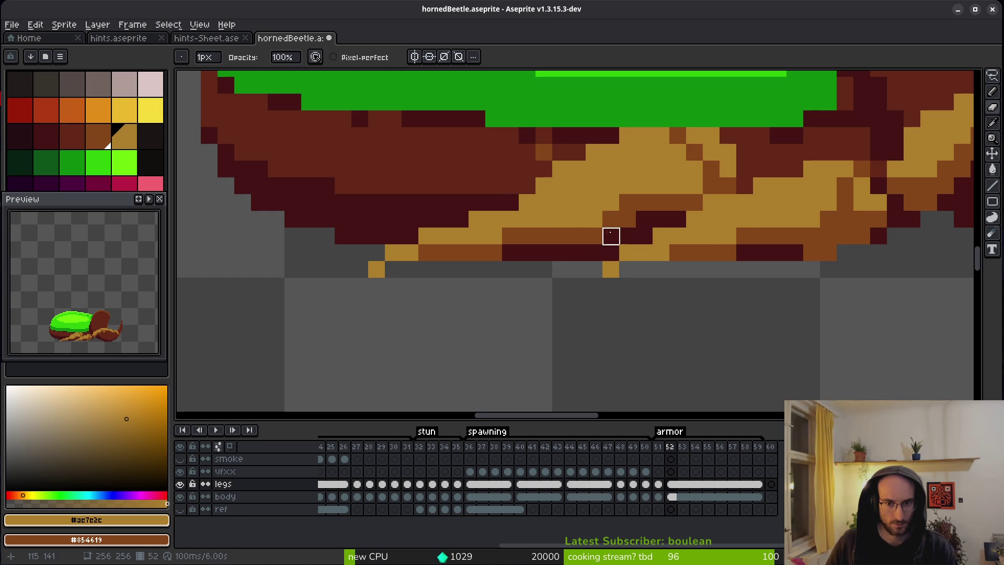
scroll(594, 236, "down", 3)
scroll(600, 249, "up", 4)
left_click(589, 337)
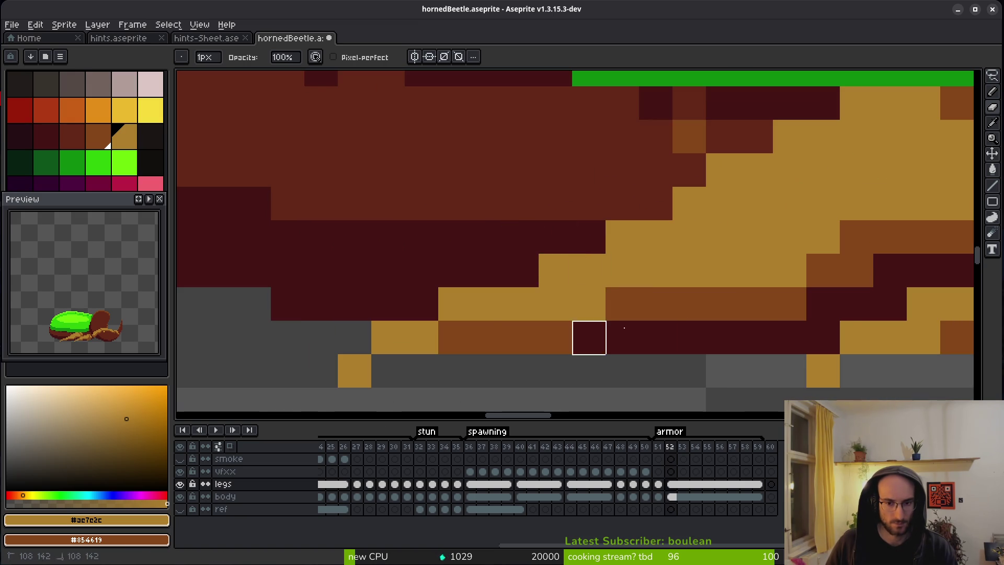
scroll(601, 331, "down", 3)
key("ctrl+s")
scroll(717, 327, "down", 2)
key("comma")
key("period")
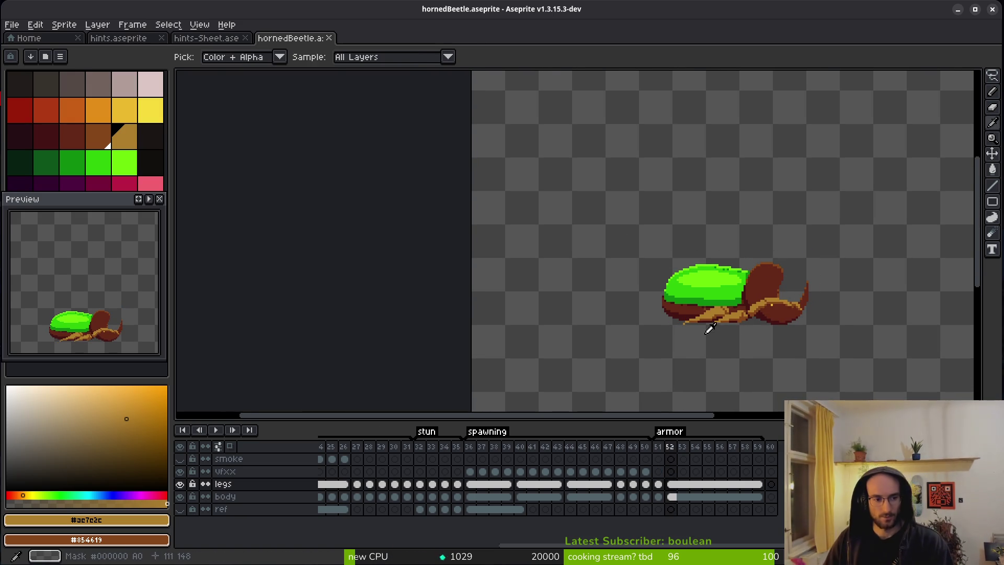
scroll(800, 355, "right", 1)
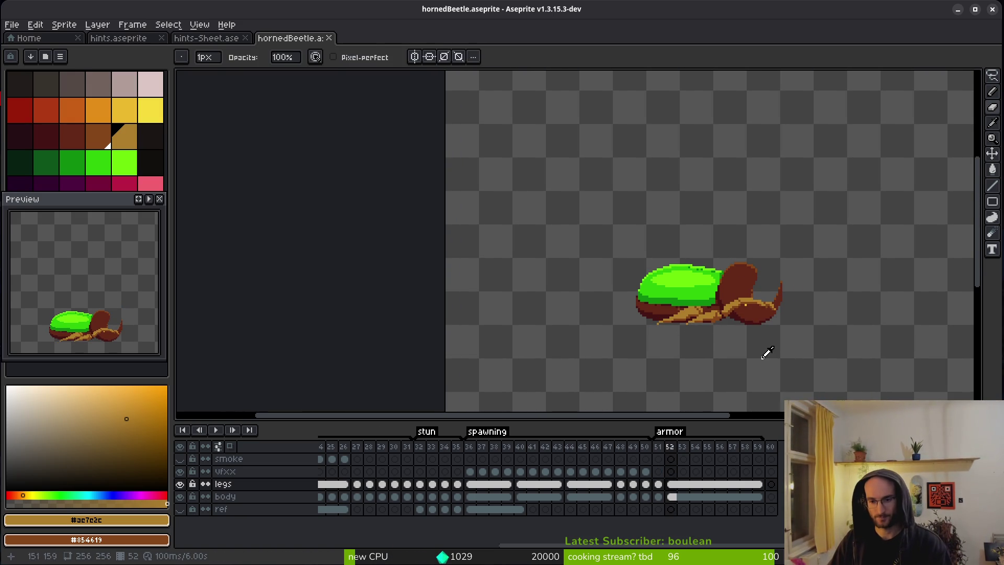
Step: Select the vfxx cel on frame 52 and choose yellow as the drawing colour
left_click(674, 472)
scroll(657, 339, "up", 4)
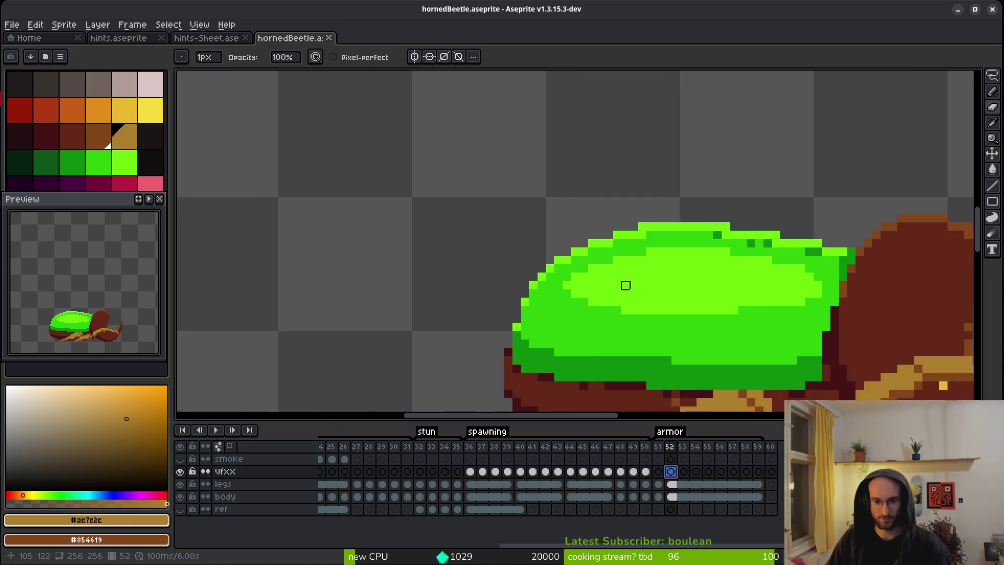
left_click(128, 162)
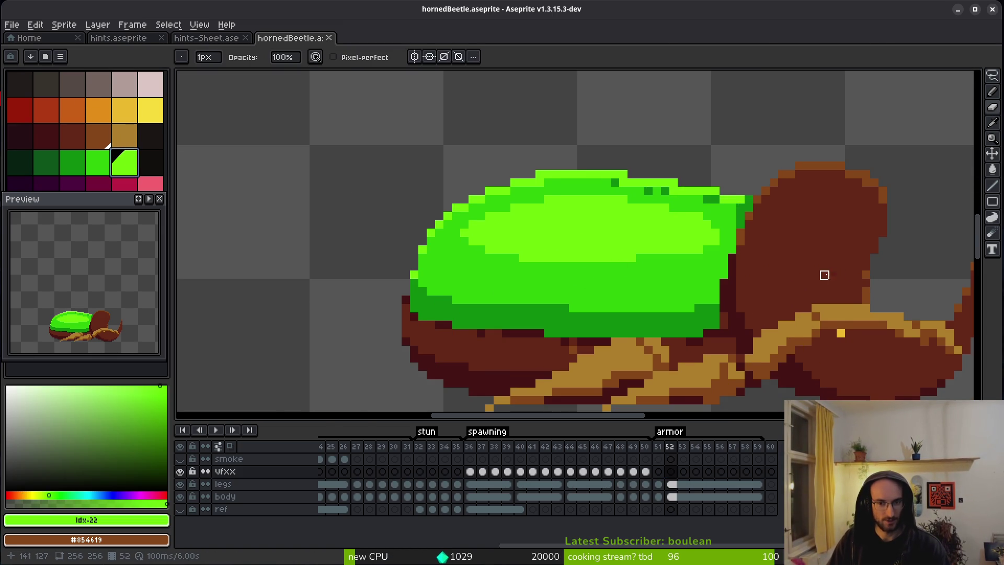
scroll(383, 176, "right", 5)
scroll(481, 198, "down", 1)
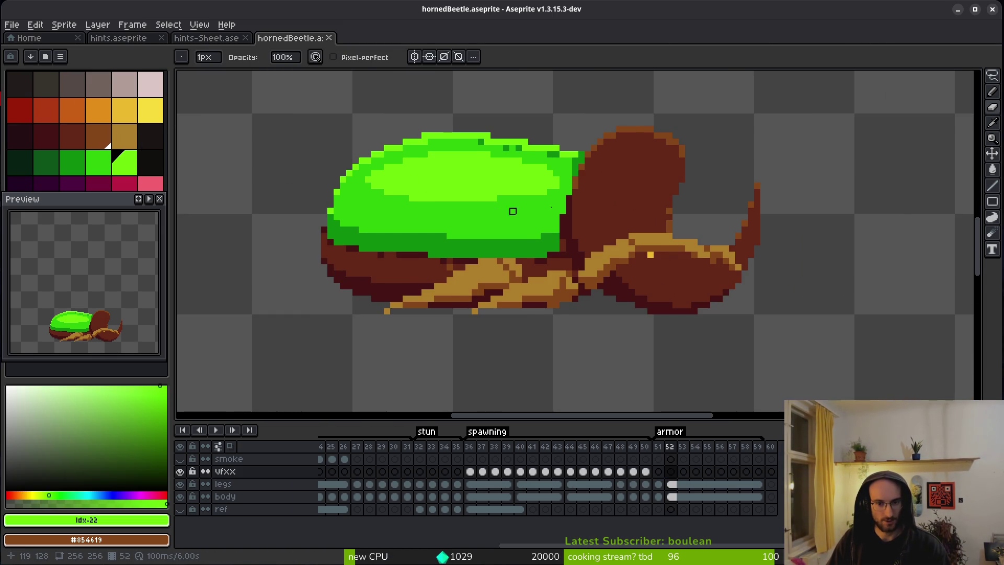
scroll(594, 193, "down", 1)
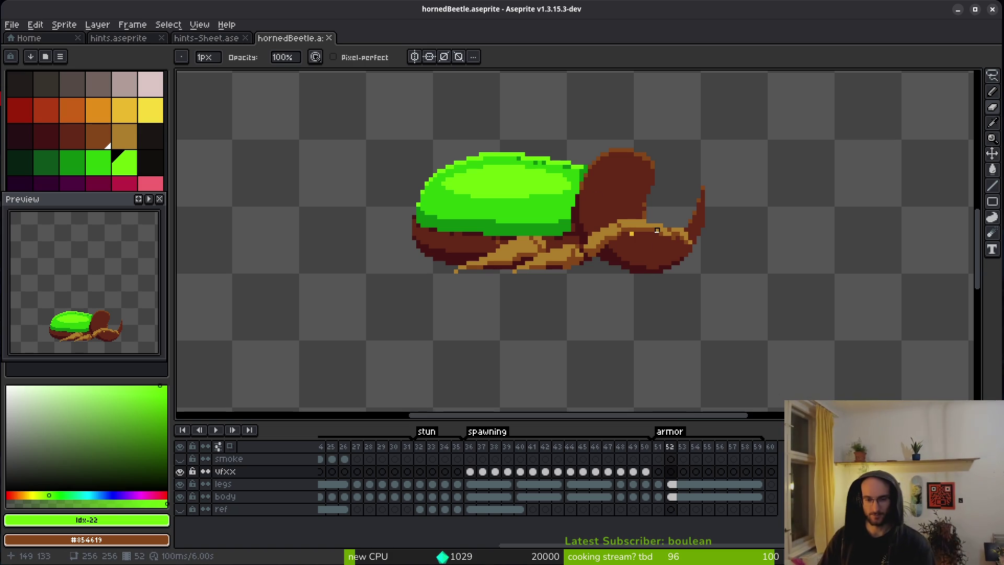
left_click(670, 471)
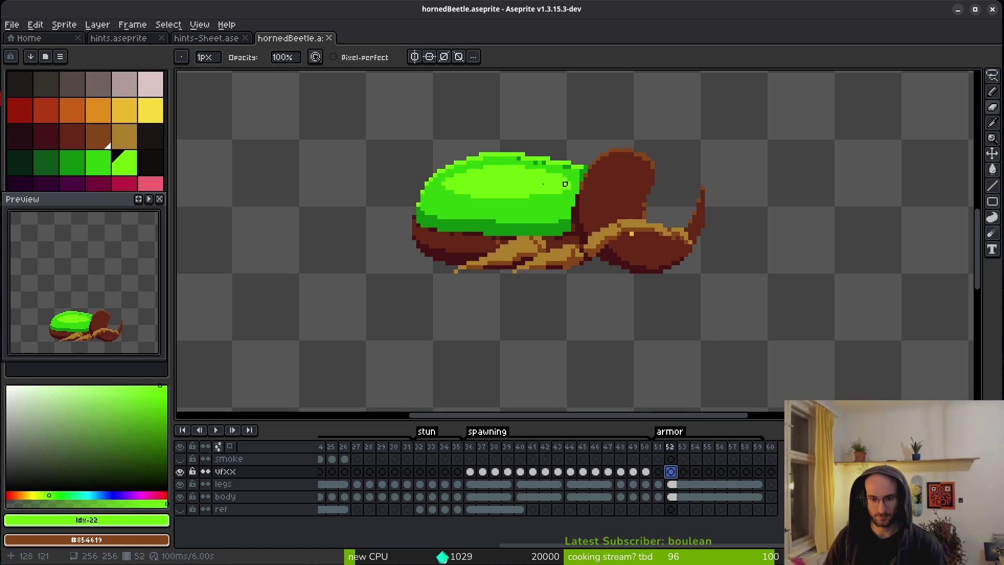
left_click(157, 113)
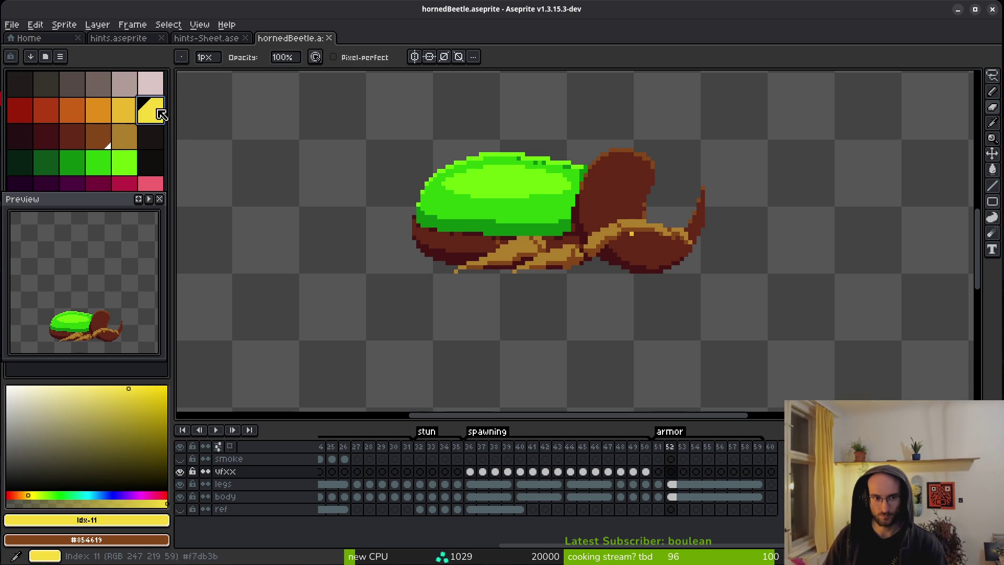
Step: Draw a yellow diagonal slash outline, bucket-fill it solid, and save the file
key("m")
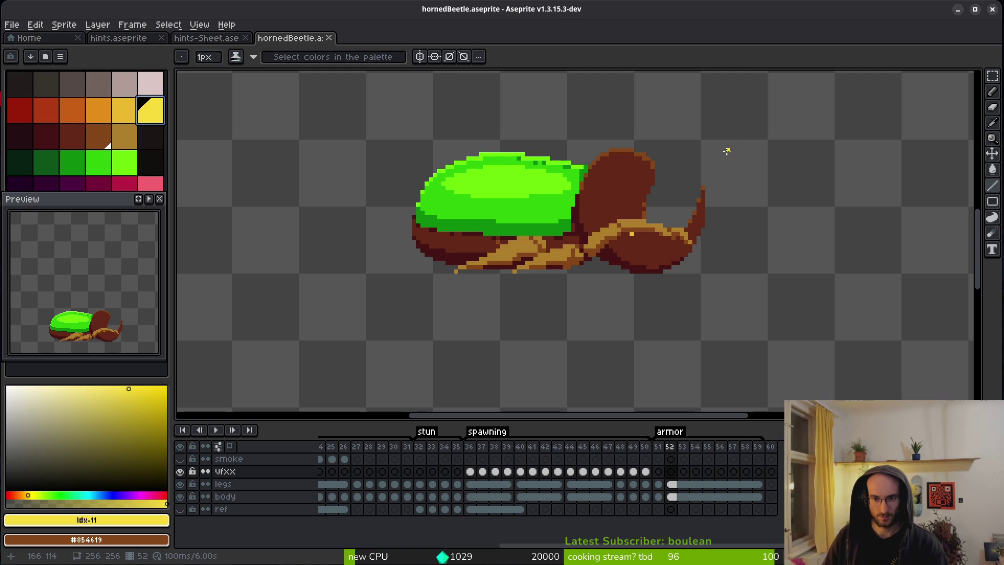
left_click_drag(619, 126, 528, 291)
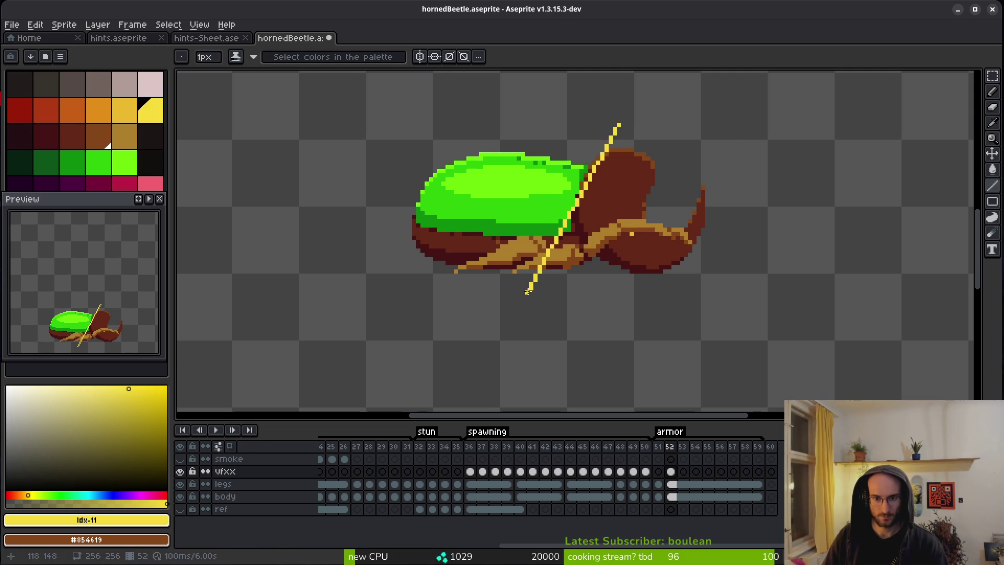
key("ctrl+z")
mouse_move(628, 116)
left_mouse_down()
mouse_move(534, 307)
mouse_move(613, 107)
mouse_move(600, 116)
mouse_move(627, 117)
left_mouse_up()
left_click_drag(531, 310, 505, 310)
key("g")
left_click(528, 293)
scroll(569, 284, "down", 2)
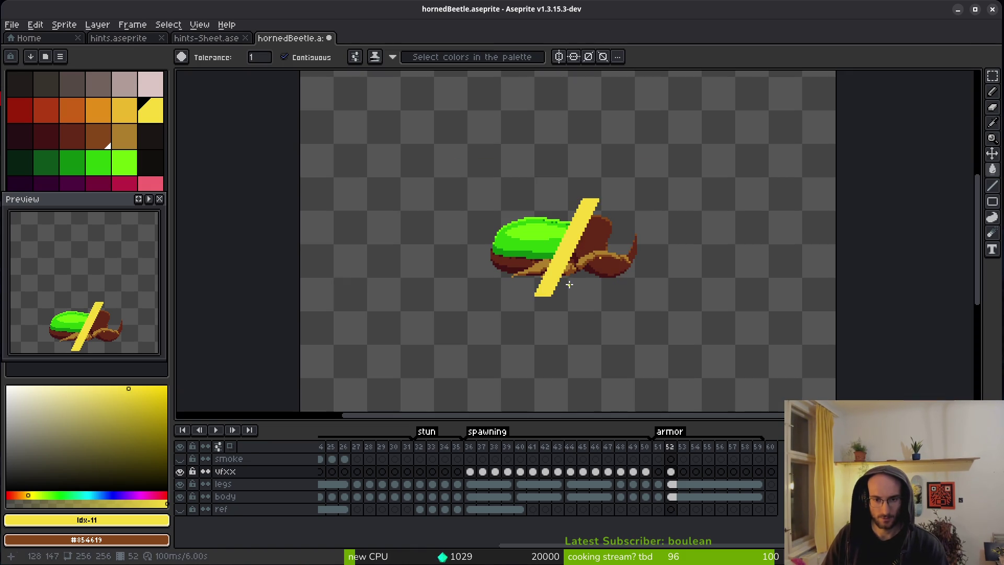
key("ctrl+s")
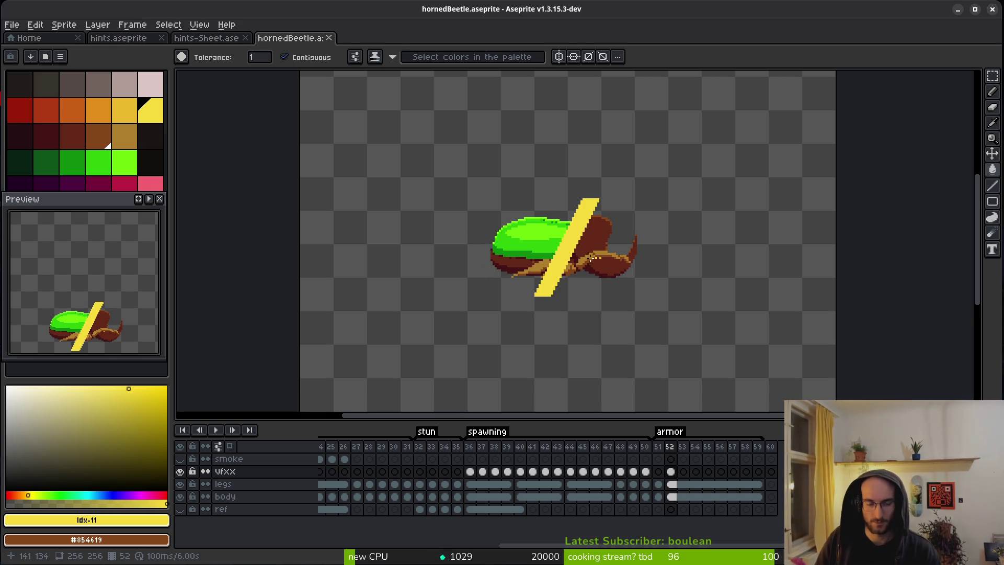
Step: Marquee-select the yellow slash and move it to the right of the beetle
key("m")
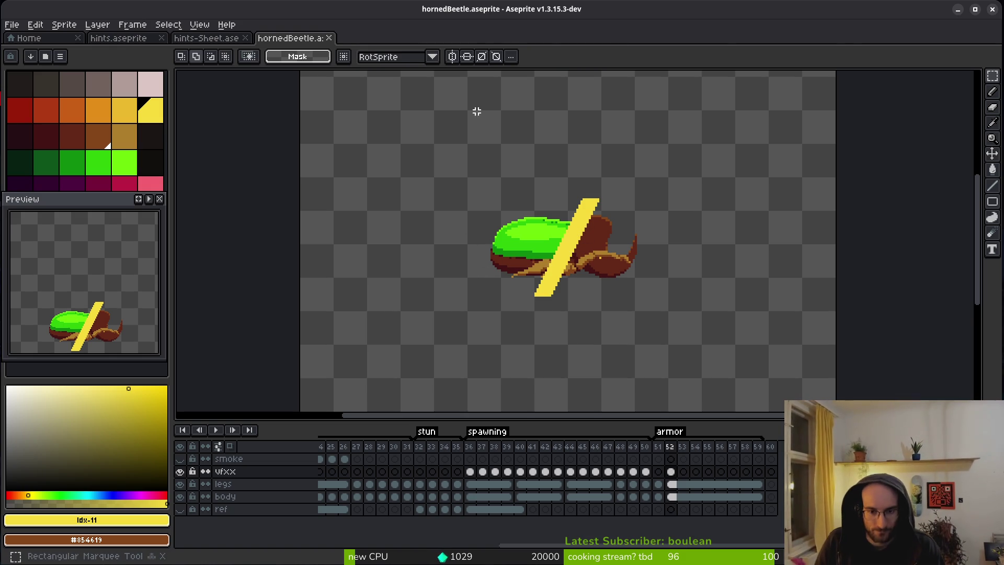
left_click_drag(477, 108, 701, 392)
mouse_move(574, 272)
left_mouse_down()
mouse_move(664, 263)
mouse_move(657, 273)
left_mouse_up()
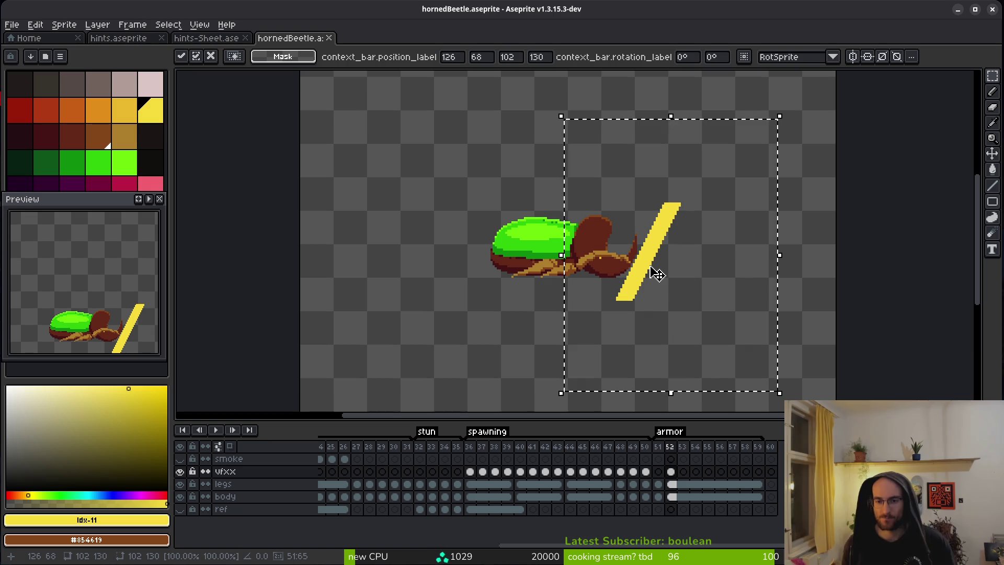
Step: Slide the yellow slash left across the beetle, commit, and restack vfxx below the legs and body layers
scroll(690, 172, "up", 4)
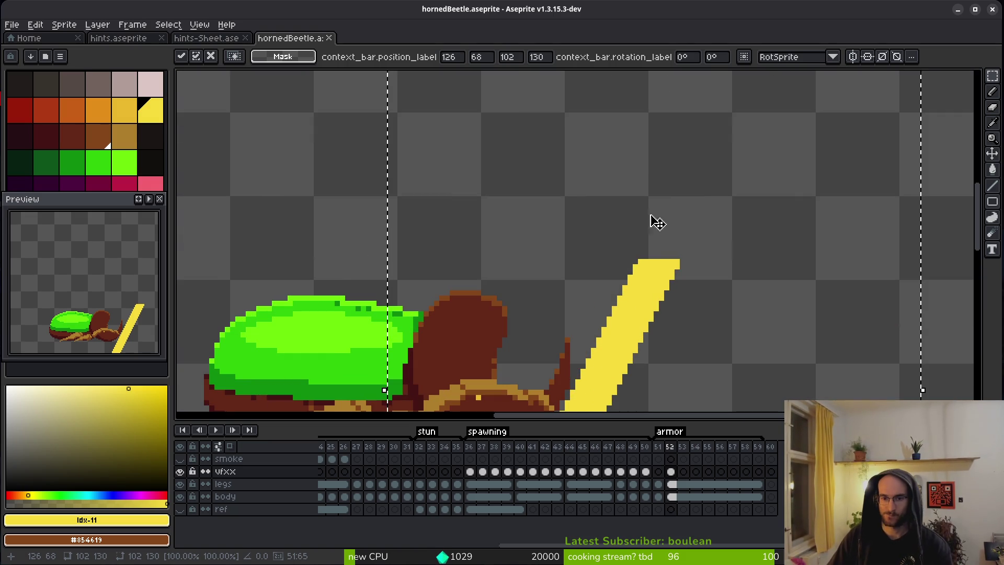
scroll(655, 240, "down", 3)
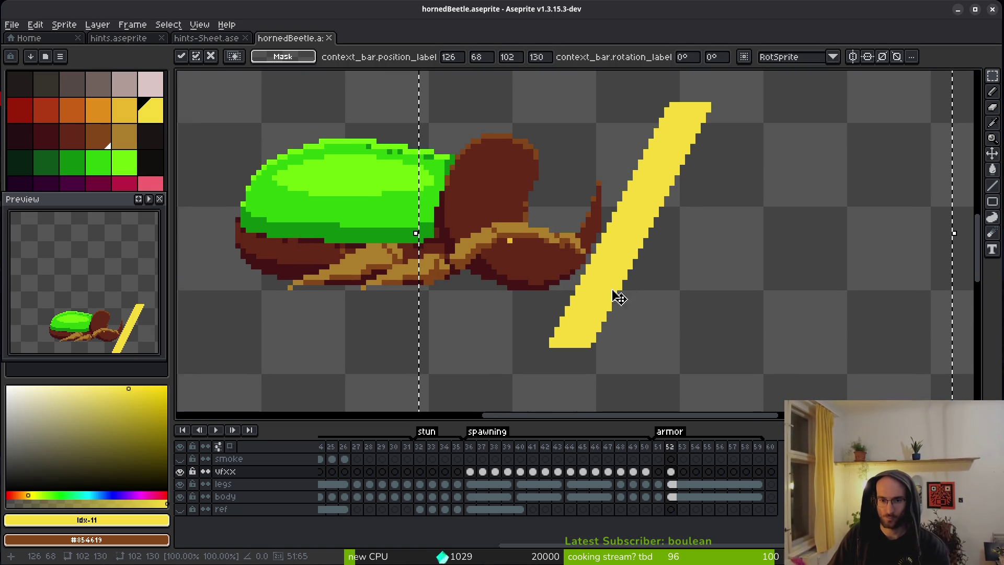
scroll(638, 257, "down", 2)
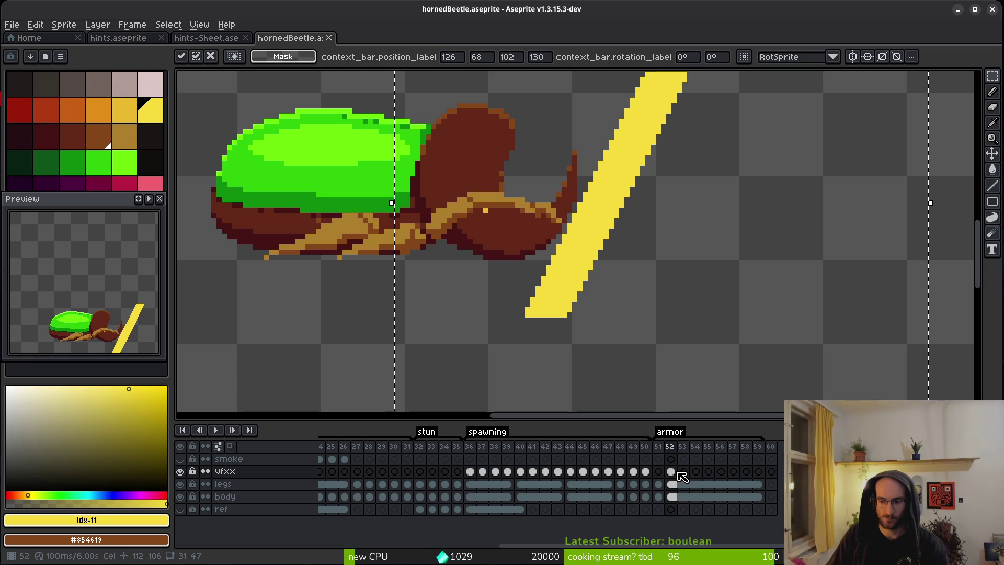
scroll(628, 230, "left", 3)
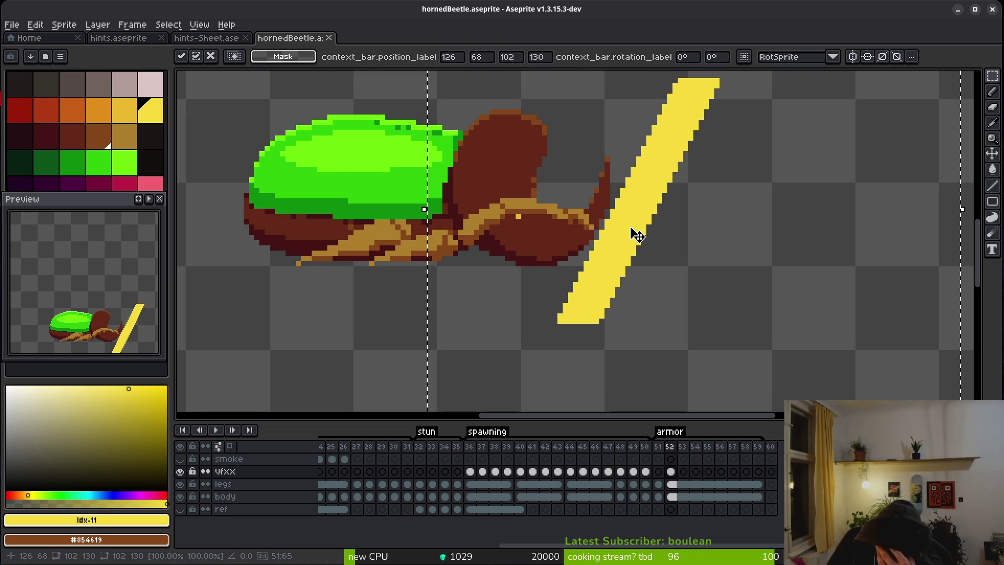
left_click_drag(724, 269, 854, 354)
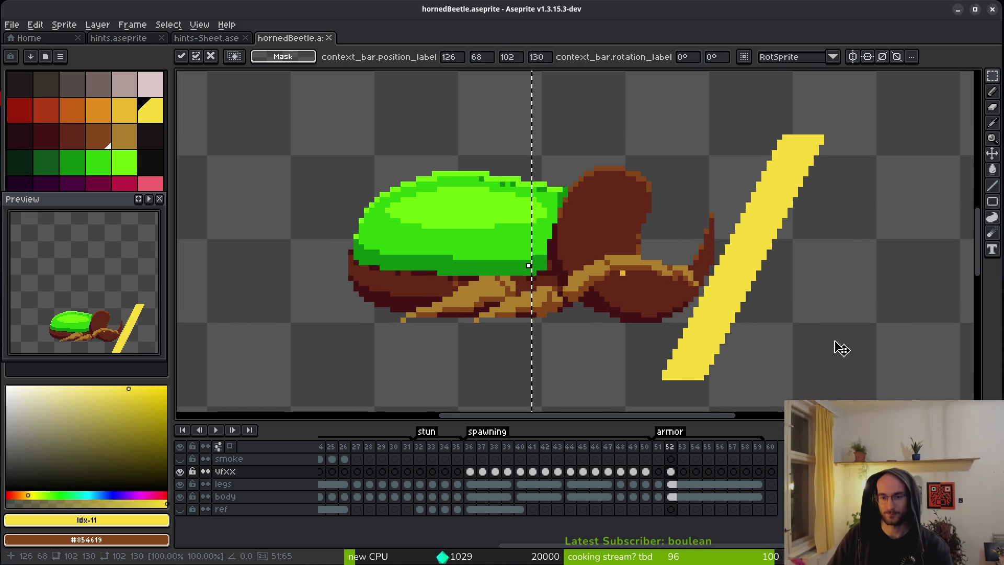
left_click_drag(673, 294, 568, 253)
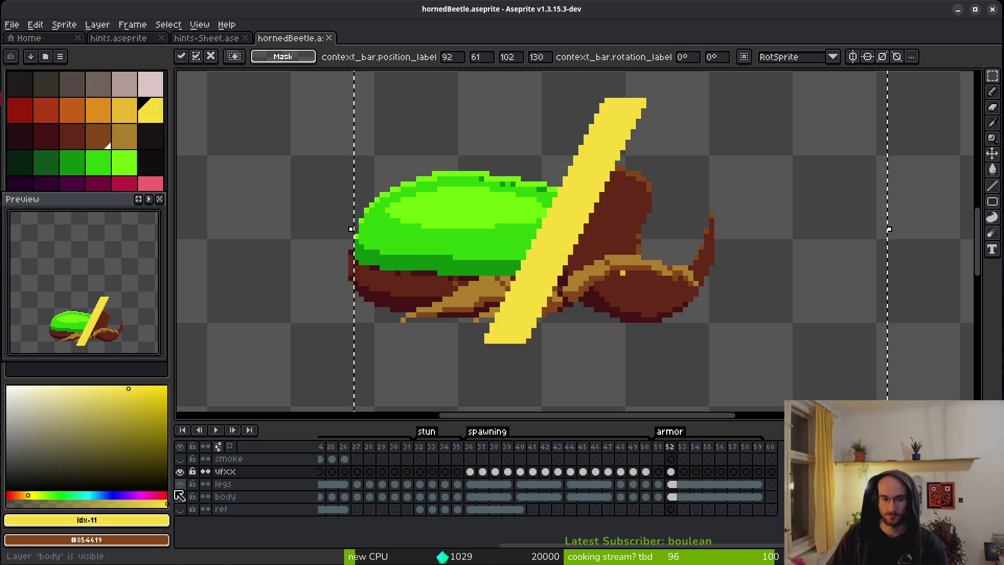
left_click(226, 471)
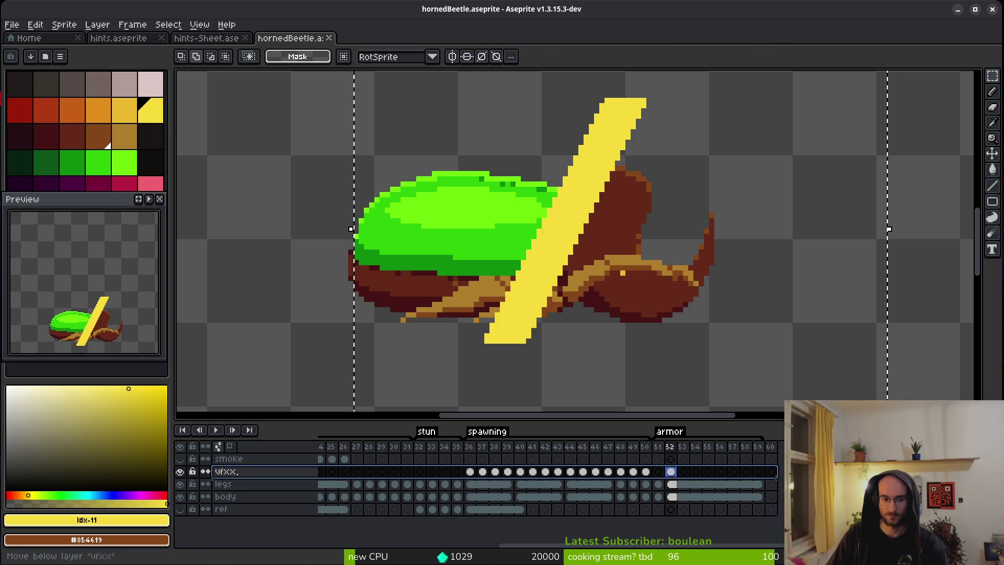
mouse_move(233, 474)
left_mouse_down()
mouse_move(253, 490)
mouse_move(246, 507)
left_mouse_up()
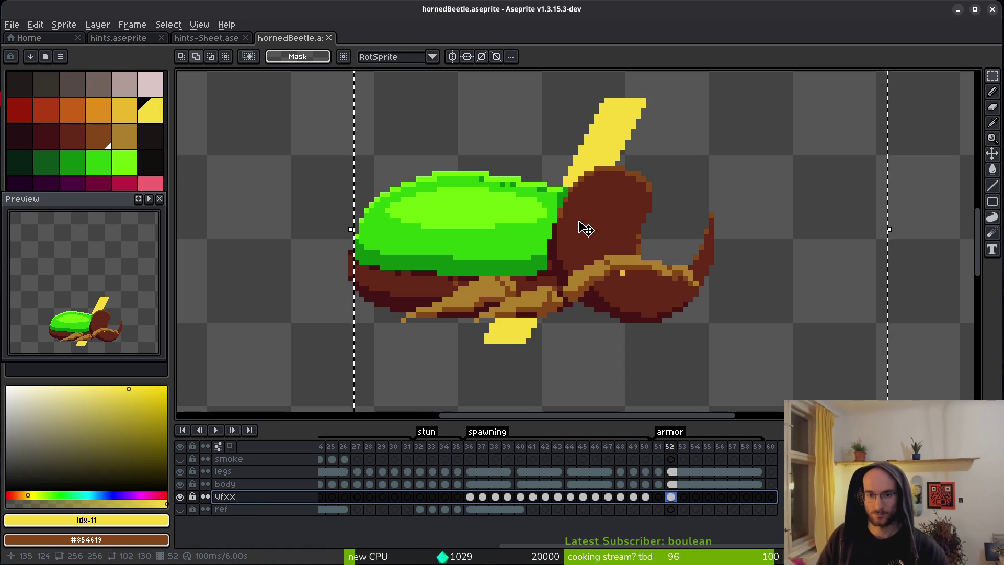
Step: Commit frame 52's slash, then shift frame 53's slash about 10 pixels left
key("ctrl+d")
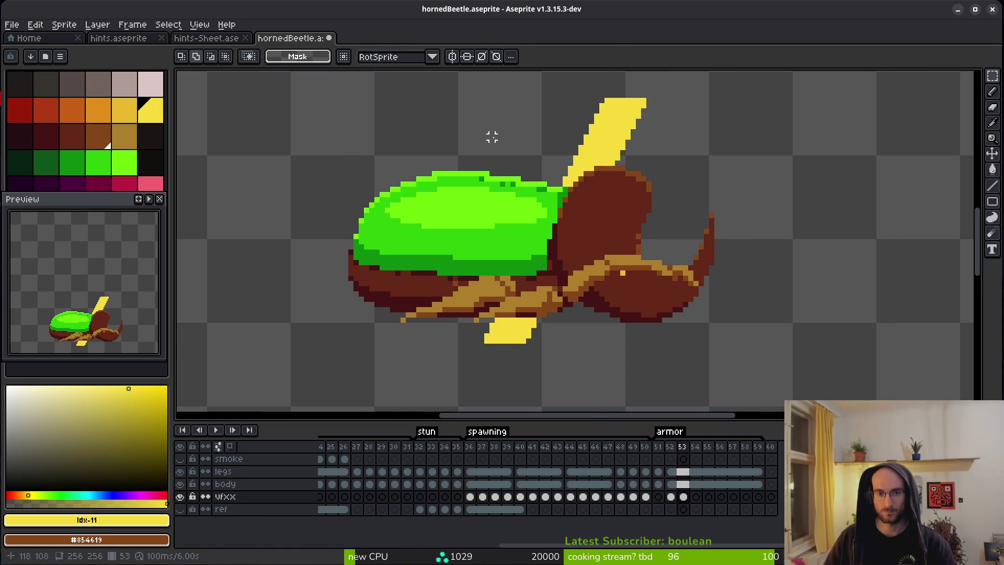
key("Right")
left_click_drag(422, 80, 645, 353)
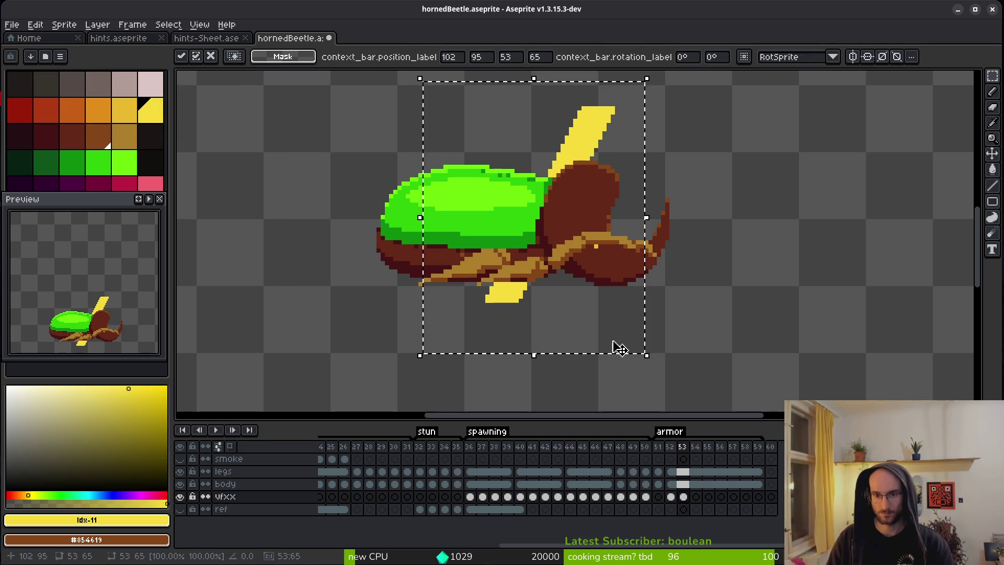
key("Left")
key("Left")
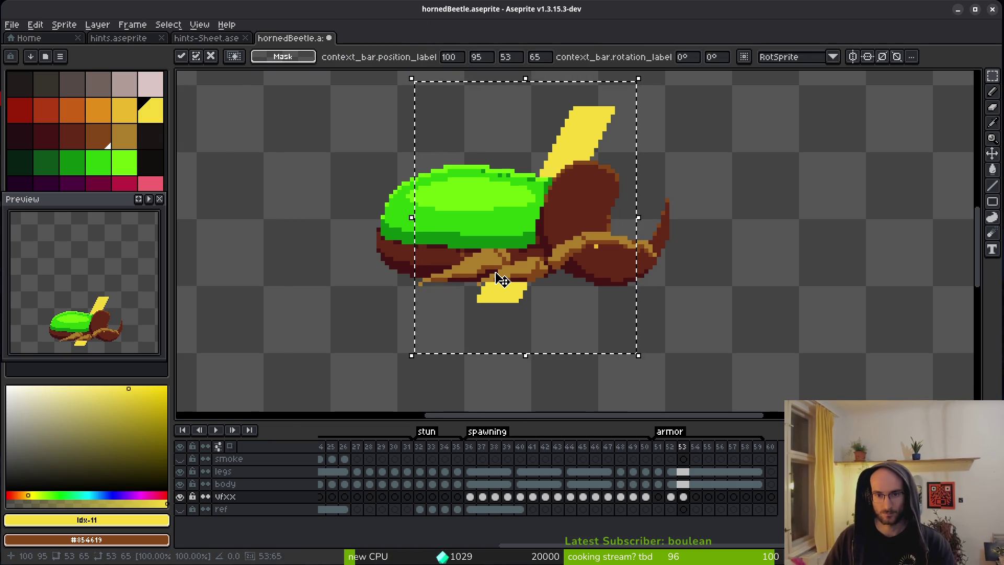
key("Return")
scroll(512, 235, "down", 1)
key("Left")
key("Left")
key("Left")
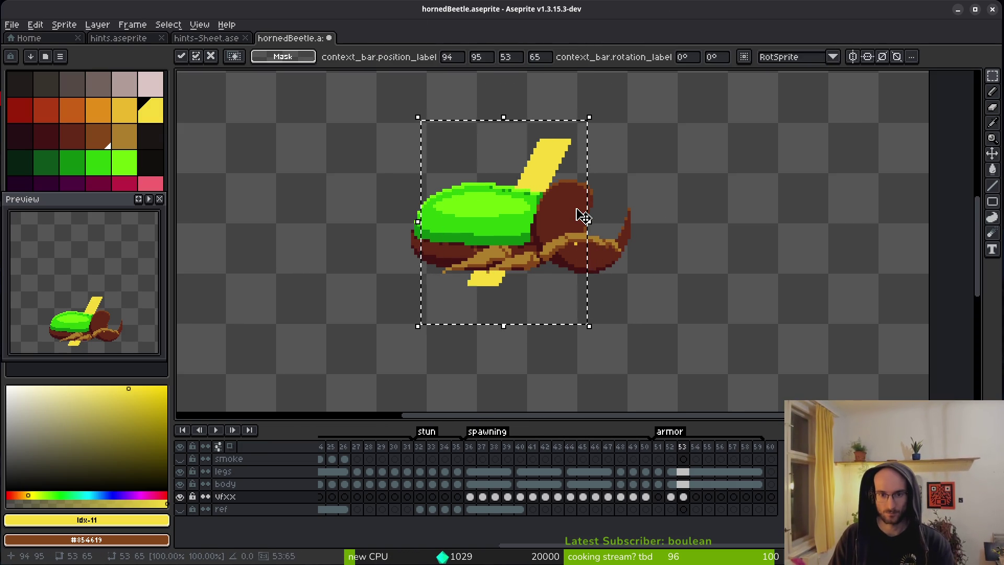
key("ctrl+d")
Step: Paste the slash into frame 54 and shift it about 13 pixels left
scroll(537, 266, "up", 1)
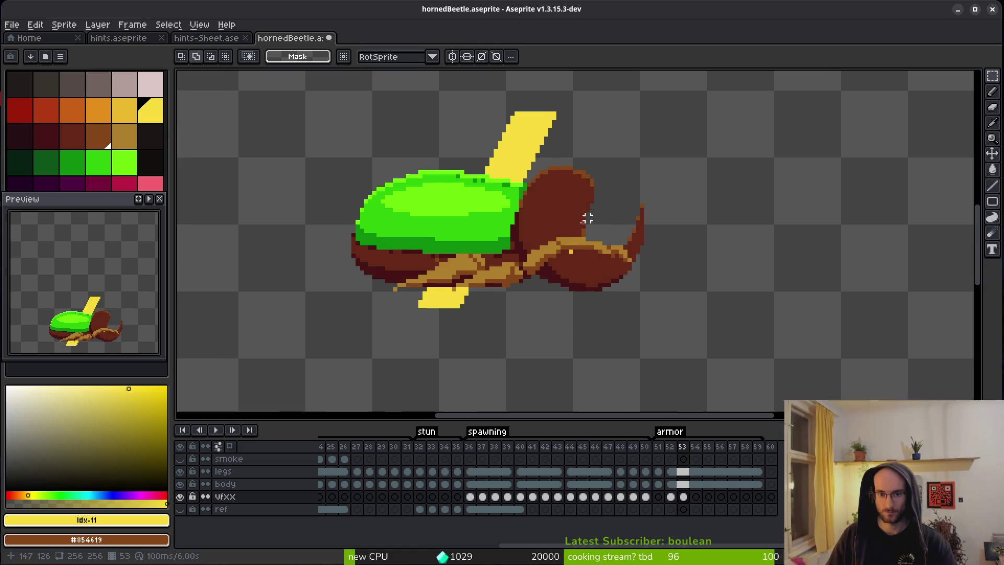
left_click(695, 496)
key("ctrl+v")
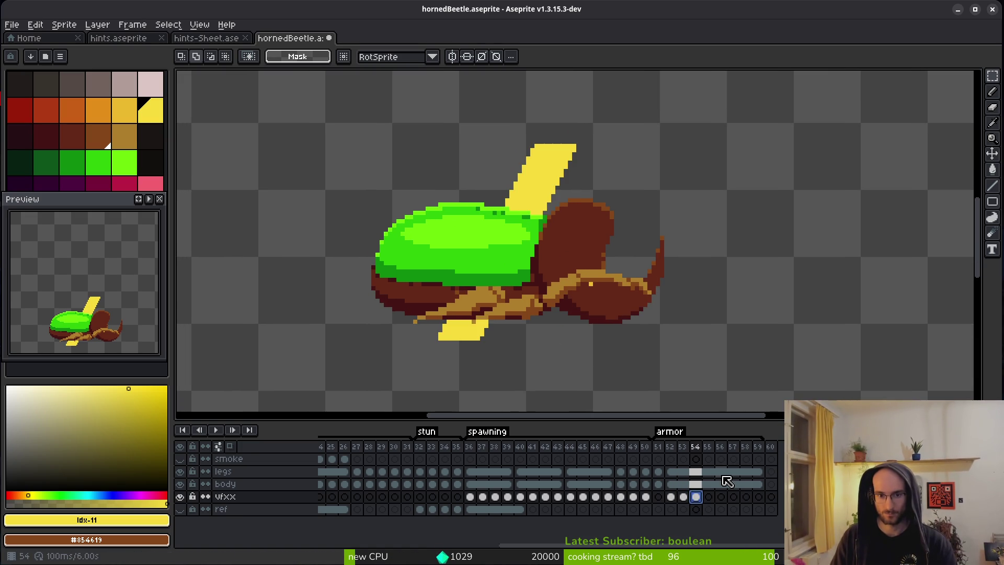
mouse_move(327, 79)
left_mouse_down()
mouse_move(634, 359)
mouse_move(666, 371)
left_mouse_up()
key("Left")
key("Left")
key("Left")
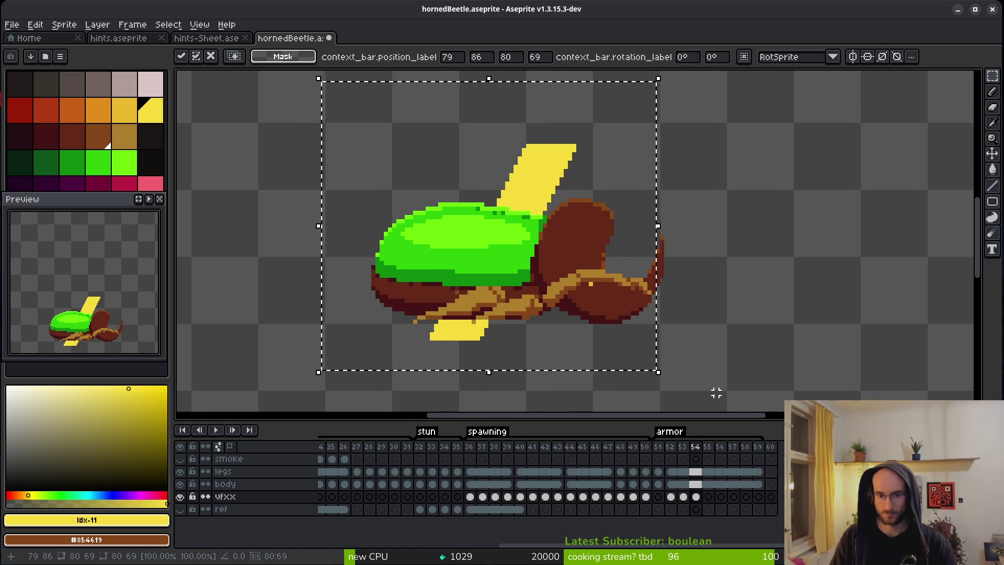
key("Left")
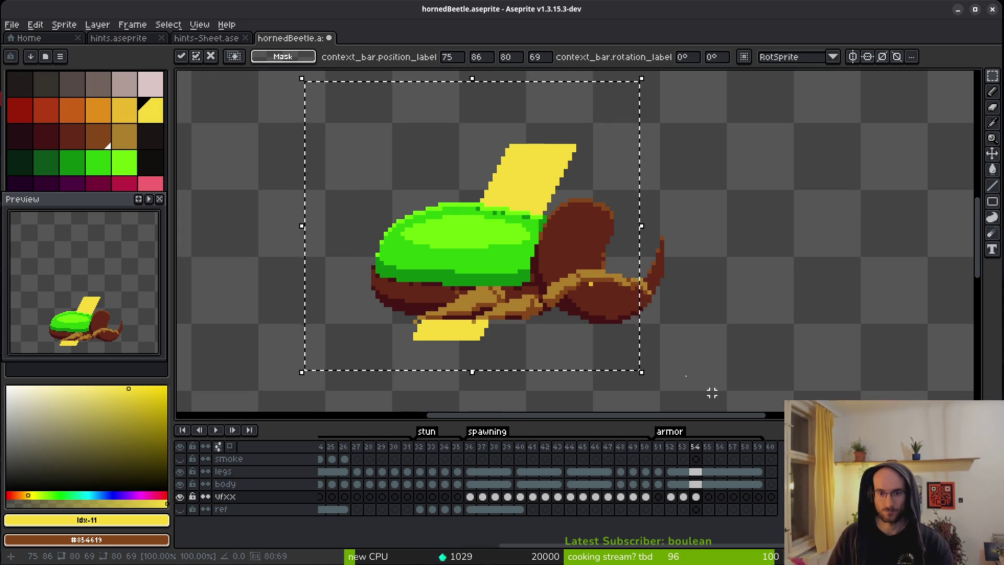
key("Left")
key("Left")
key("Left")
key("Left")
key("Left")
key("Left")
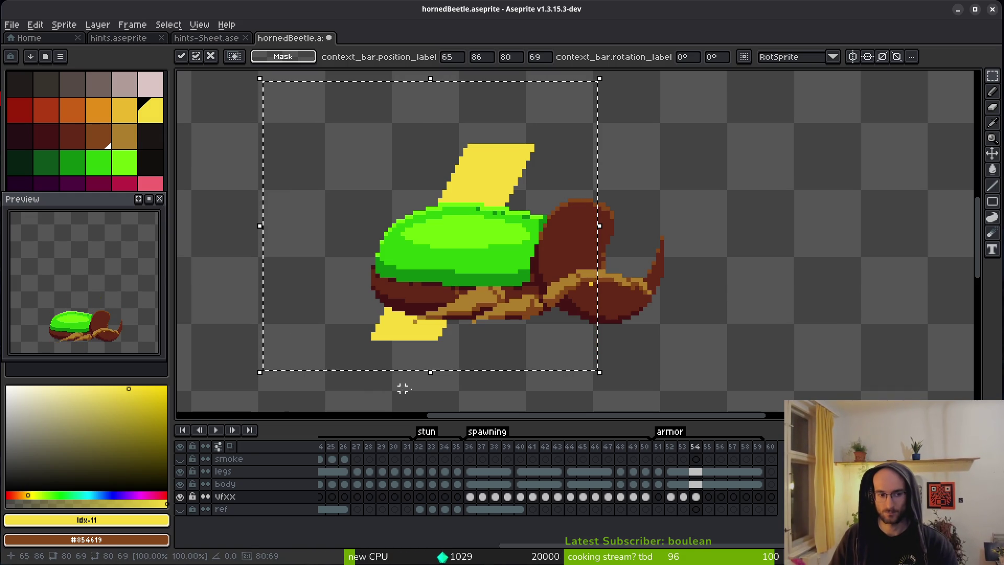
left_click(710, 501)
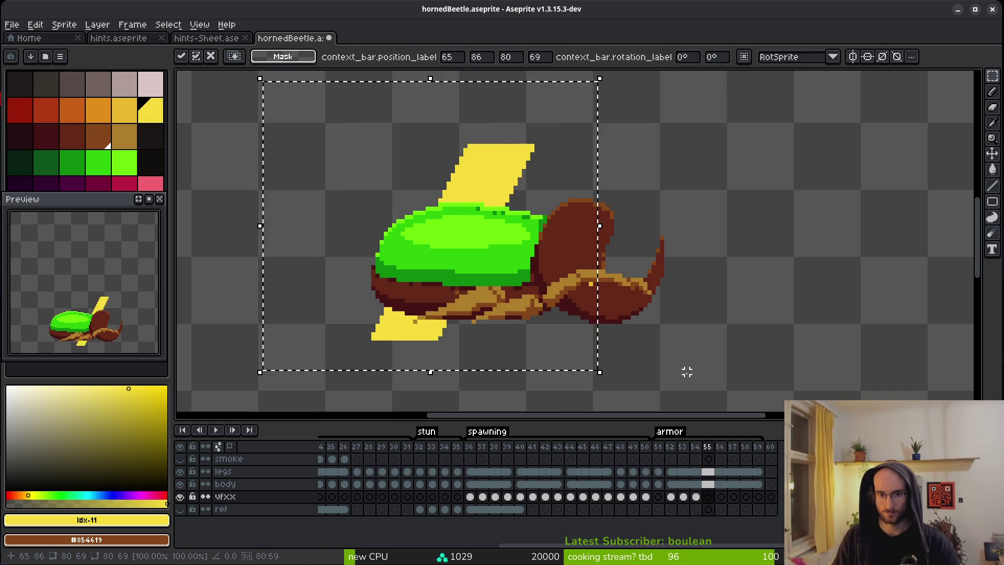
Step: Paste the slash into frame 55, nudge it left and up, and turn on onion skinning
key("Return")
key("ctrl+z")
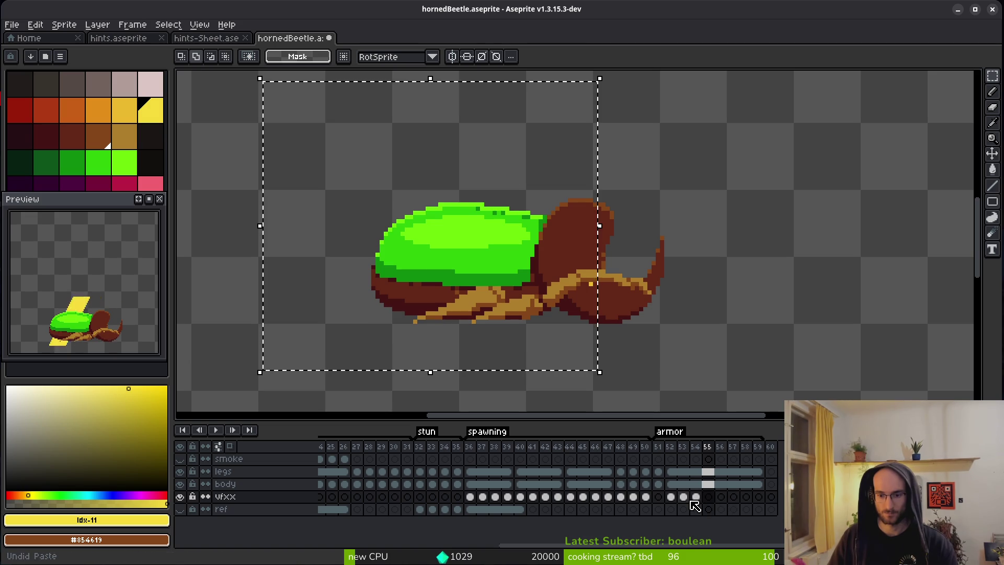
left_click(683, 497)
left_click(708, 497)
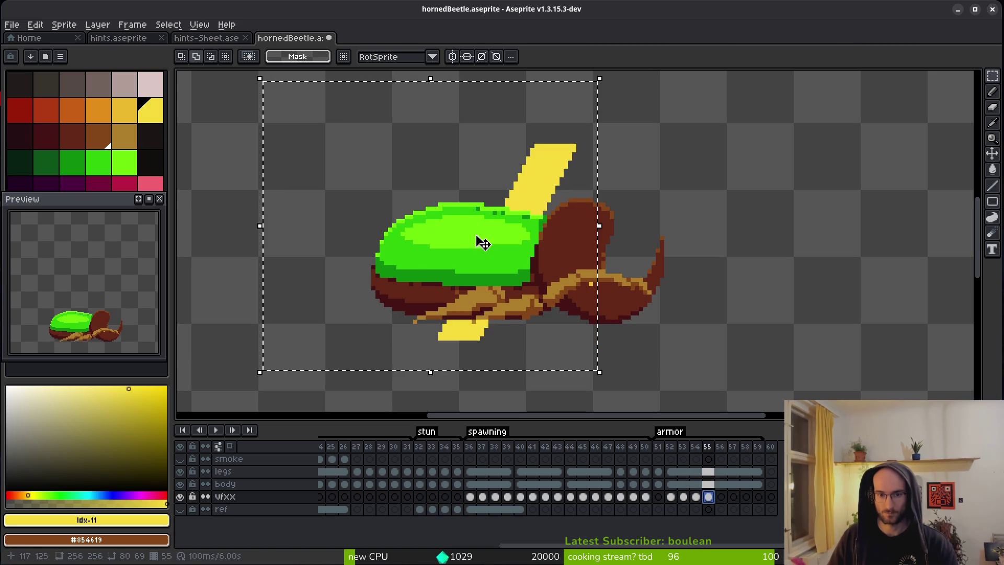
key("ctrl+v")
left_click_drag(650, 348, 328, 188)
key("ctrl+z")
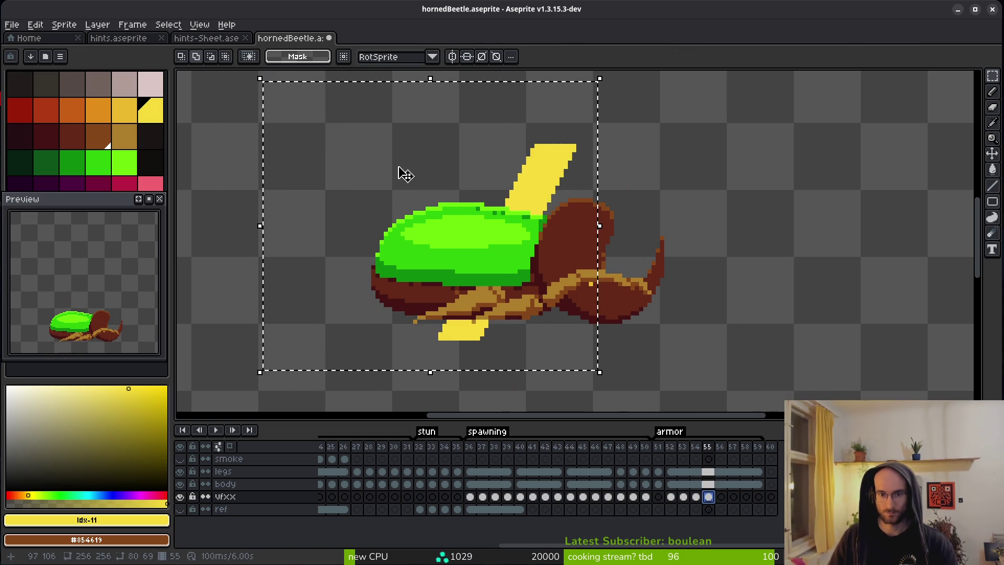
key("Left")
key("Left")
key("Left")
key("Up")
key("Left")
key("Left")
key("Left")
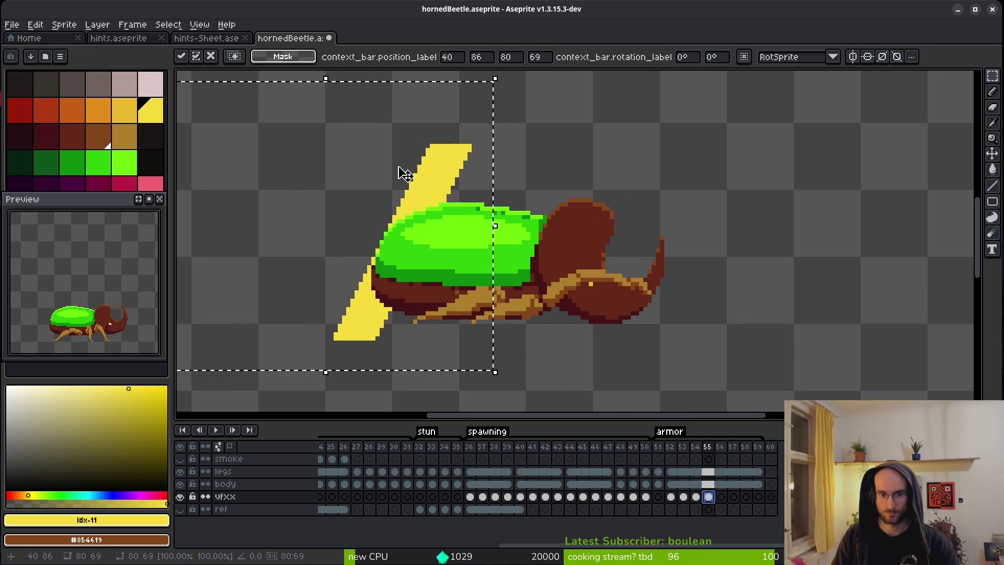
left_click(230, 447)
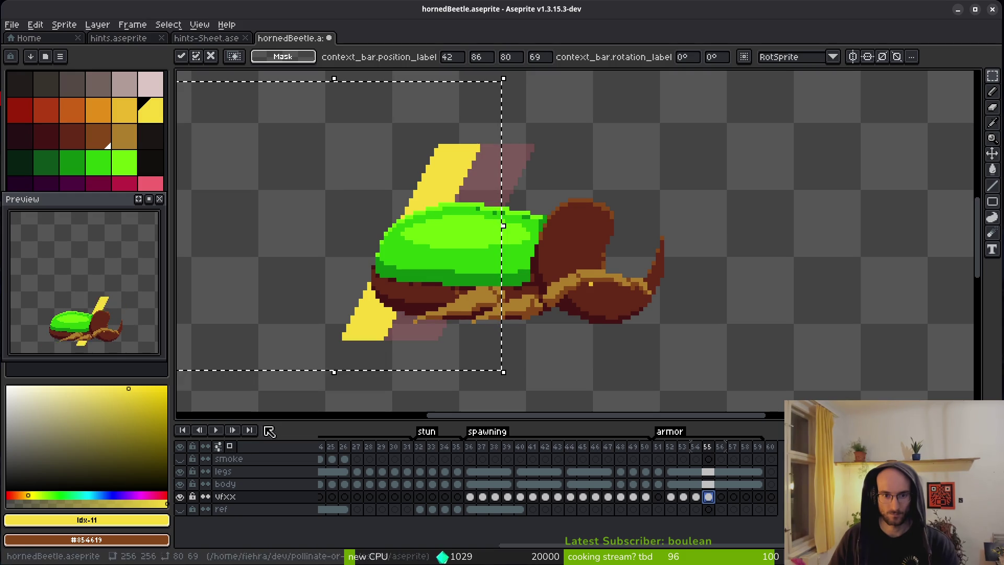
key("Left")
key("Right")
key("Return")
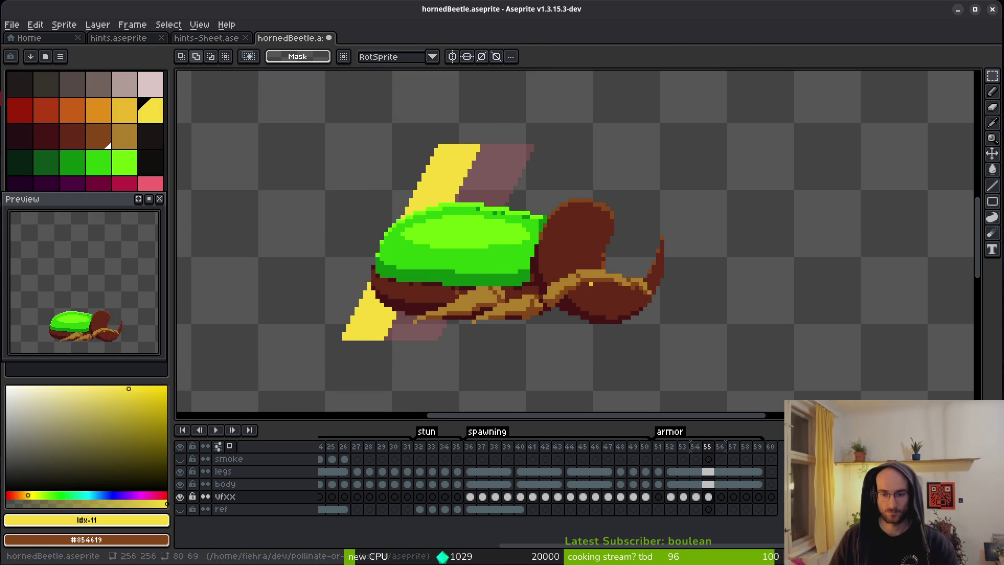
Step: Shift frame 56's slash two pixels left and commit it
left_click(722, 500)
left_click_drag(260, 108, 572, 381)
key("Left")
key("Left")
key("Left")
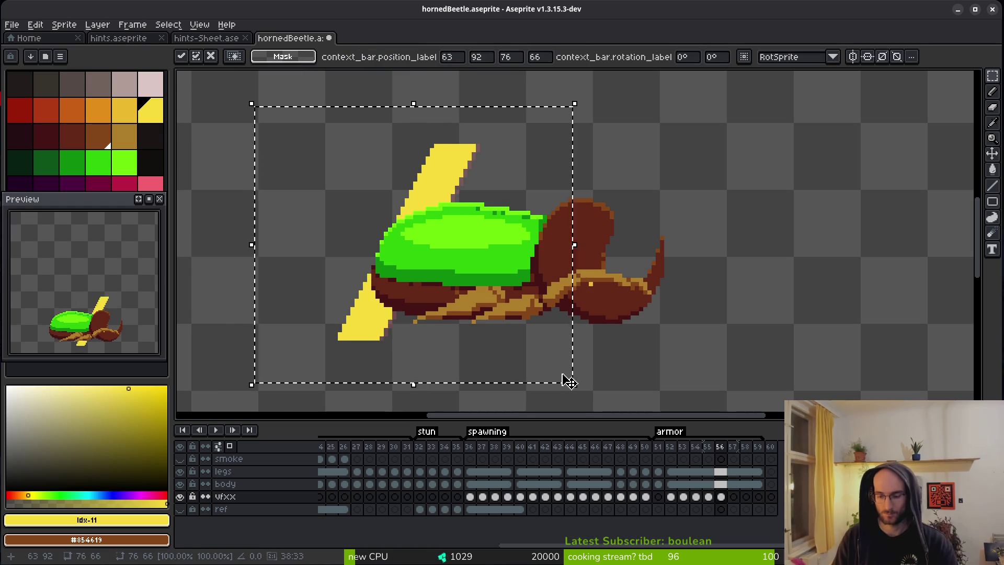
key("Left")
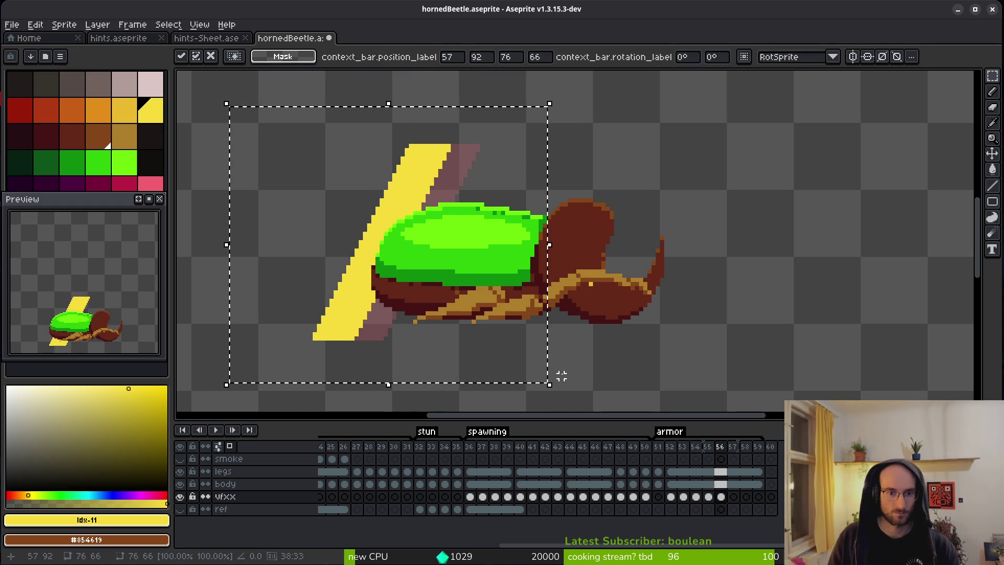
key("Return")
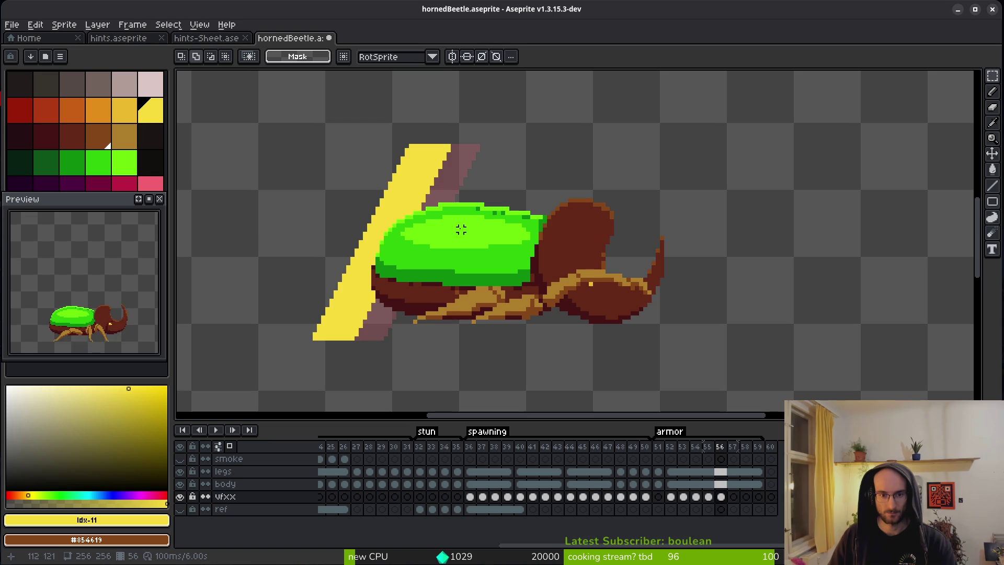
Step: Erase the stray yellow leftovers around the horn on frame 52
scroll(459, 242, "up", 1)
key("Left")
key("Left")
key("Left")
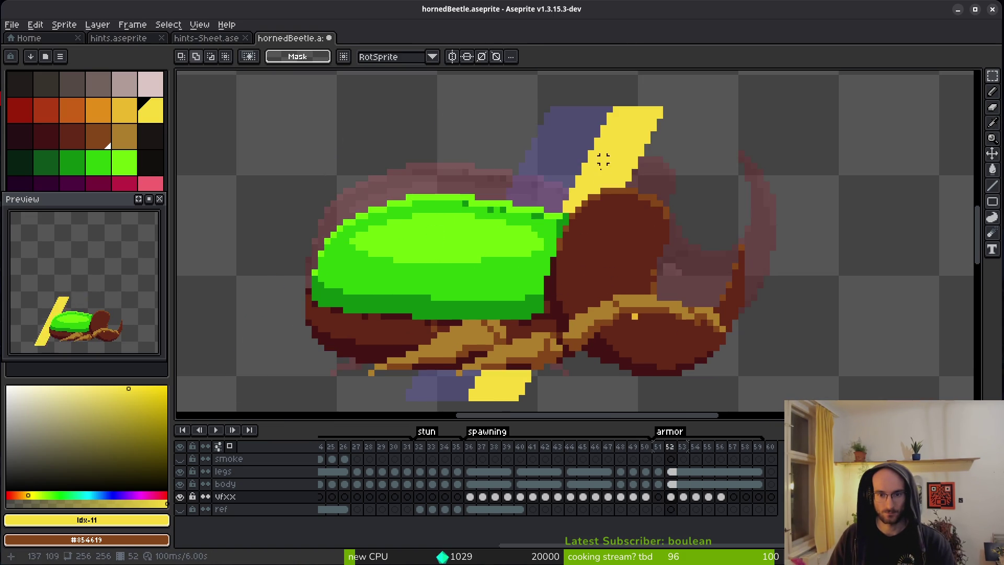
key("e")
scroll(570, 194, "up", 1)
left_click(552, 256)
left_click(527, 256)
left_click(577, 230)
mouse_move(578, 231)
left_mouse_down()
mouse_move(626, 180)
mouse_move(778, 152)
left_mouse_up()
key("i")
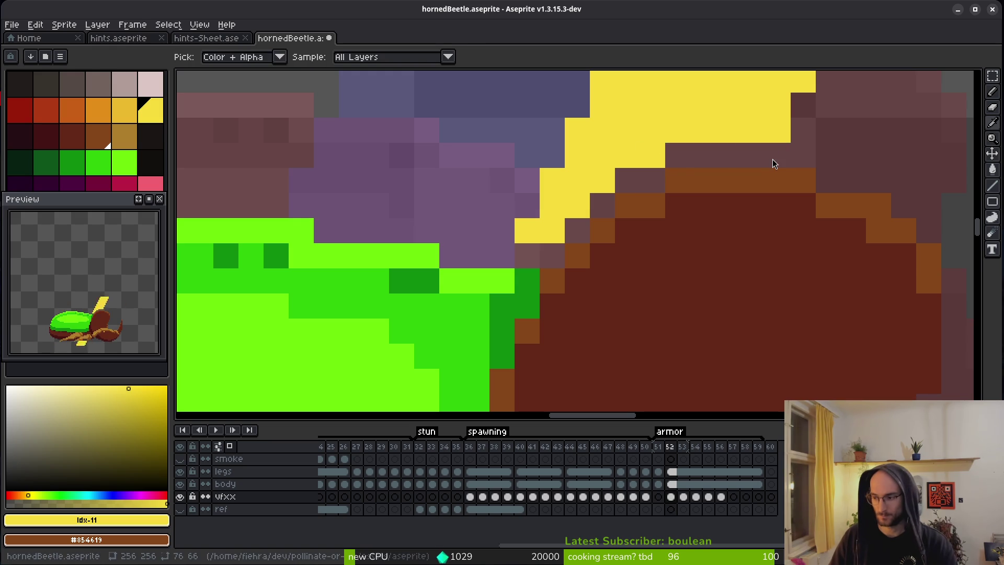
key("alt+Tab")
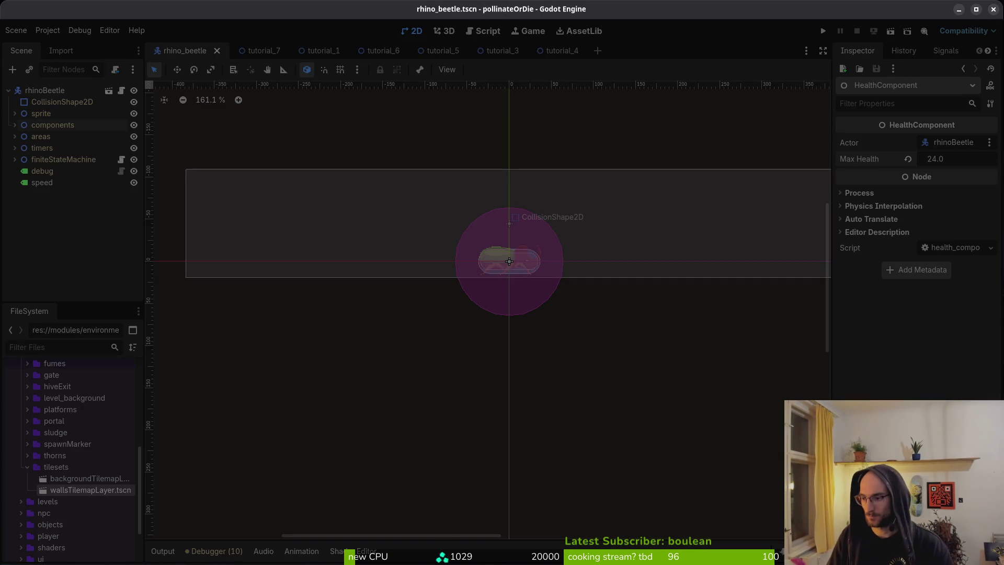
key("alt+Tab")
key("ctrl+c")
type(":wq")
key("Return")
type("q")
key("Return")
key("alt+Tab")
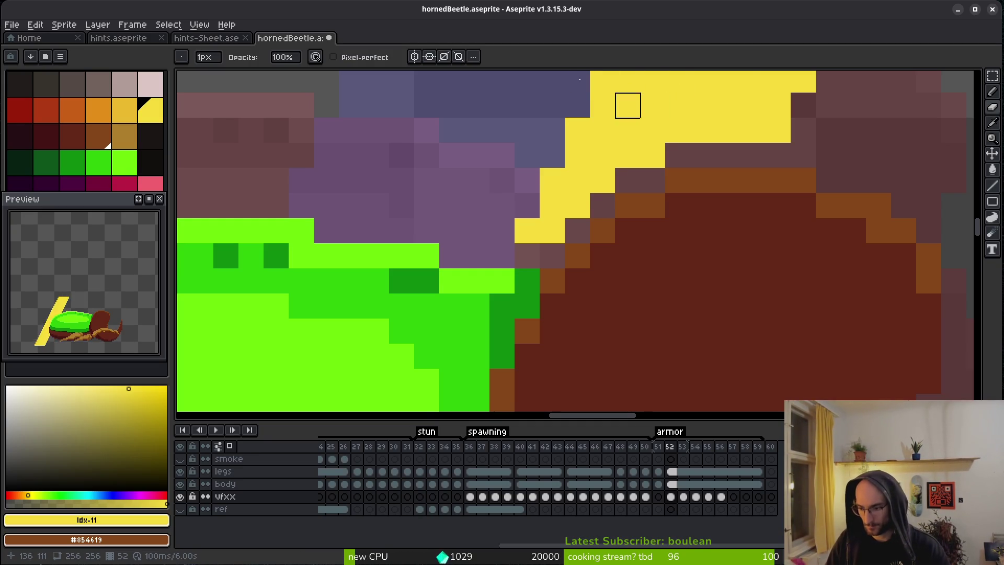
Step: On frame 53, erase the yellow row under the beetle's legs and delete the leftover yellow pixels
scroll(697, 228, "down", 2)
scroll(690, 161, "down", 3)
scroll(658, 284, "up", 2)
left_click_drag(502, 308, 684, 309)
key("w")
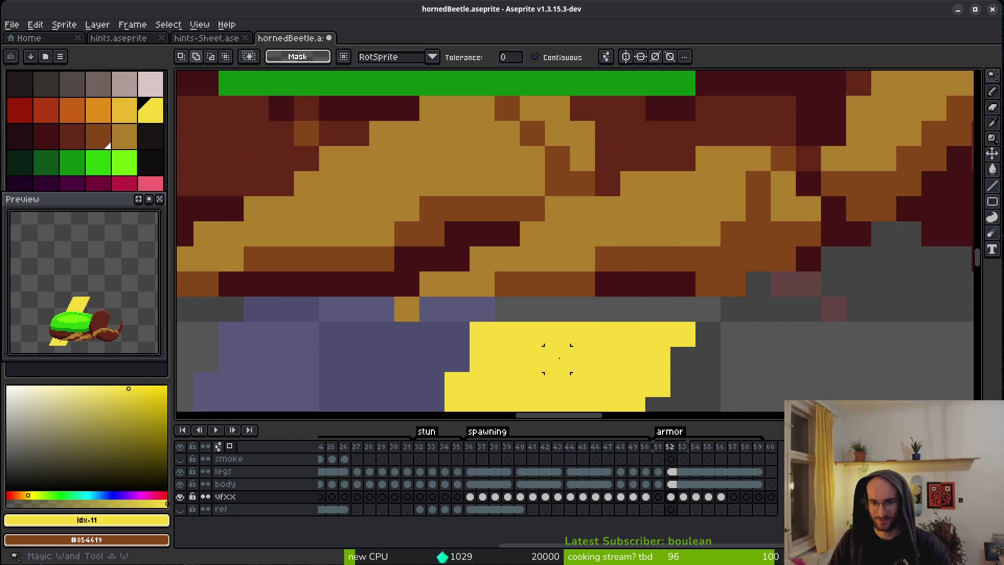
scroll(558, 358, "down", 3)
left_click(558, 359)
scroll(732, 146, "down", 1)
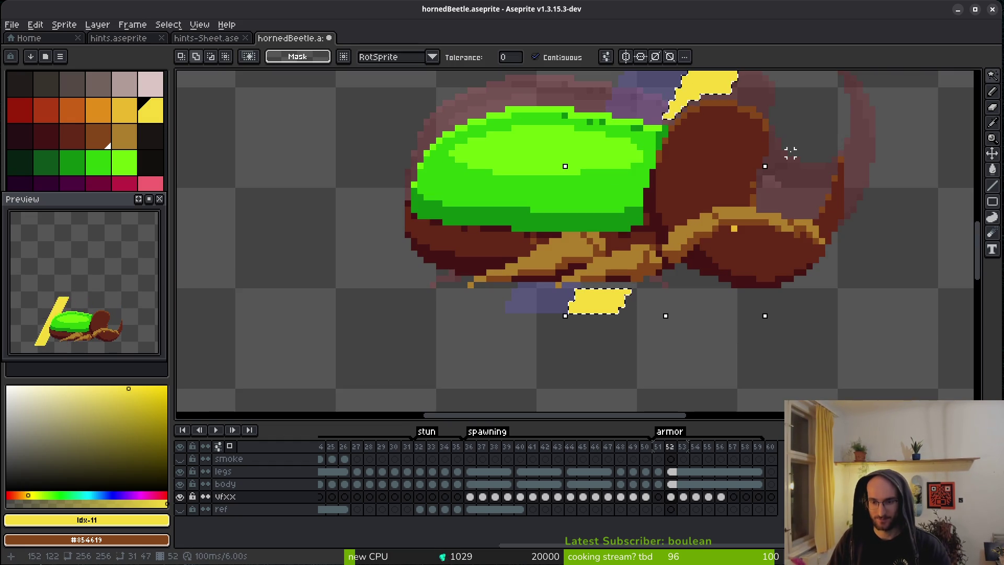
key("Delete")
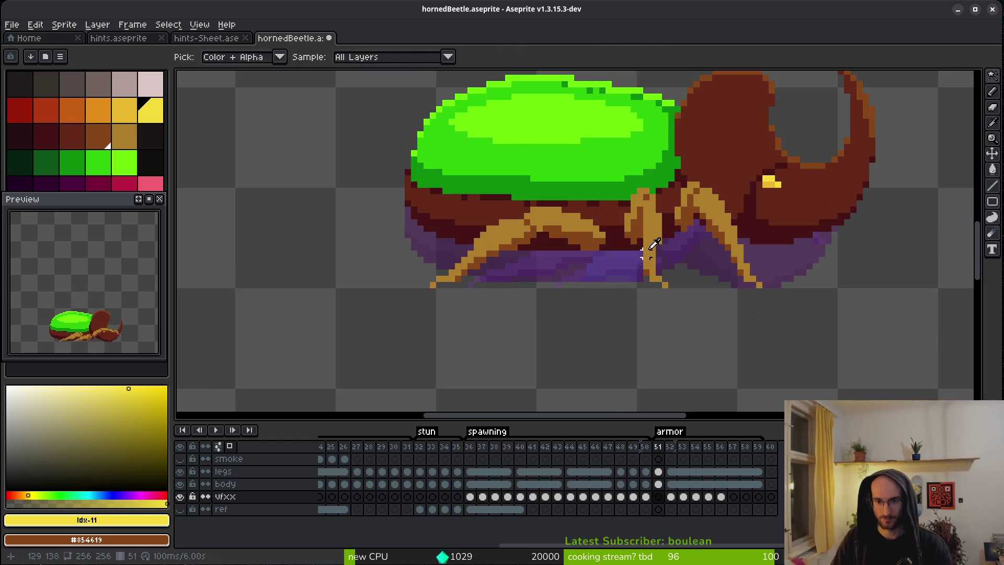
Step: Erase the remaining stray yellow pixel rows along the legs on frame 53
key(".")
key(".")
key(".")
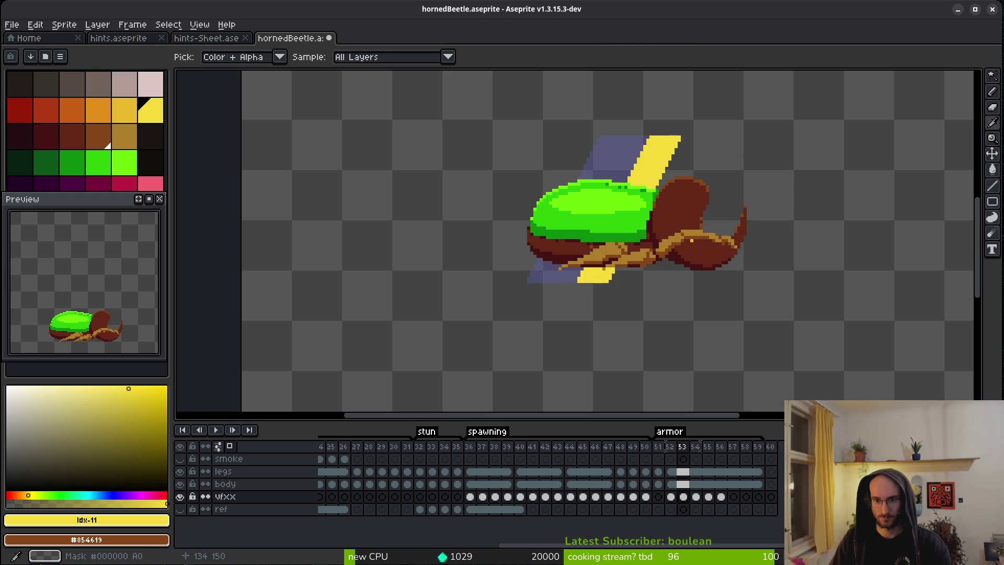
scroll(656, 183, "up", 2)
scroll(644, 140, "up", 2)
key("e")
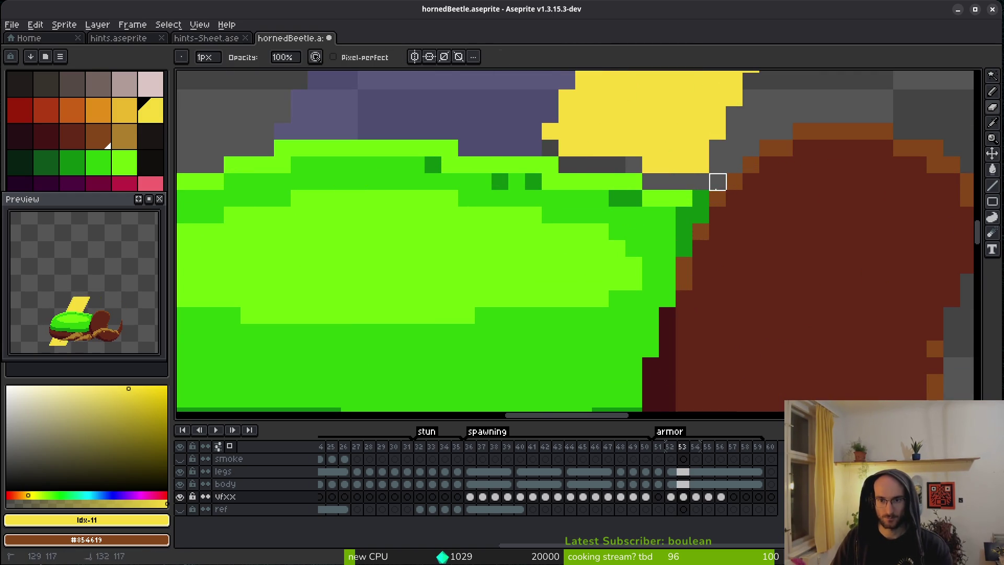
scroll(637, 345, "down", 3)
scroll(637, 345, "up", 3)
left_click_drag(647, 316, 521, 316)
left_click(672, 341)
left_click_drag(697, 316, 772, 317)
scroll(773, 316, "down", 4)
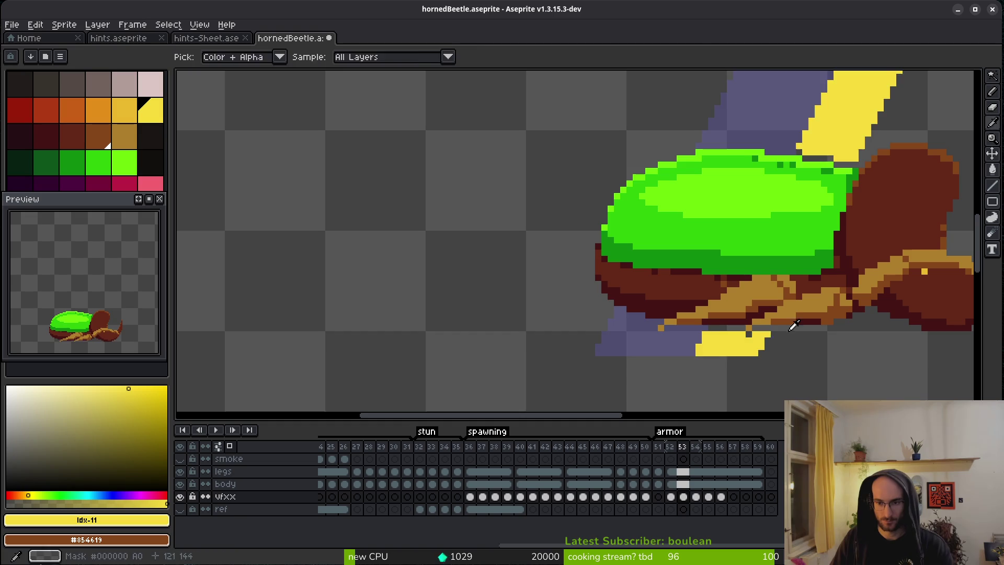
Step: On frame 54, erase stray rows near the shell and yellow pixels along the slash edges
key("Right")
scroll(793, 153, "up", 2)
left_click_drag(742, 151, 824, 152)
left_click_drag(710, 136, 527, 135)
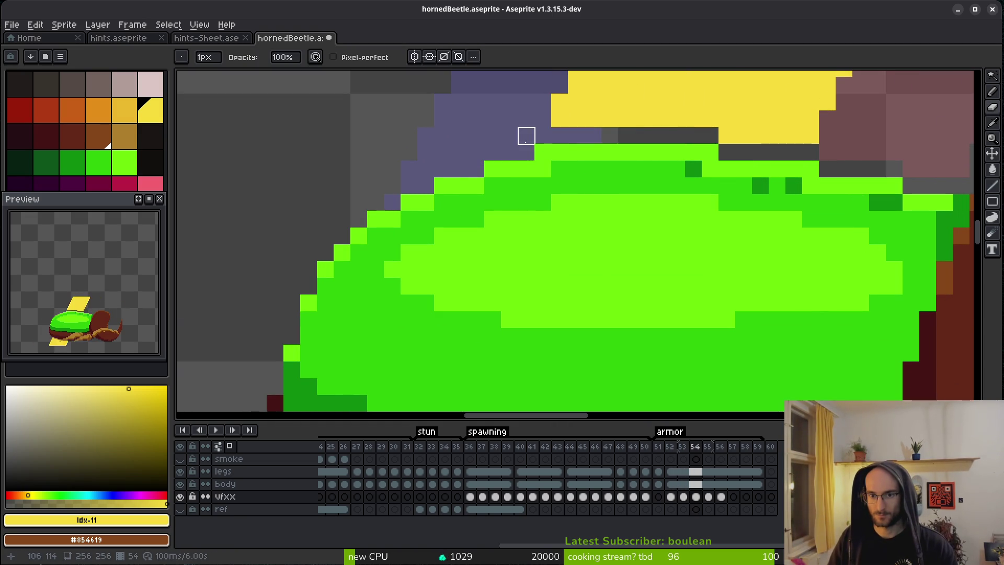
scroll(527, 134, "down", 2)
scroll(591, 330, "up", 2)
left_click_drag(557, 279, 538, 279)
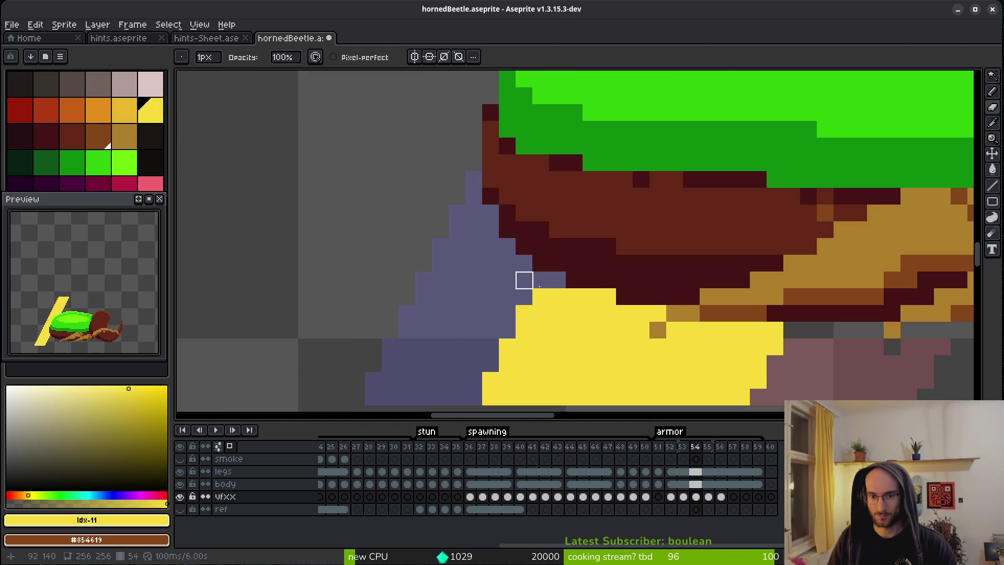
left_click_drag(605, 296, 557, 297)
left_click_drag(641, 330, 591, 314)
left_click(658, 313)
mouse_move(674, 363)
left_mouse_down()
mouse_move(656, 343)
mouse_move(676, 330)
mouse_move(775, 330)
left_mouse_up()
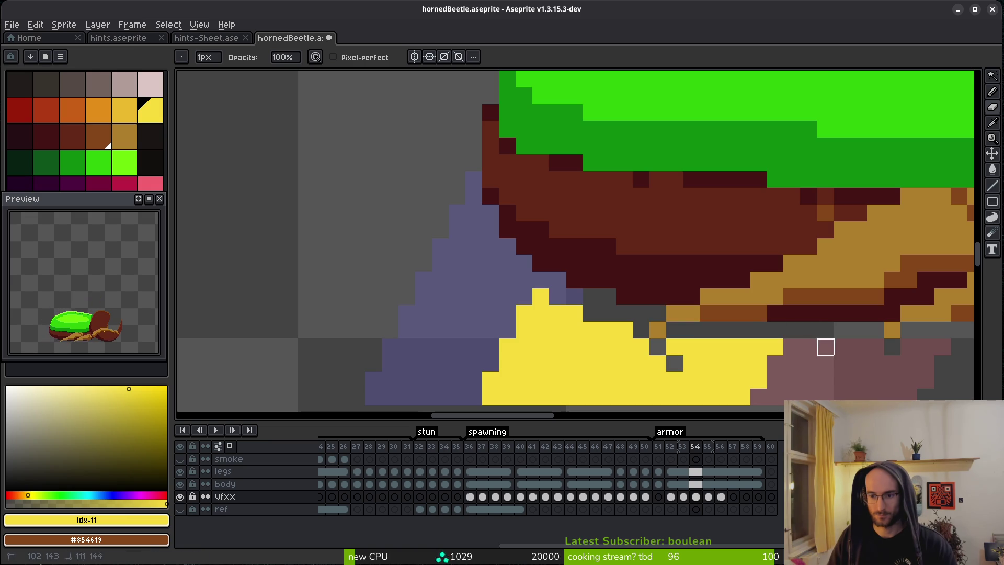
scroll(816, 345, "down", 2)
Step: On frame 55, erase yellow along the slash's diagonal edge and the band over the shell top
key("period")
scroll(732, 335, "up", 2)
mouse_move(683, 300)
left_mouse_down()
mouse_move(632, 250)
mouse_move(582, 149)
left_mouse_up()
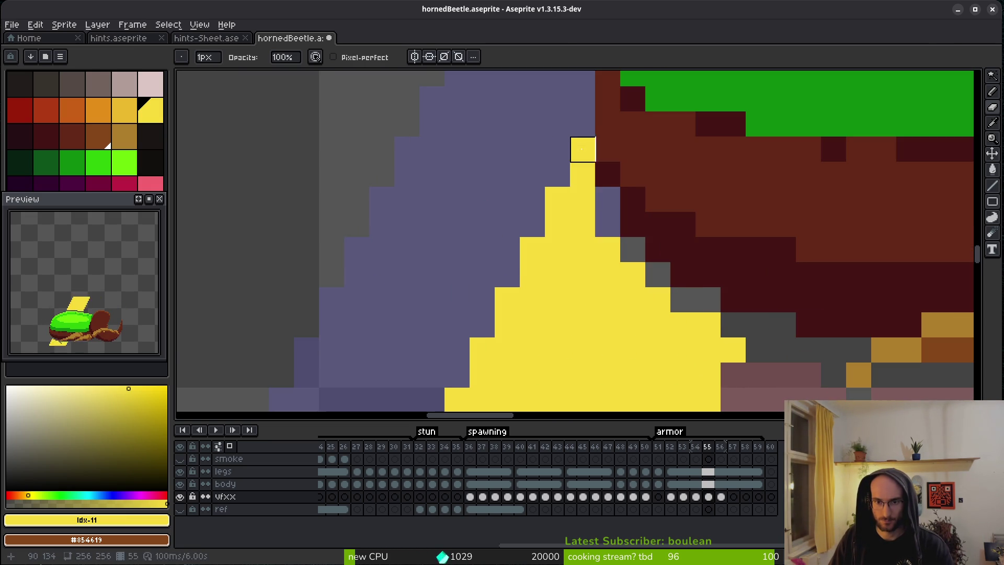
scroll(583, 149, "down", 3)
scroll(701, 78, "up", 4)
mouse_move(684, 87)
left_mouse_down()
mouse_move(547, 117)
mouse_move(347, 186)
mouse_move(282, 186)
left_mouse_up()
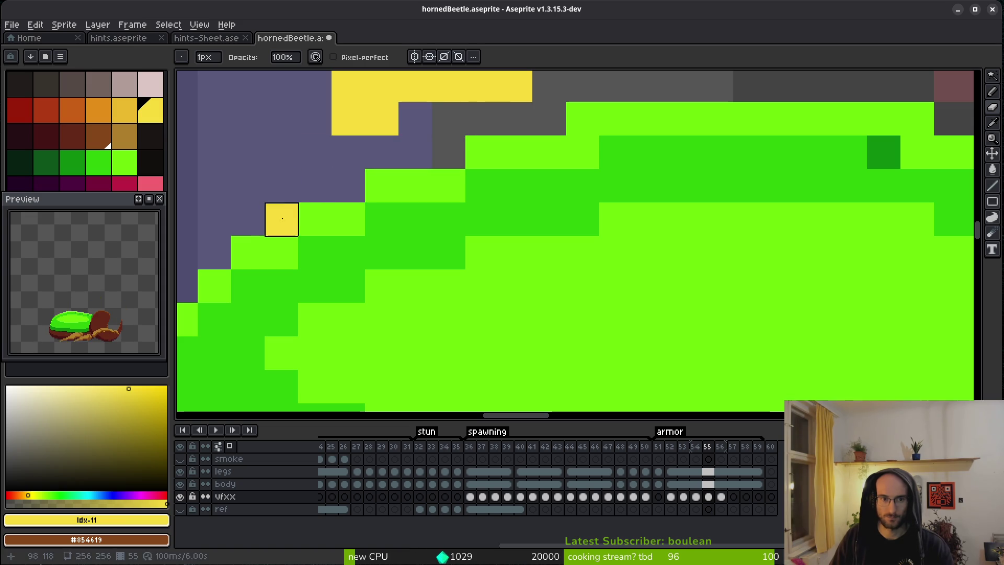
scroll(282, 186, "down", 3)
Step: On frame 56, erase yellow pixels down the shell's left edge and beside the shell
key("Right")
scroll(399, 225, "up", 4)
mouse_move(427, 225)
left_mouse_down()
mouse_move(277, 276)
mouse_move(226, 275)
mouse_move(226, 324)
left_mouse_up()
scroll(226, 324, "down", 2)
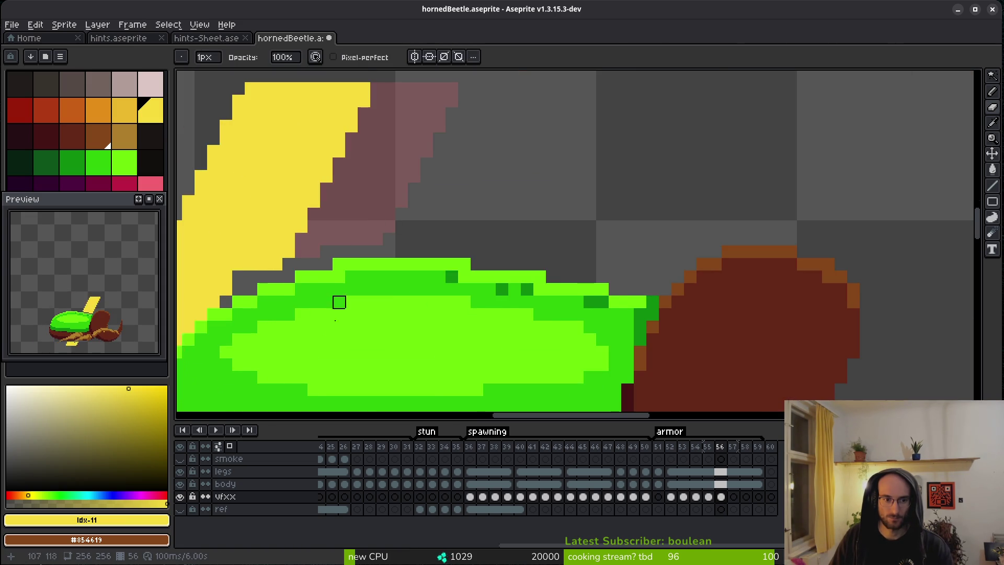
scroll(339, 303, "down", 3)
scroll(245, 382, "up", 4)
mouse_move(479, 249)
left_mouse_down()
mouse_move(425, 276)
mouse_move(441, 279)
mouse_move(444, 299)
left_mouse_up()
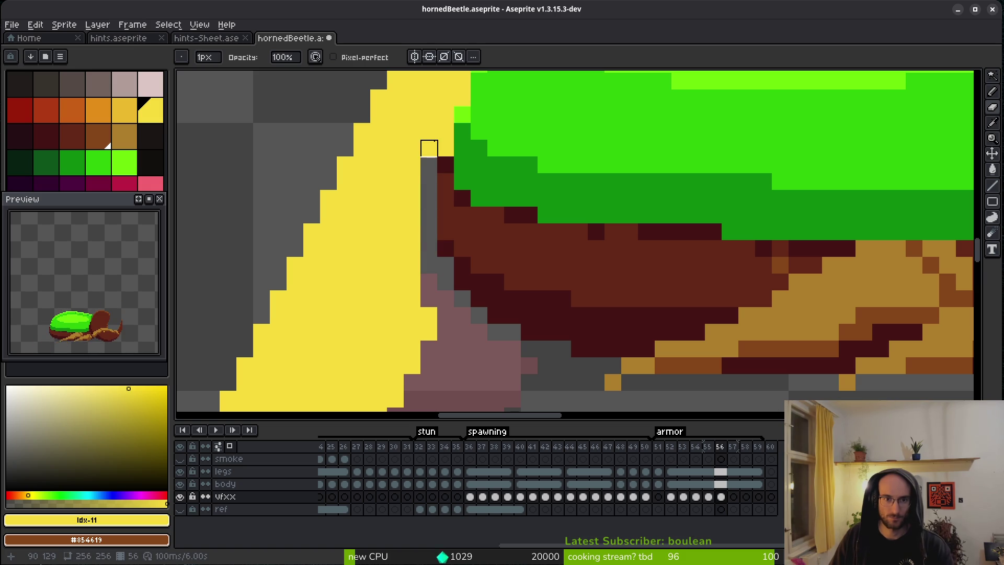
scroll(439, 152, "down", 5)
scroll(479, 158, "up", 6)
mouse_move(389, 368)
left_mouse_down()
mouse_move(380, 309)
mouse_move(378, 385)
mouse_move(410, 250)
left_mouse_up()
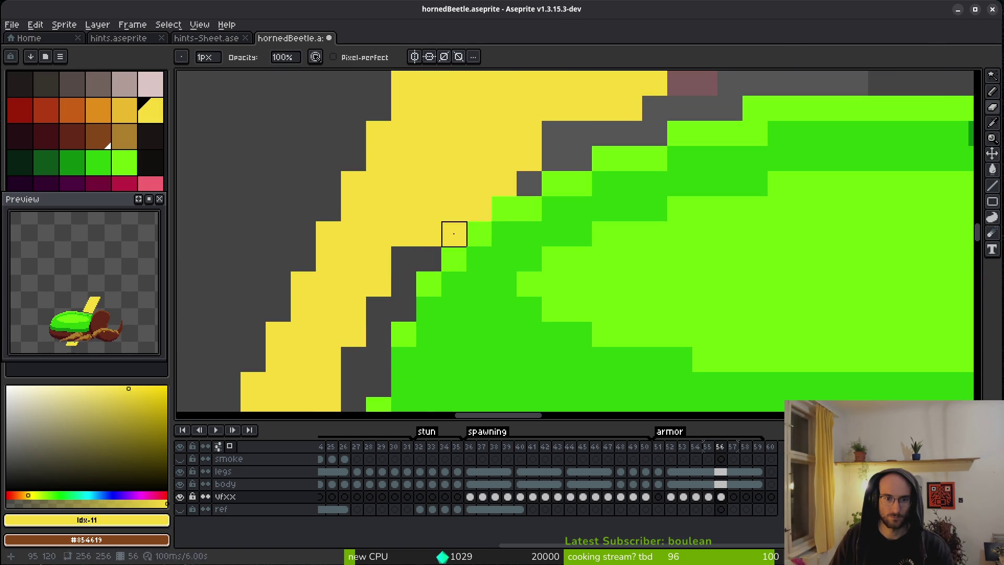
scroll(479, 209, "down", 4)
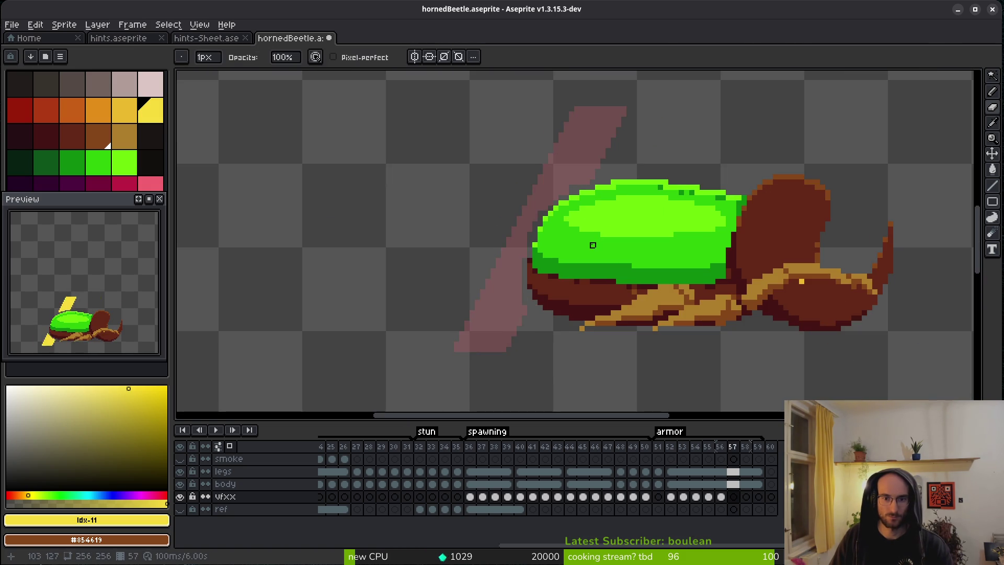
Step: Return to frame 53 with the Magic Wand ready for selecting same-colour areas
key("i")
key("b")
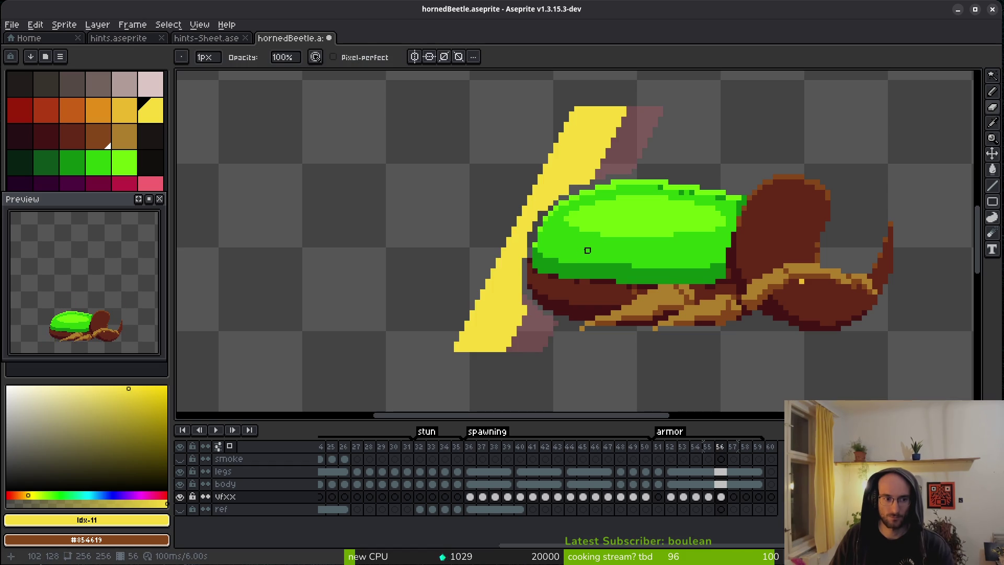
key("Left")
key("Left")
key("Left")
key("w")
scroll(710, 210, "down", 3)
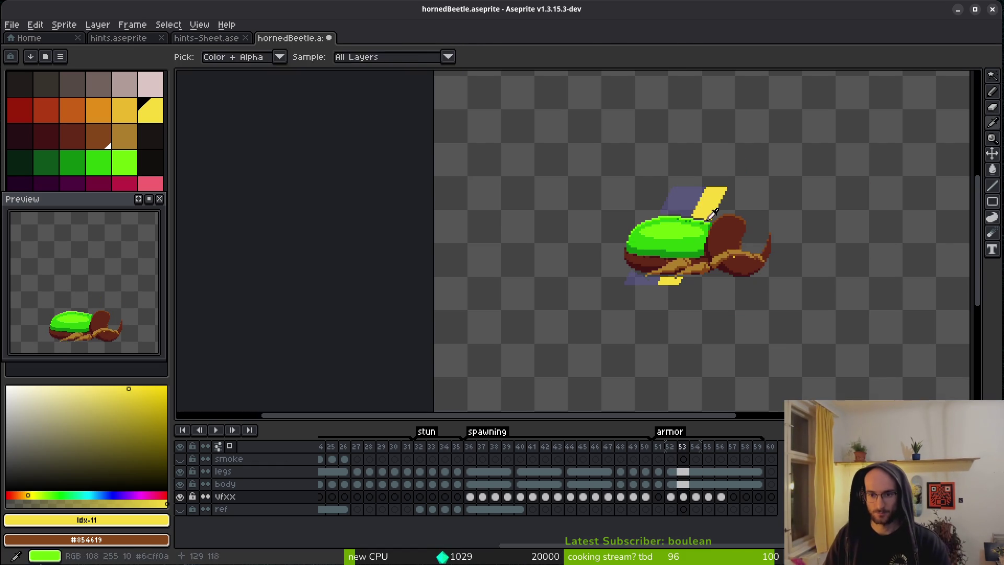
Step: Select and remove the upper and lower yellow slash pieces on frame 54
left_click(711, 211)
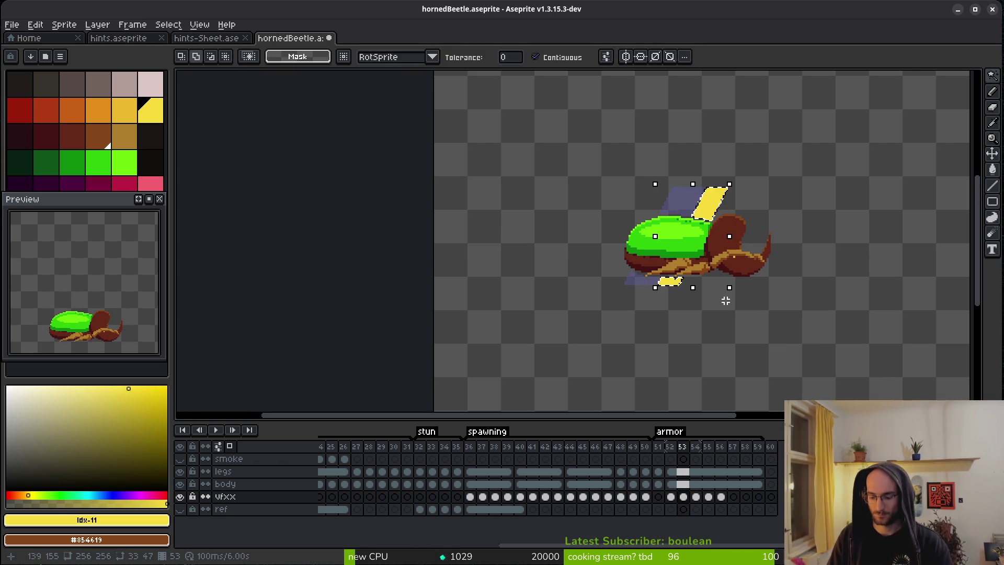
key("Right")
left_click(675, 194)
left_click(635, 278, "shift")
key("ctrl+d")
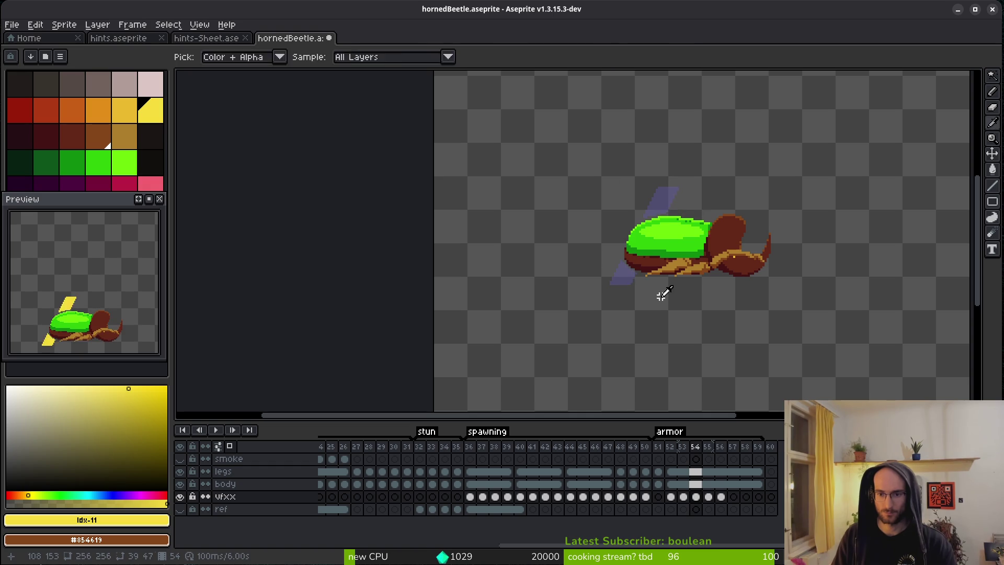
Step: Select and cut away the leftover yellow slash pieces on frames 55 and 56
key("Right")
left_click(665, 197)
left_click(625, 275, "shift")
key("ctrl+x")
key("Right")
scroll(588, 280, "up", 2)
left_click(679, 122)
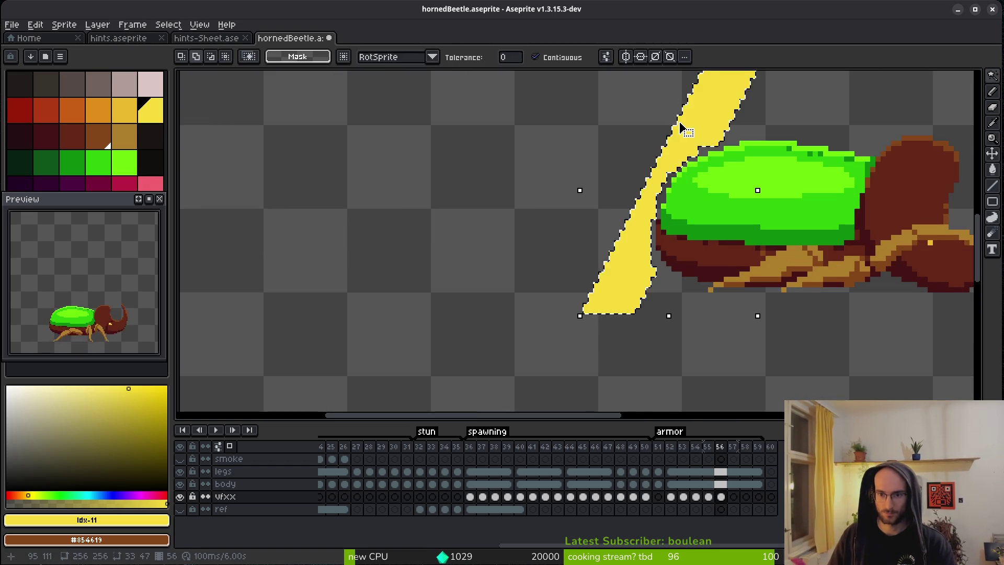
key("ctrl+x")
Step: Save the sprite and toggle the body layer's visibility off and back on
key("ctrl+s")
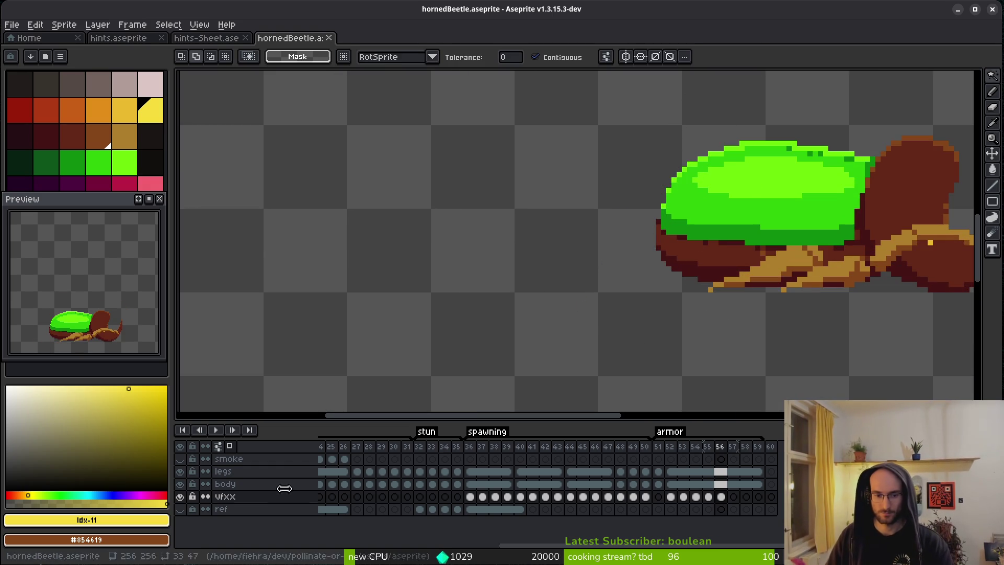
left_click(180, 483)
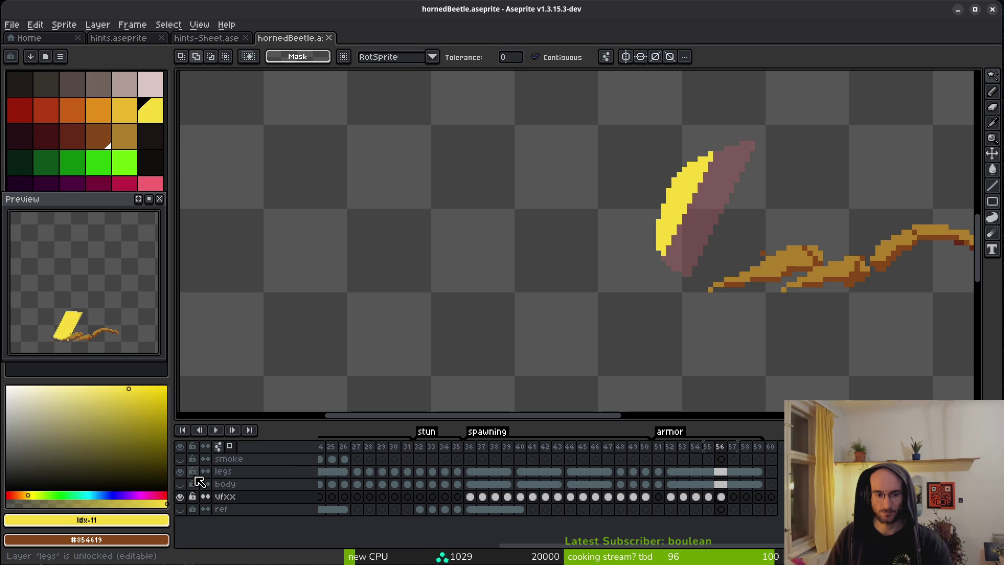
left_click(179, 484)
Step: Move the vfxx layer down beneath the body layer, just above ref, then select body
mouse_move(261, 497)
left_mouse_down()
mouse_move(266, 503)
mouse_move(292, 475)
mouse_move(365, 466)
left_mouse_up()
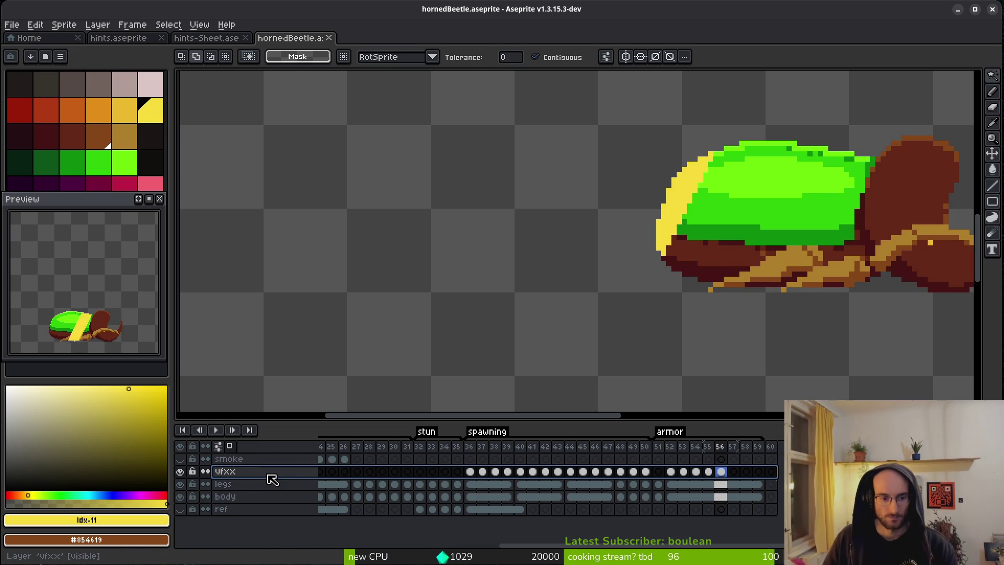
scroll(794, 216, "up", 3)
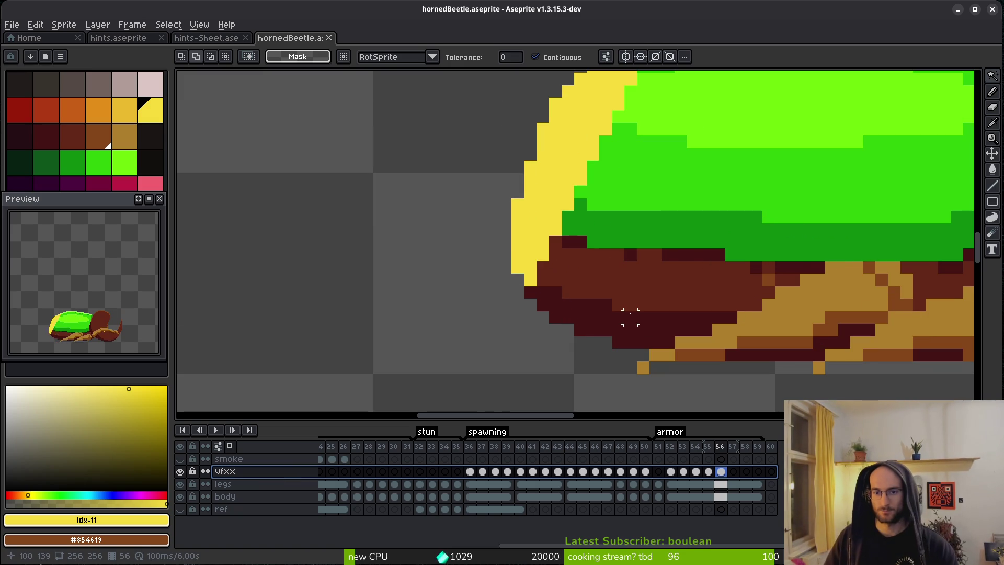
scroll(655, 241, "down", 2)
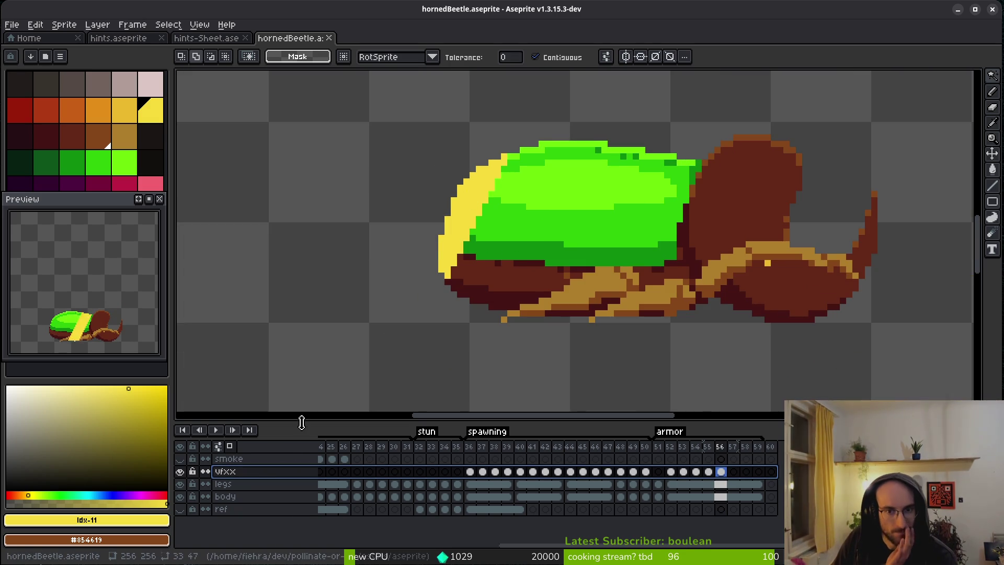
mouse_move(252, 481)
left_mouse_down()
mouse_move(256, 503)
mouse_move(247, 508)
left_mouse_up()
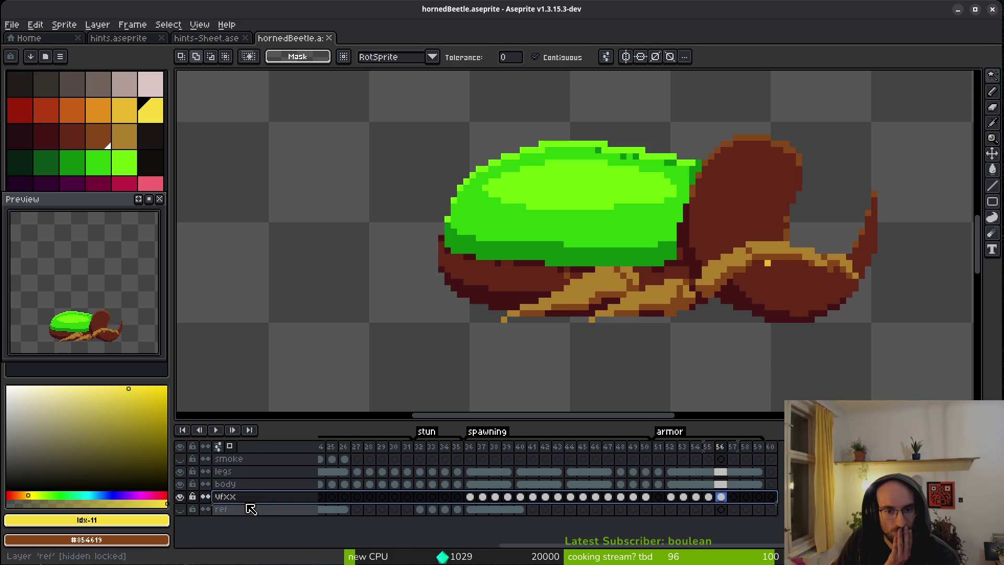
left_click(243, 486)
right_click(239, 492)
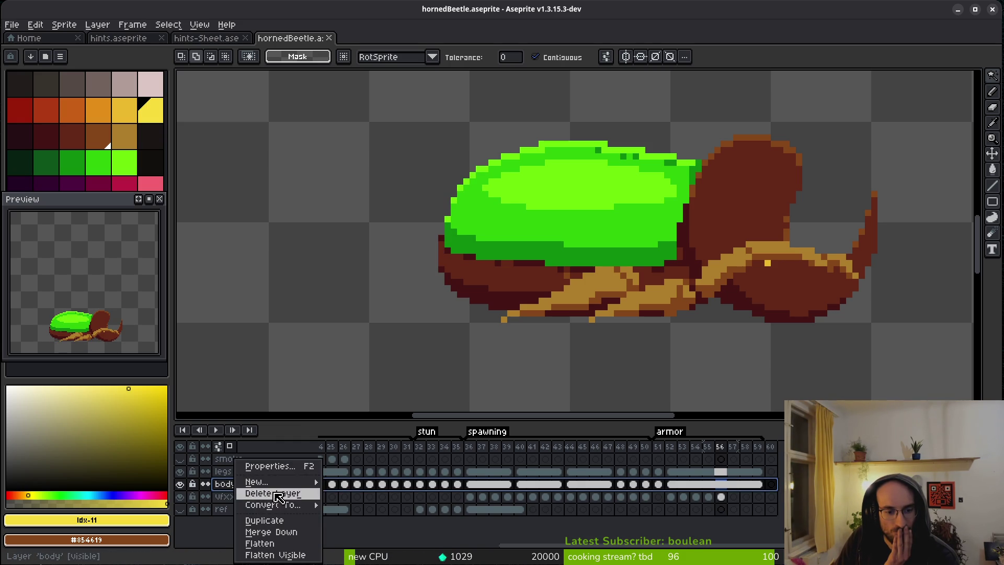
Step: Set the body layer's opacity to 17% in its Layer Properties
left_click(286, 465)
left_click(767, 359)
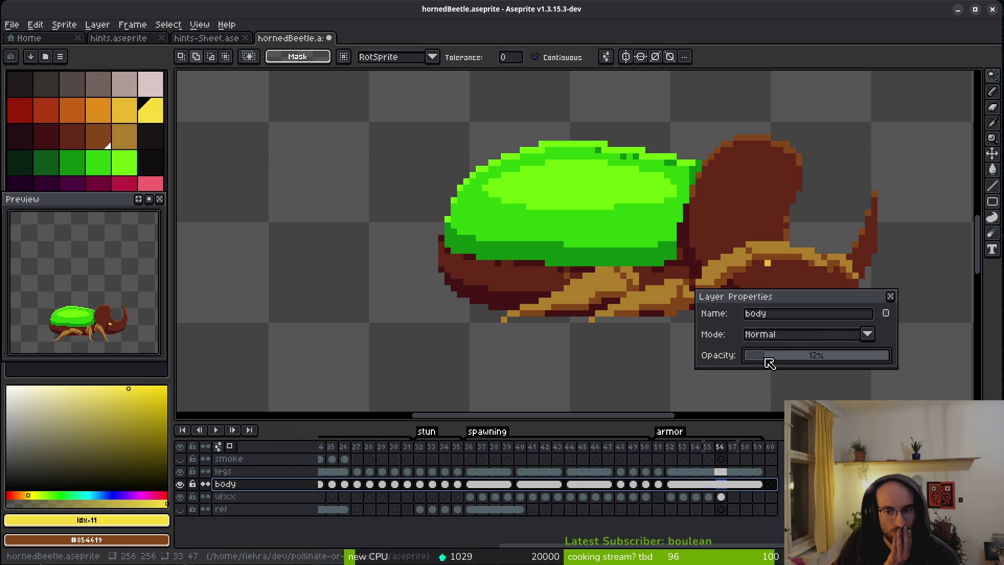
left_click_drag(772, 361, 777, 361)
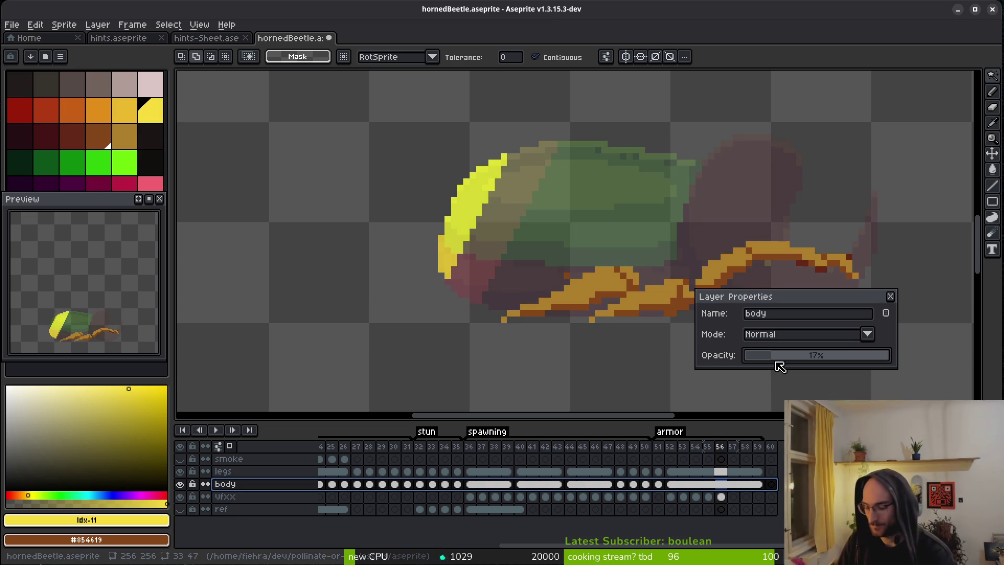
key("Return")
Step: Give the canvas more vertical room and save the sprite file
scroll(510, 236, "up", 1)
scroll(510, 236, "up", 1)
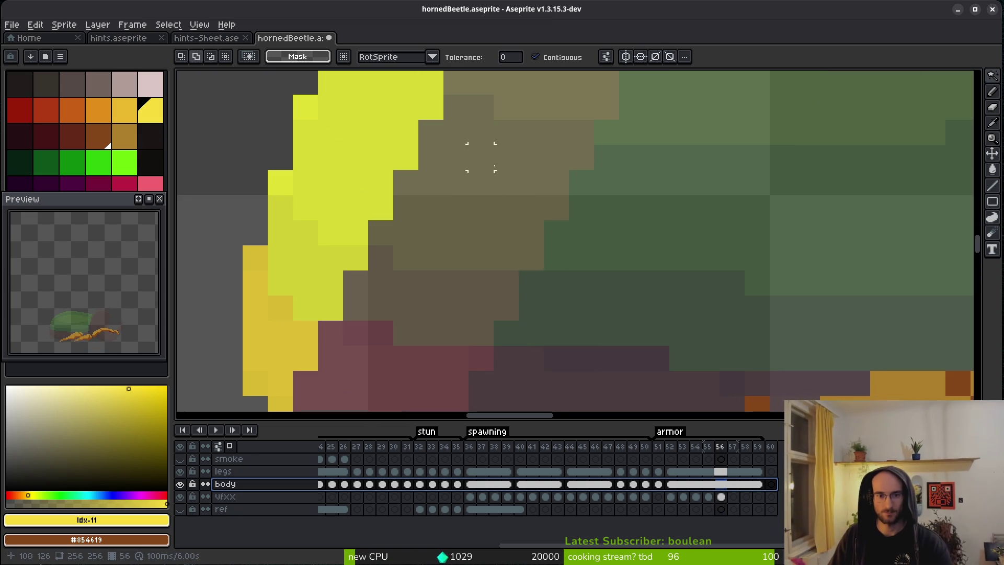
scroll(504, 198, "up", 1)
left_click_drag(529, 428, 531, 459)
key("ctrl+s")
scroll(520, 284, "up", 3)
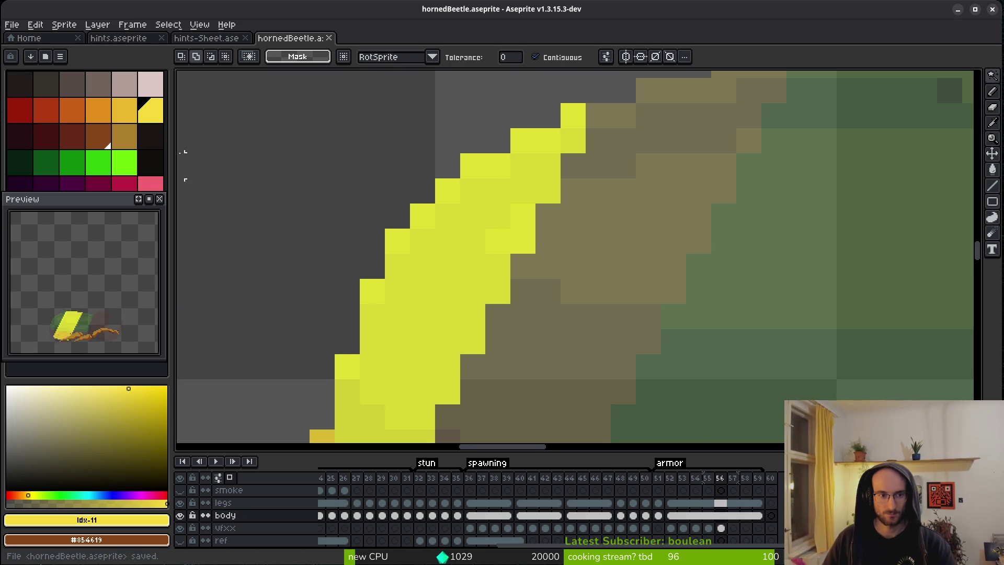
Step: Paint a lime green test pixel on the shell, then zoom out a step
left_click(131, 163)
key("b")
left_click(707, 333)
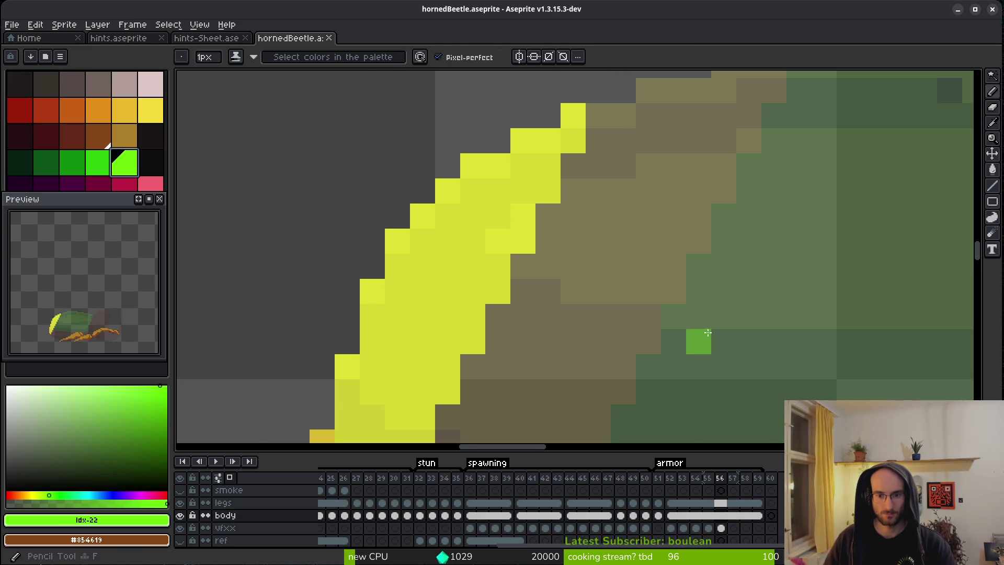
scroll(707, 332, "down", 3)
scroll(679, 345, "up", 5)
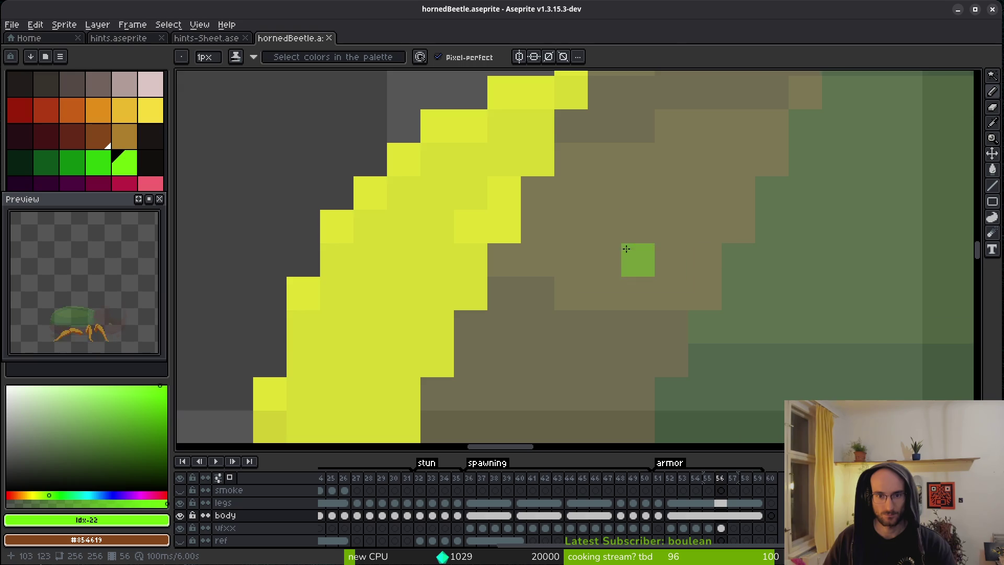
scroll(629, 264, "down", 3)
scroll(582, 250, "up", 3)
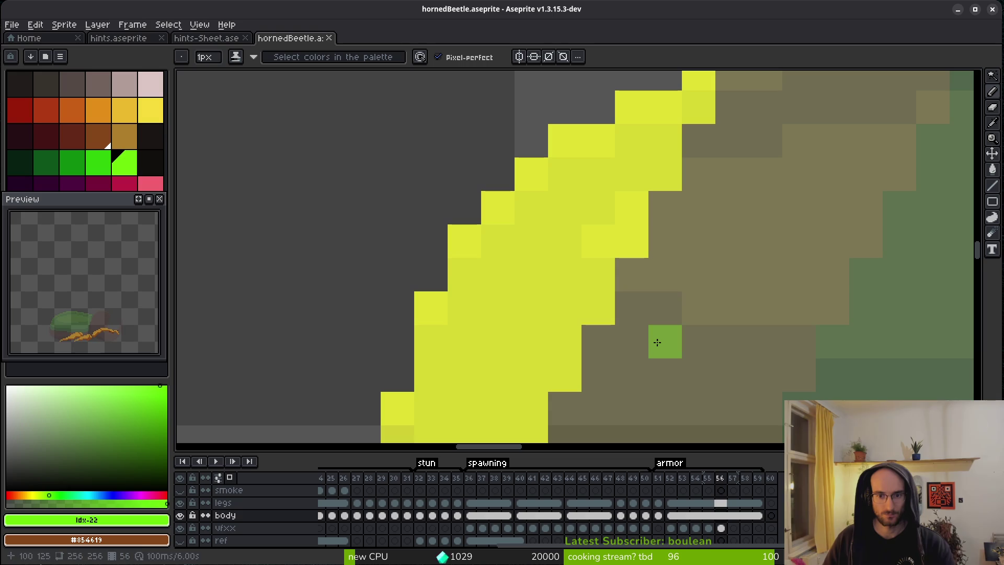
key("minus")
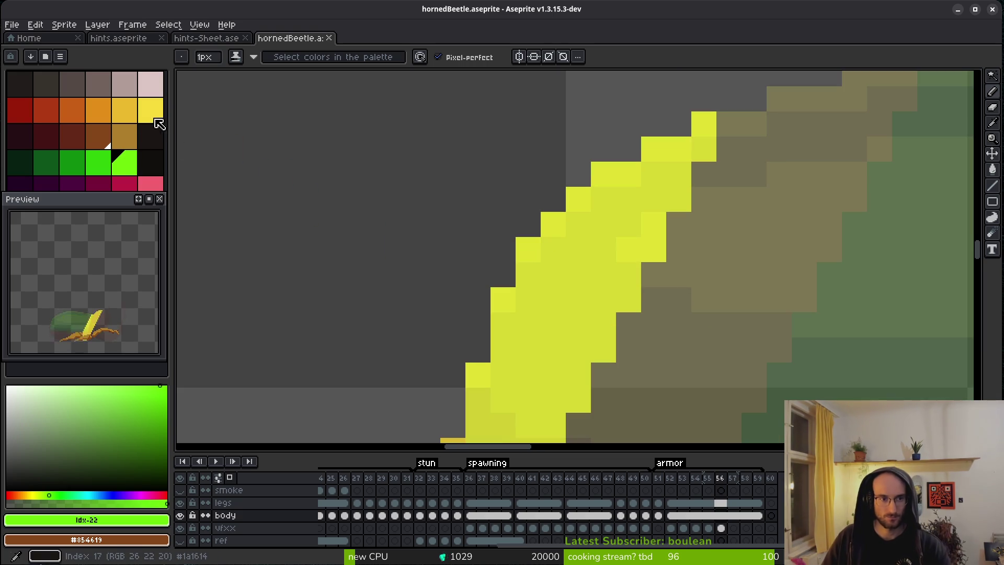
Step: Pick yellow as the drawing colour and step to the next frame with the pencil
left_click(160, 116)
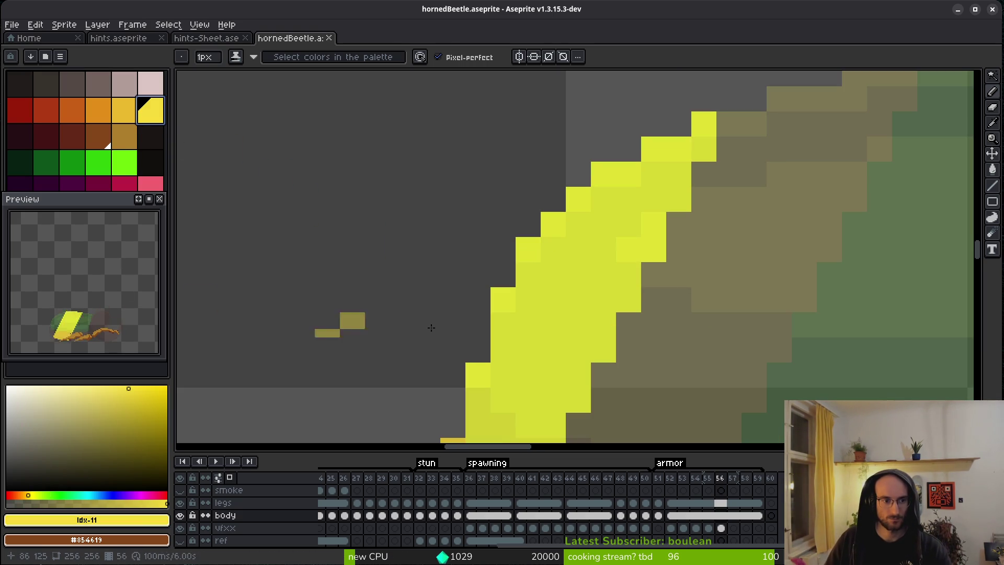
scroll(692, 328, "down", 5)
key("comma")
key("i")
key("period")
key("b")
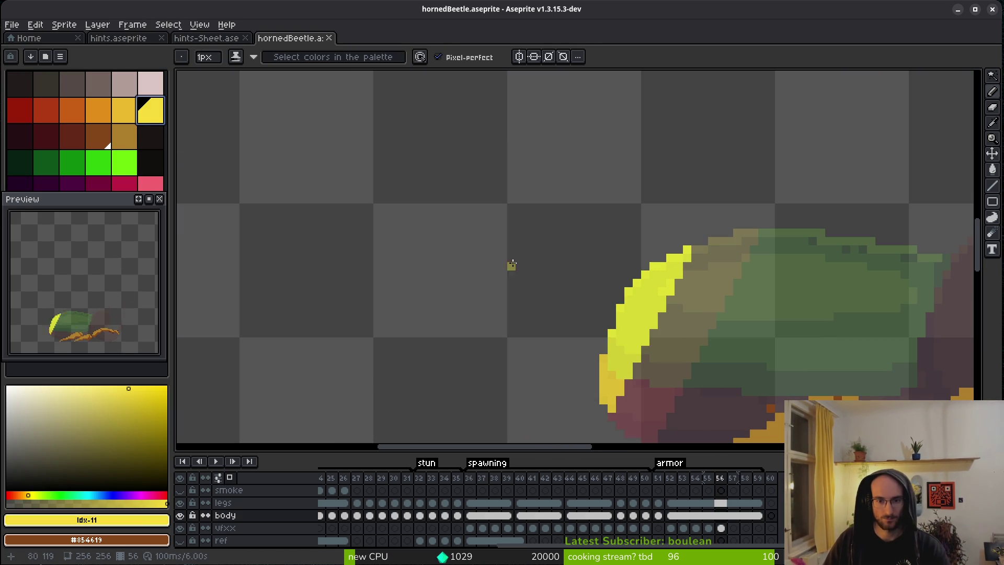
Step: Undo and redo the layer property change to compare, then select the vfxx cel at frame 55
key("ctrl+z")
key("ctrl+y")
key("ctrl+z")
key("ctrl+z")
key("ctrl+y")
left_click(709, 528)
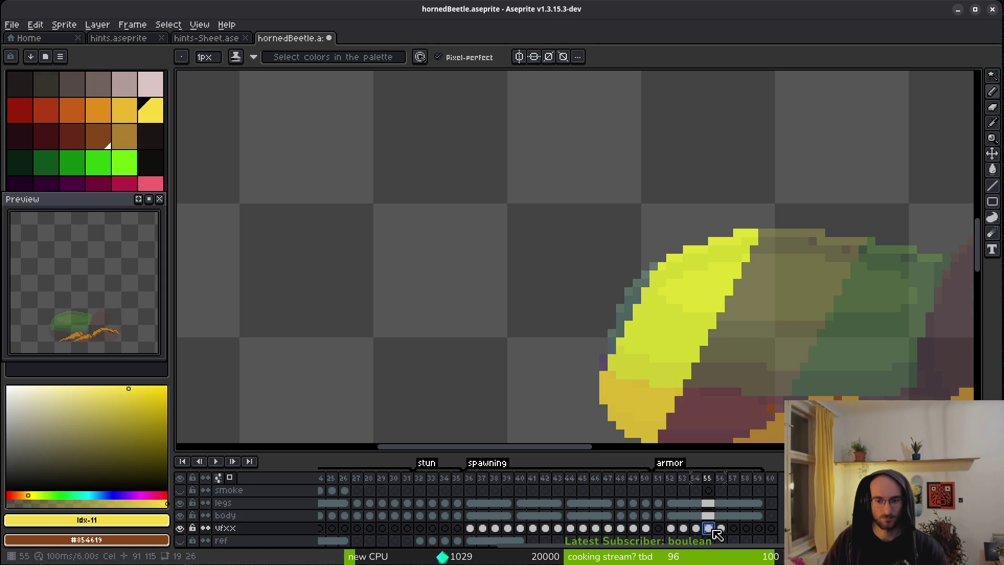
Step: Draw a bright green blob in empty space beside the beetle and fill its centre
scroll(660, 356, "up", 3)
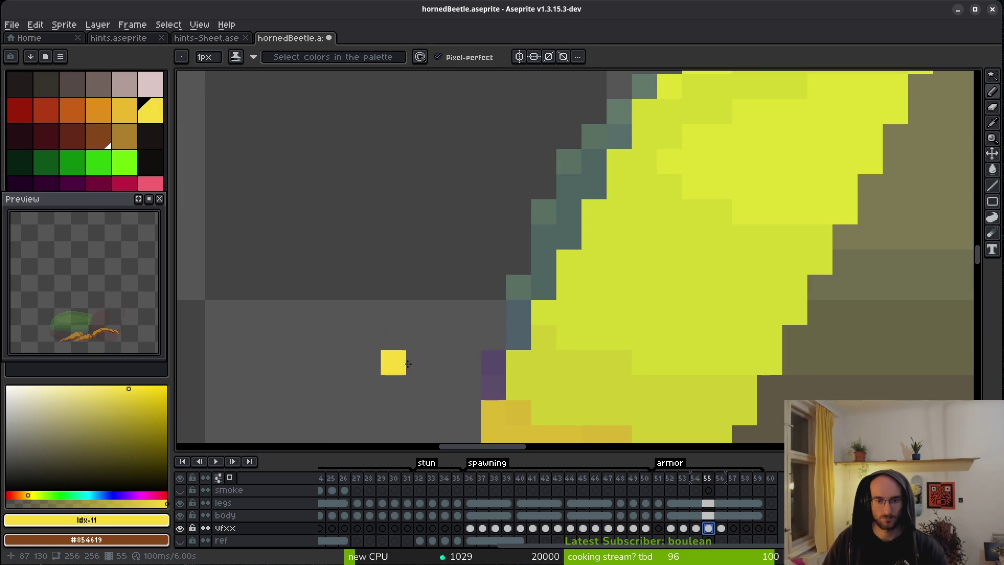
left_click(122, 161)
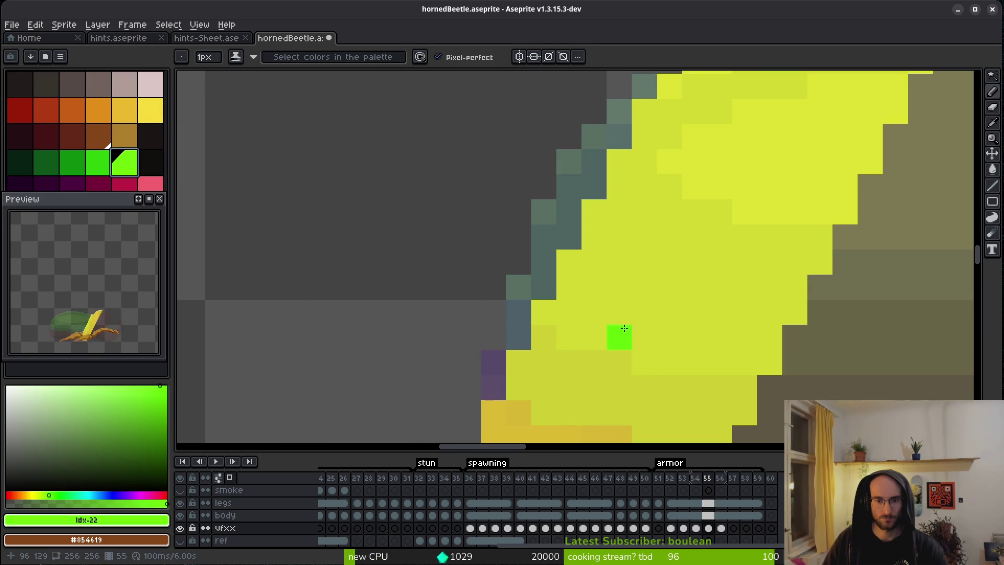
scroll(627, 328, "down", 3)
scroll(515, 320, "up", 4)
mouse_move(347, 246)
left_mouse_down()
mouse_move(460, 206)
mouse_move(369, 307)
mouse_move(448, 239)
mouse_move(381, 302)
mouse_move(400, 258)
left_mouse_up()
left_click(151, 110)
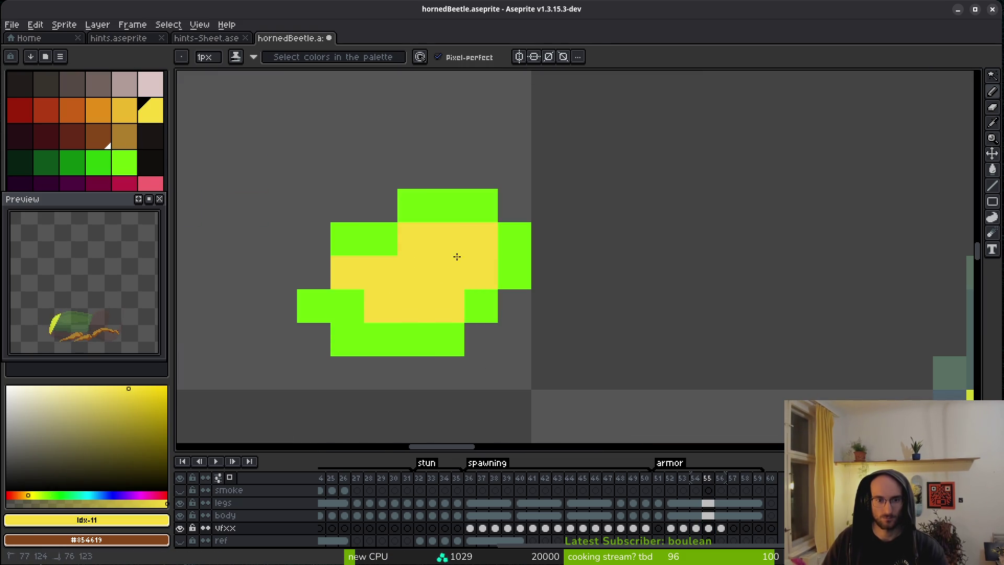
Step: Shade the blob with darker and darkest green pixels above and to its upper-left
scroll(470, 290, "down", 3)
scroll(470, 290, "up", 3)
left_click(98, 161)
mouse_move(440, 160)
left_mouse_down()
mouse_move(440, 173)
mouse_move(357, 245)
mouse_move(335, 282)
mouse_move(580, 204)
mouse_move(596, 284)
mouse_move(494, 349)
mouse_move(348, 314)
mouse_move(389, 260)
left_mouse_up()
left_click(73, 163)
mouse_move(314, 160)
left_mouse_down()
mouse_move(310, 190)
mouse_move(321, 203)
mouse_move(387, 137)
mouse_move(564, 134)
left_mouse_up()
scroll(515, 242, "down", 3)
scroll(440, 241, "up", 2)
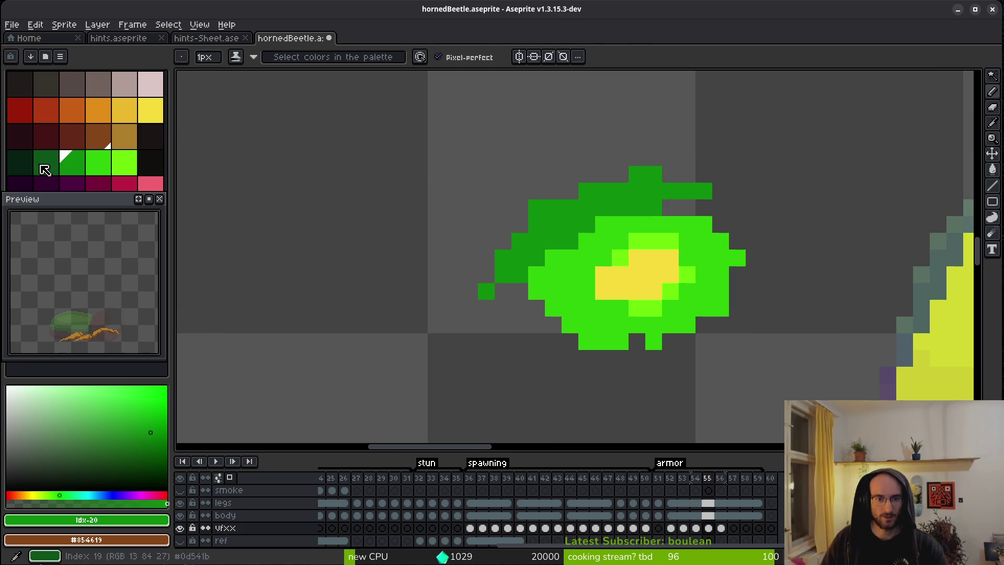
Step: Shift the bright green's hue toward yellow-green and add it to the palette
left_click(119, 161)
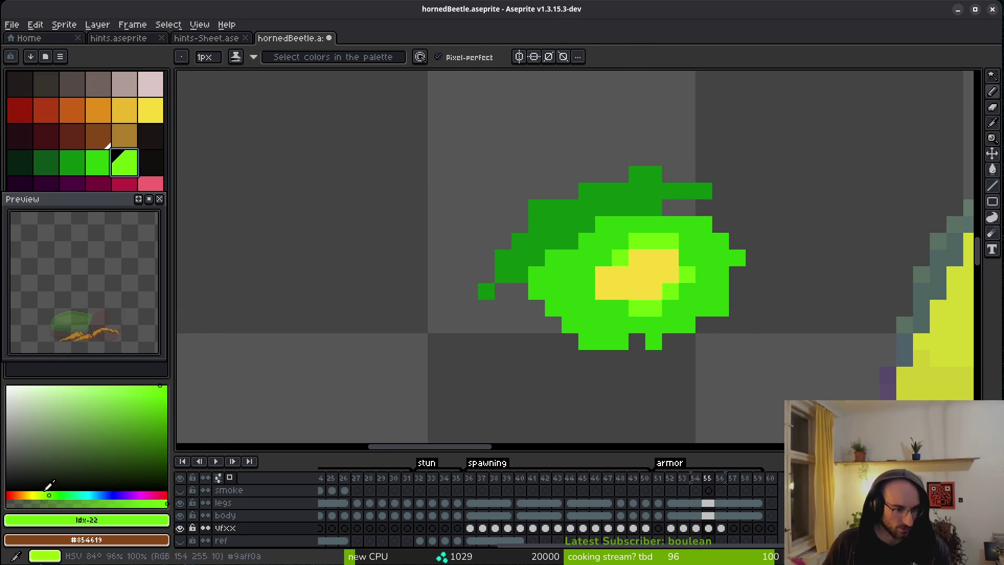
left_click_drag(48, 494, 42, 495)
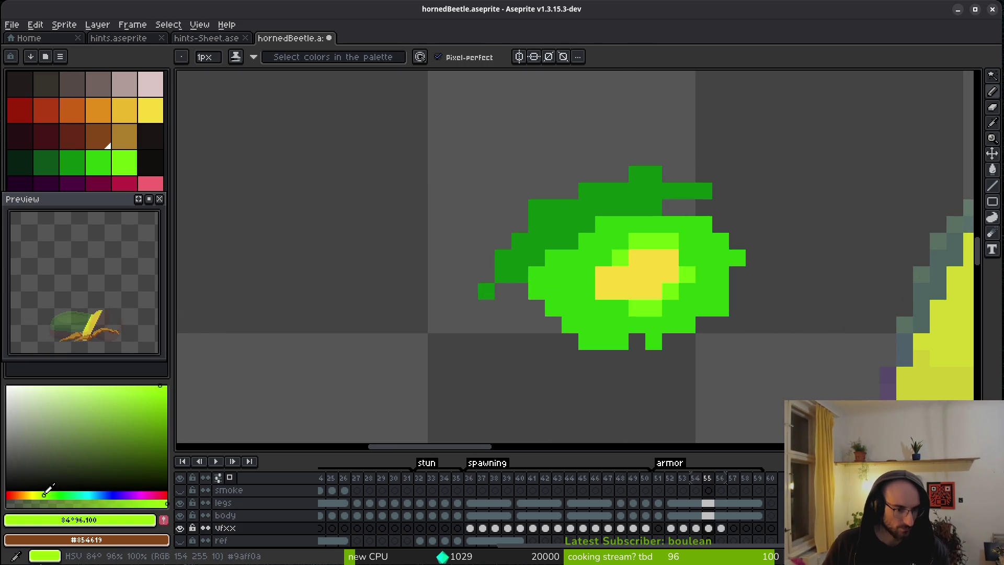
left_click(164, 519)
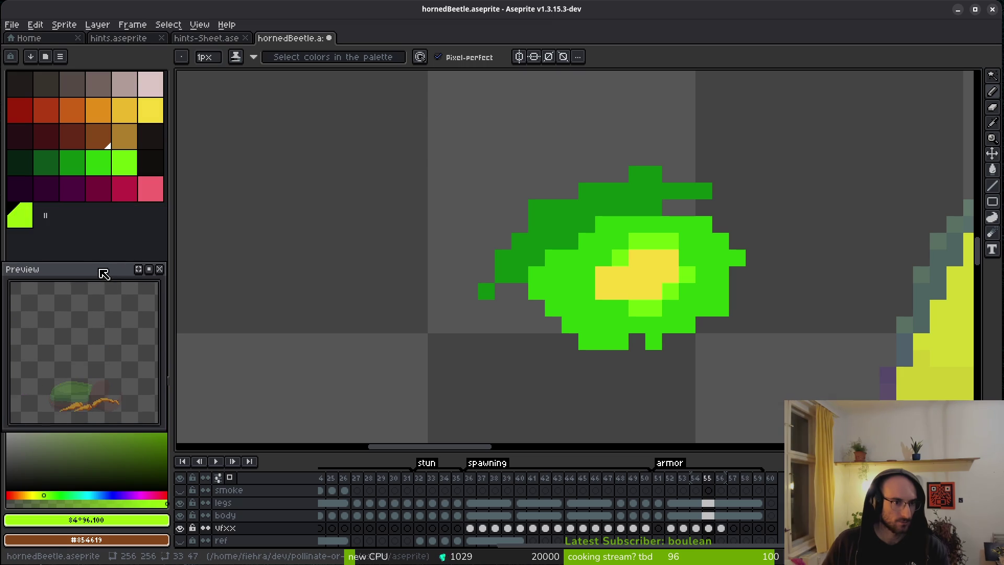
Step: Repaint the splat's centre yellow-green, then pick a green from the palette
mouse_move(664, 277)
left_mouse_down()
mouse_move(653, 253)
mouse_move(670, 273)
mouse_move(664, 293)
left_mouse_up()
scroll(675, 249, "down", 5)
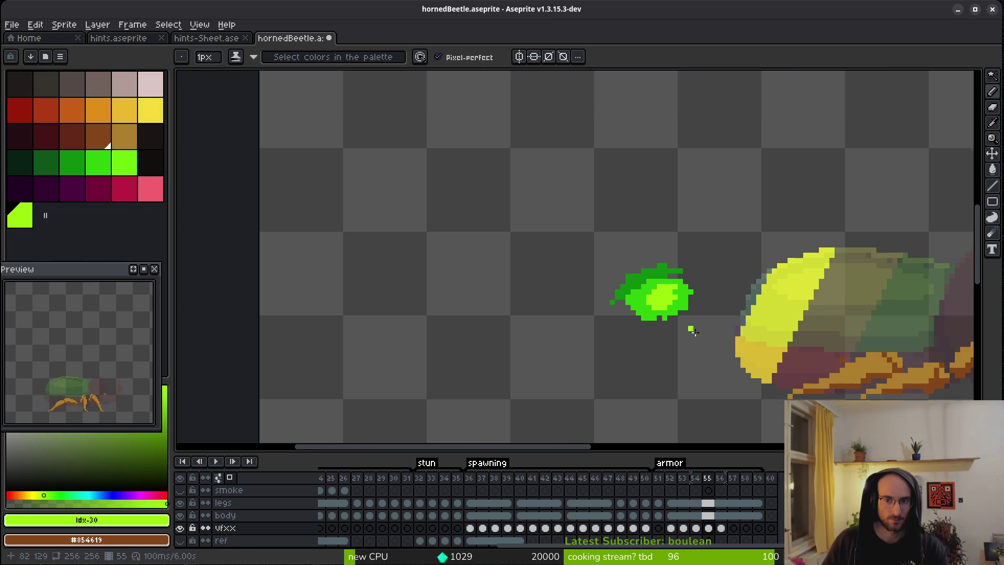
left_click(98, 163)
scroll(580, 324, "up", 3)
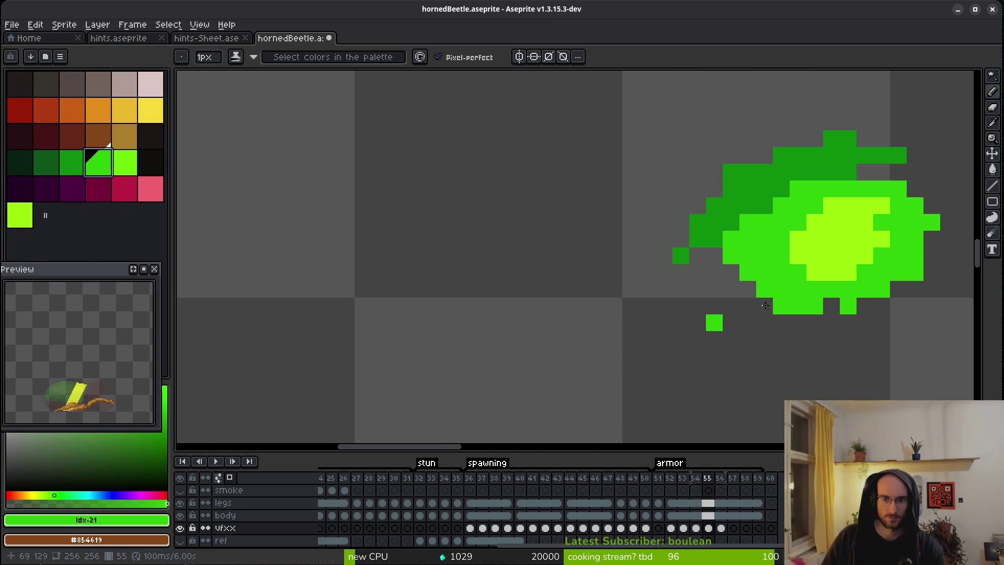
scroll(535, 320, "down", 5)
scroll(535, 321, "up", 1)
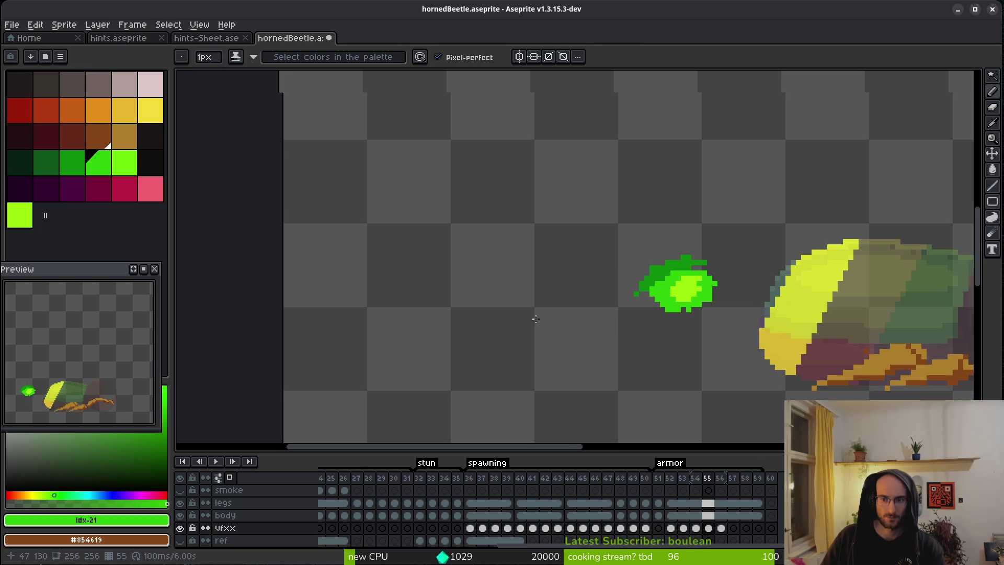
Step: Add three yellow pixels to the splat's centre
left_click(151, 110)
scroll(680, 293, "up", 3)
left_click(721, 258)
left_click(705, 275)
left_click(738, 242)
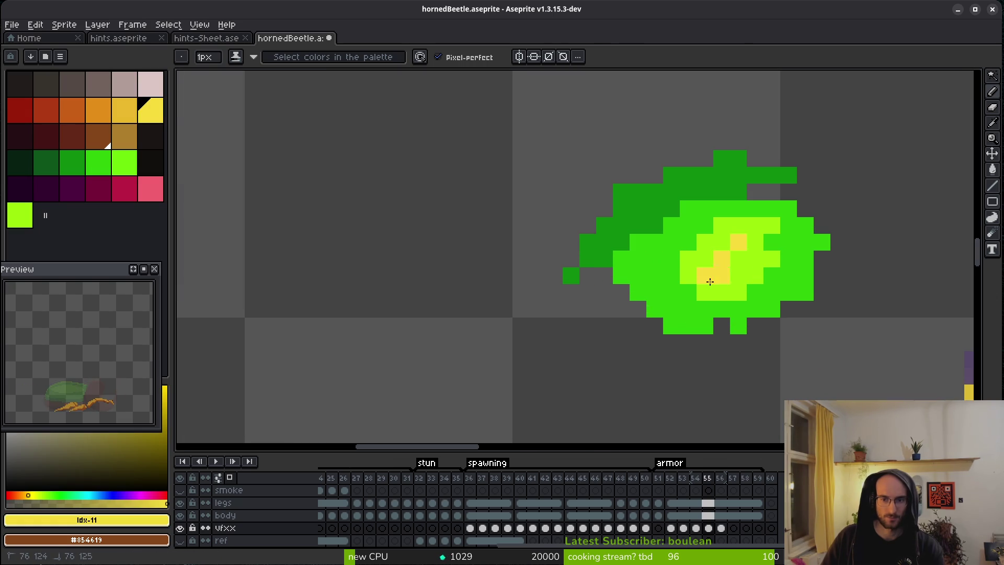
scroll(723, 267, "down", 3)
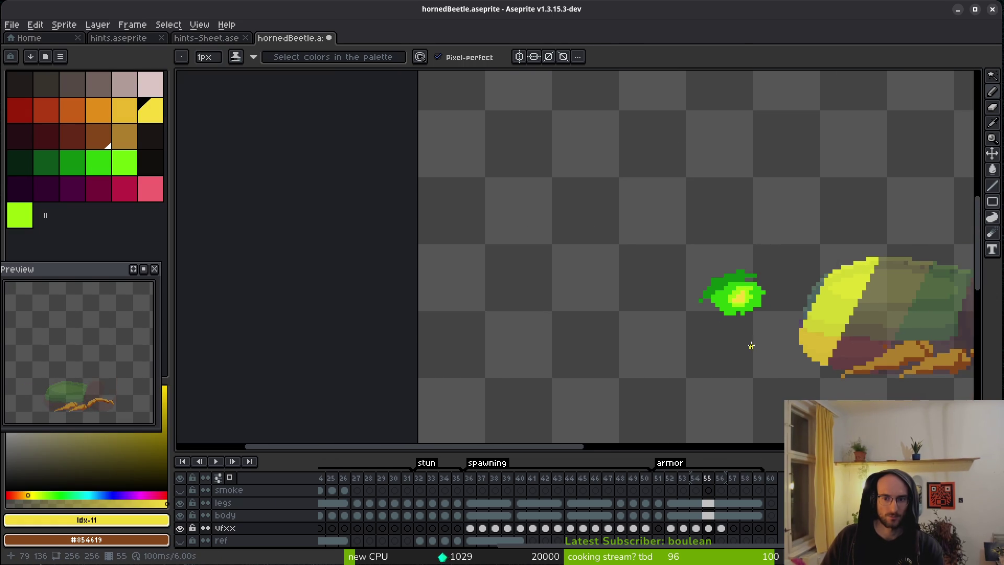
scroll(751, 346, "down", 2)
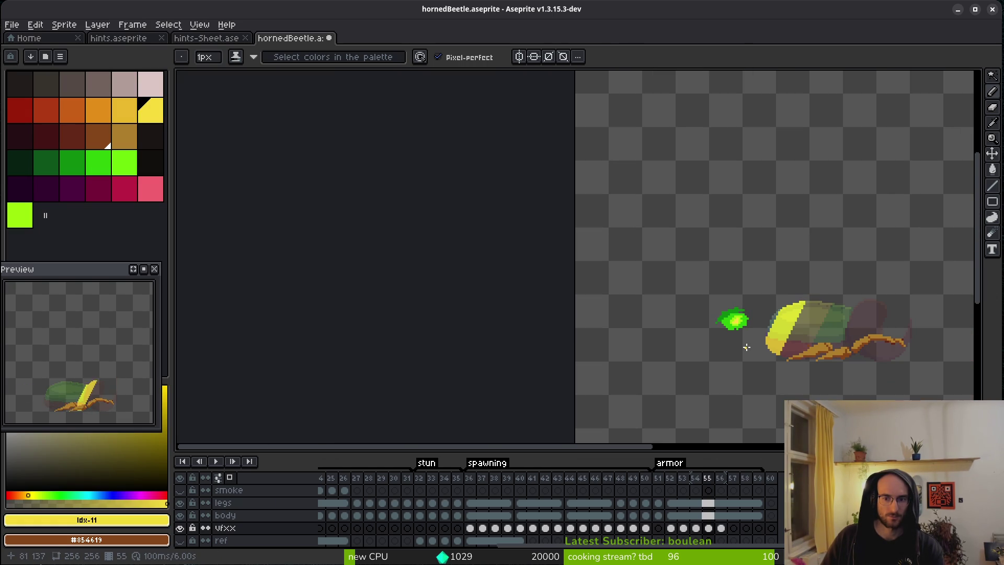
Step: Undo the added swatch, dock the Preview panel under the palette, save, and pick white
key("ctrl+z")
key("ctrl+z")
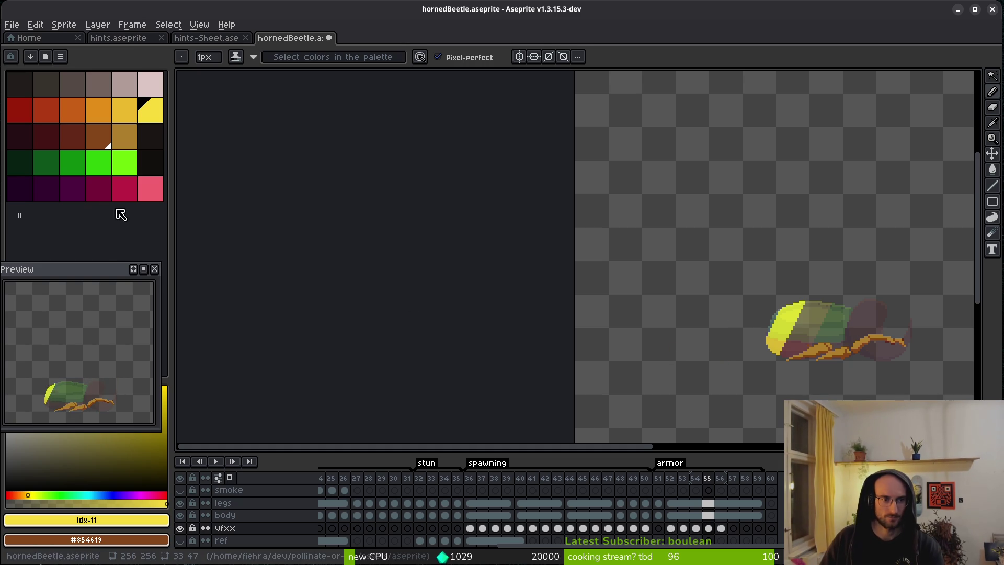
left_click_drag(94, 272, 117, 220)
key("ctrl+s")
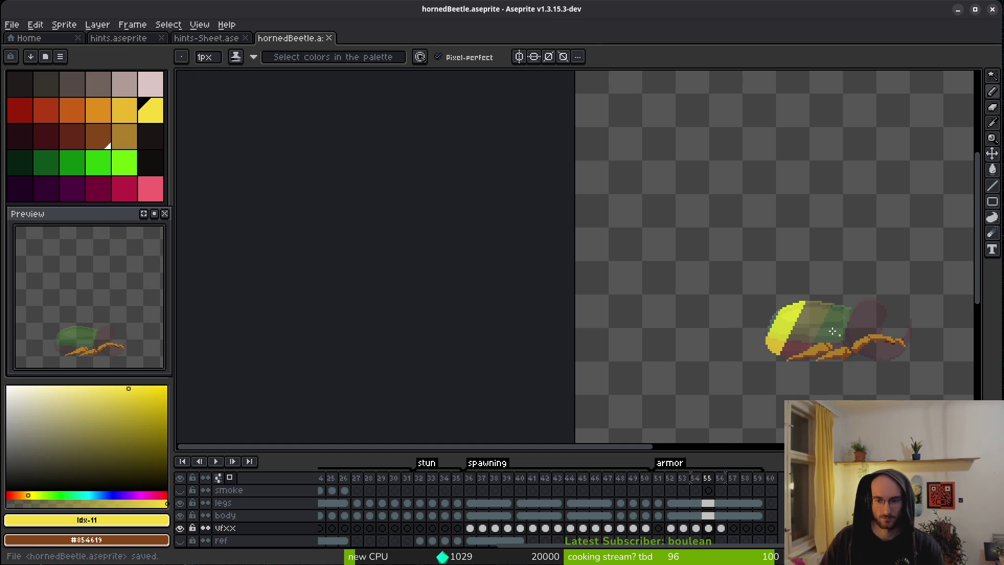
scroll(839, 340, "up", 3)
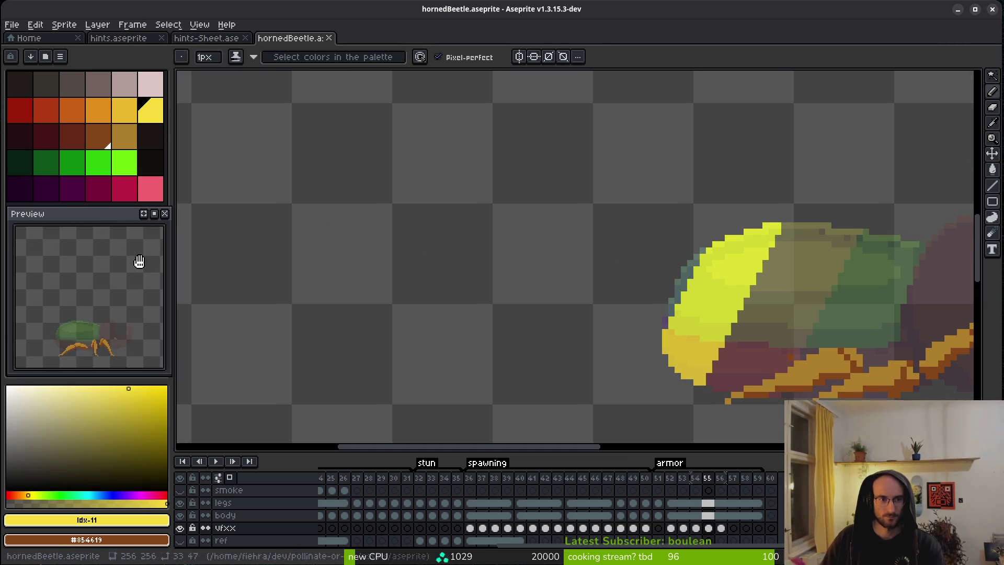
left_click_drag(96, 416, 7, 387)
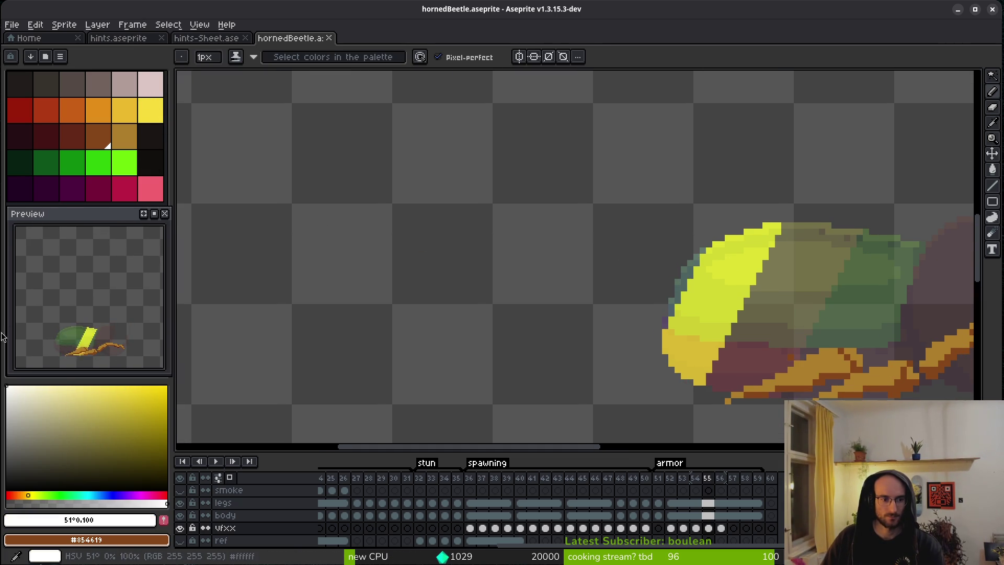
Step: Go to frame 56 on the vfxx layer
scroll(773, 312, "up", 2)
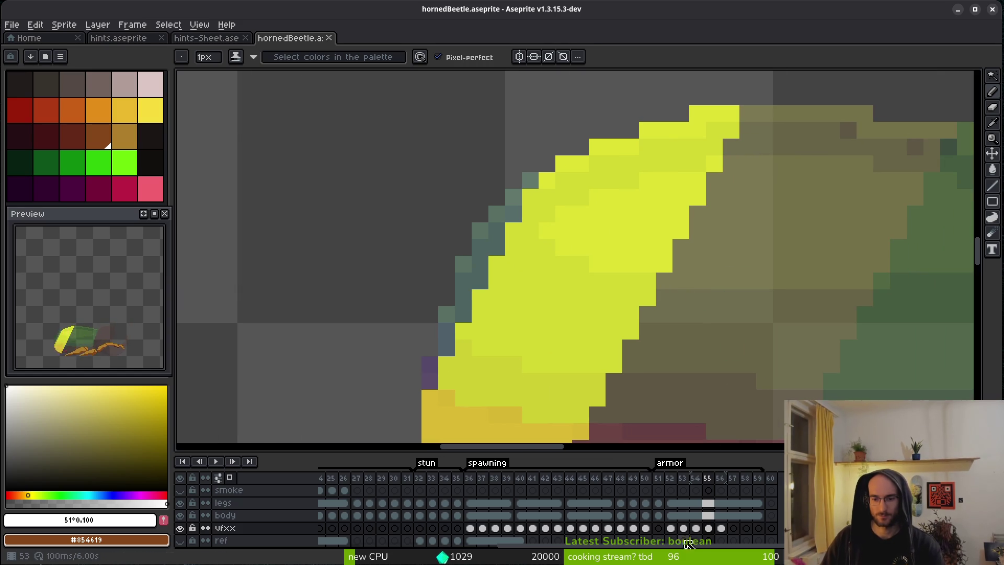
left_click(671, 528)
scroll(775, 335, "down", 2)
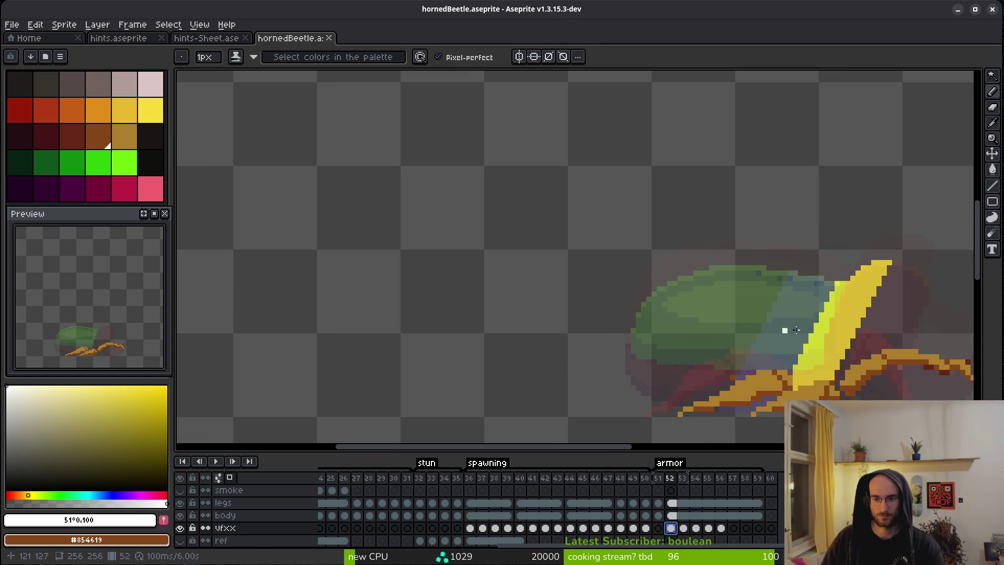
key("period")
key("period")
key("period")
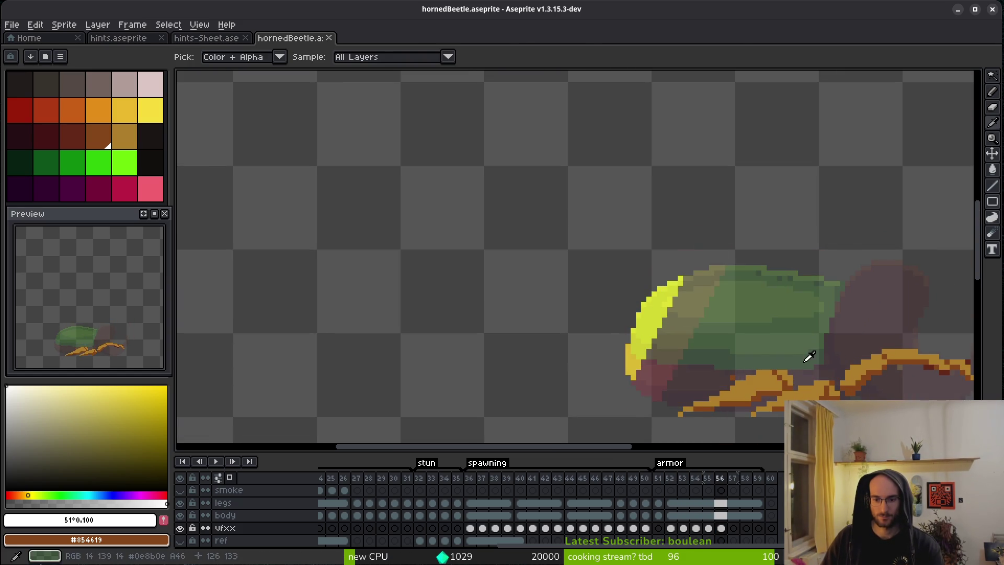
scroll(679, 328, "up", 4)
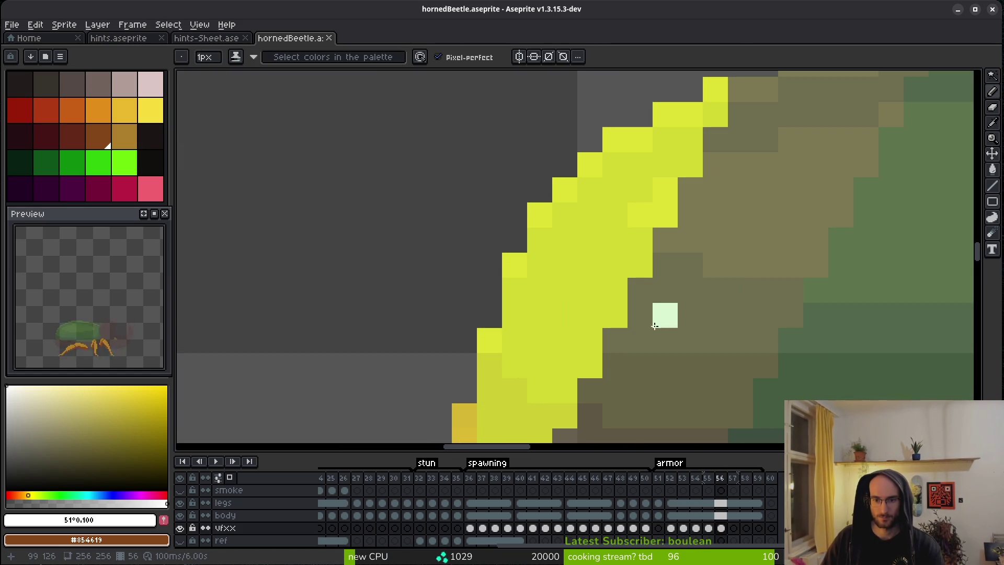
Step: Paint a pale highlight near the slash's top and repaint its yellow edge bright green
left_click(669, 201)
right_click(124, 163)
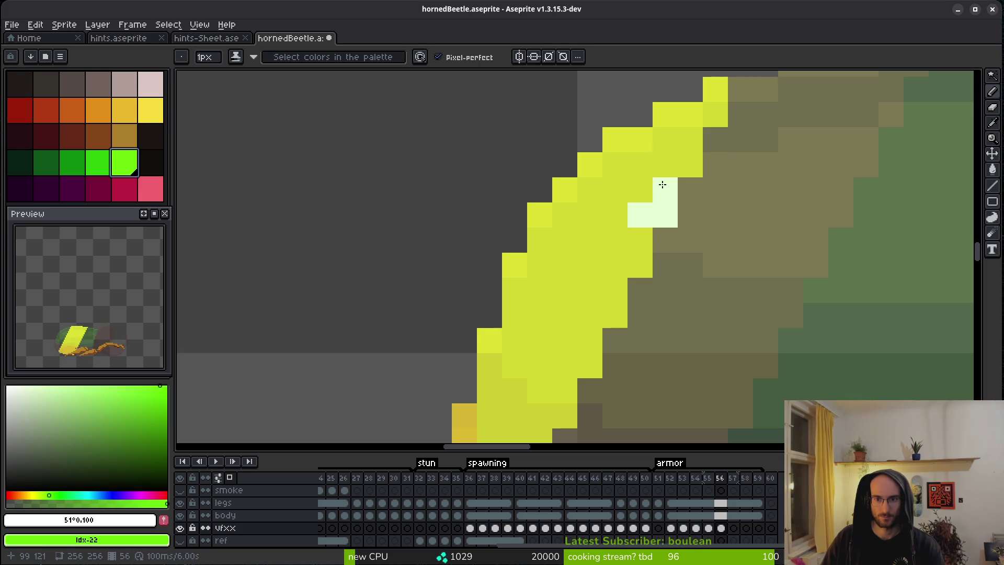
mouse_move(686, 159)
left_mouse_down()
mouse_move(675, 141)
mouse_move(714, 113)
mouse_move(664, 168)
mouse_move(620, 166)
mouse_move(589, 240)
mouse_move(589, 192)
left_mouse_up()
mouse_move(558, 240)
left_mouse_down()
mouse_move(512, 325)
mouse_move(541, 389)
mouse_move(591, 363)
mouse_move(642, 238)
left_mouse_up()
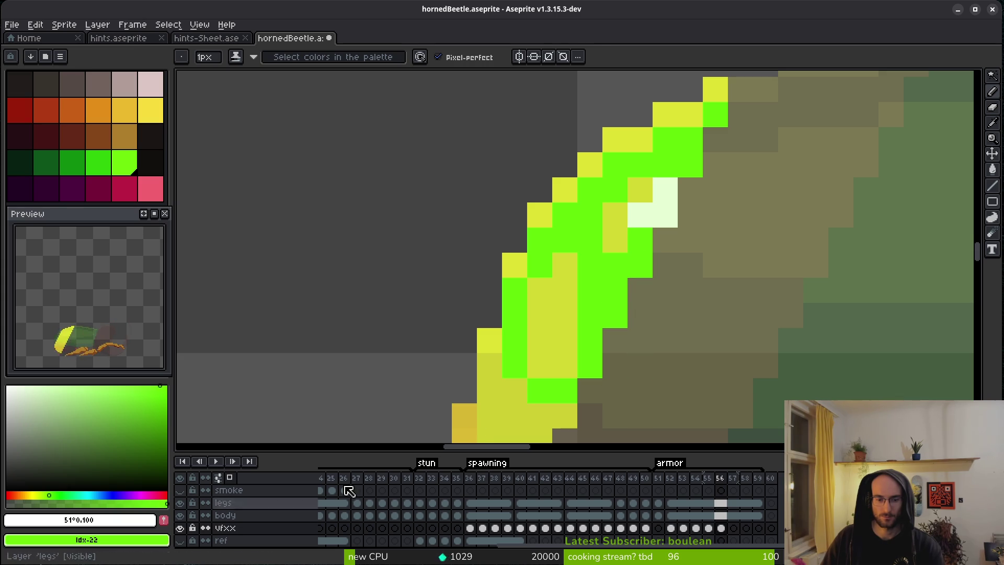
Step: Repaint a few green slash edge pixels yellow, inspect the result, and reselect the vfxx layer
scroll(653, 322, "down", 3)
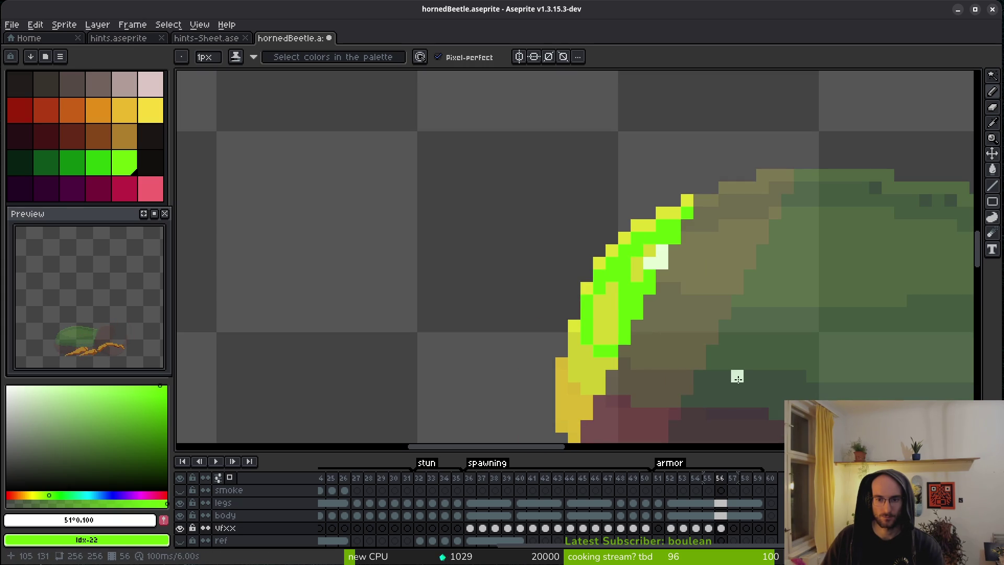
left_click_drag(649, 273, 637, 314)
scroll(661, 338, "up", 5)
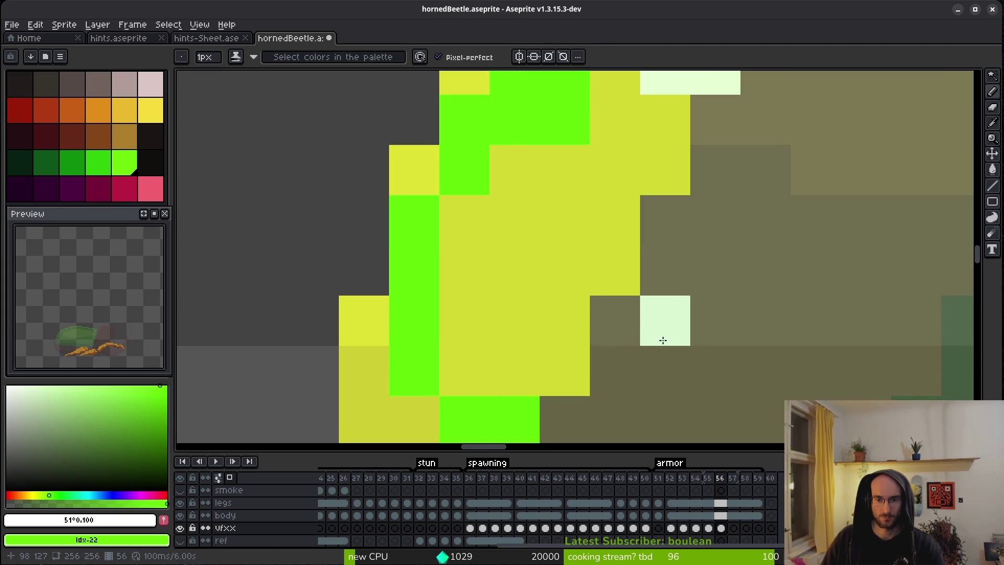
scroll(699, 386, "down", 4)
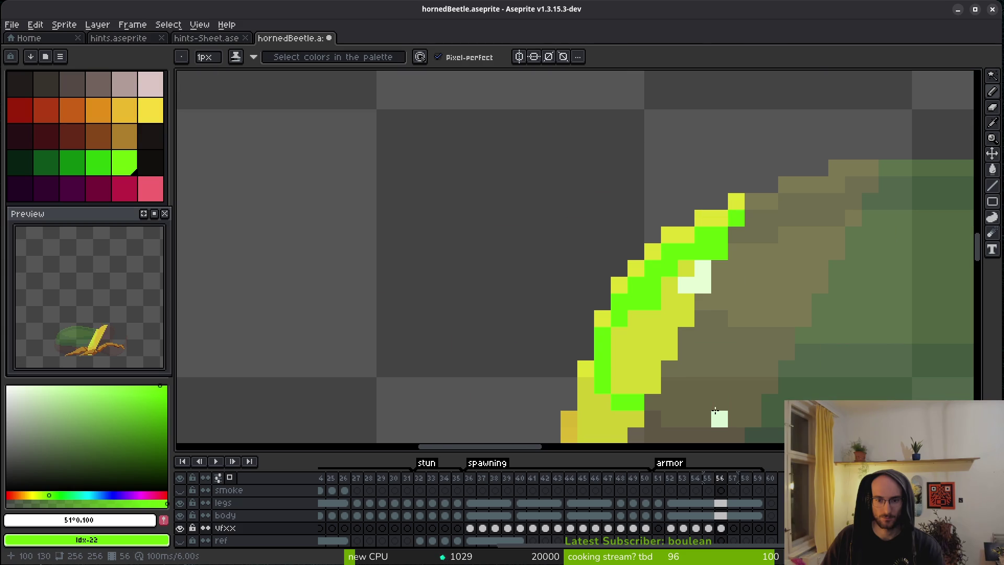
scroll(694, 409, "up", 4)
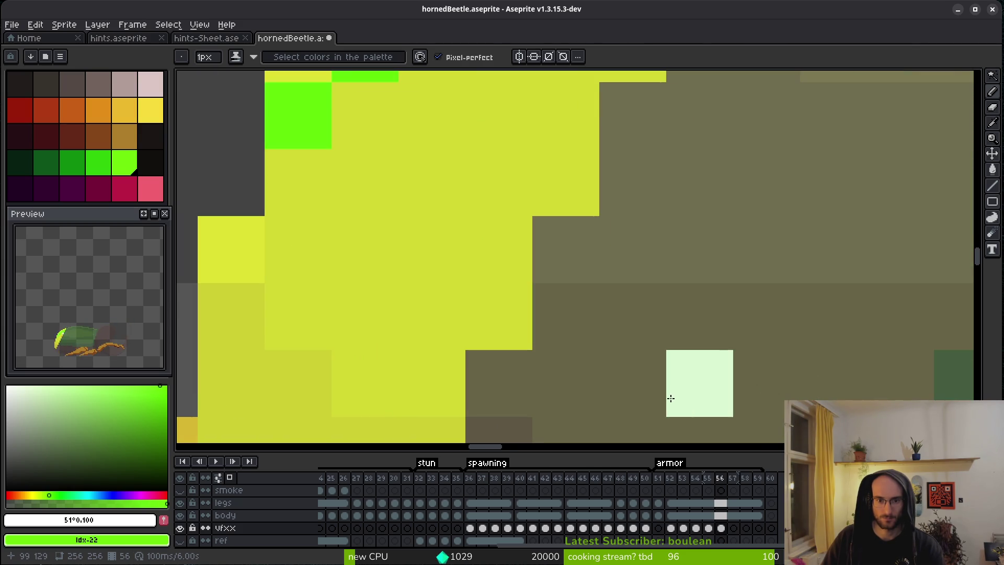
scroll(688, 361, "down", 5)
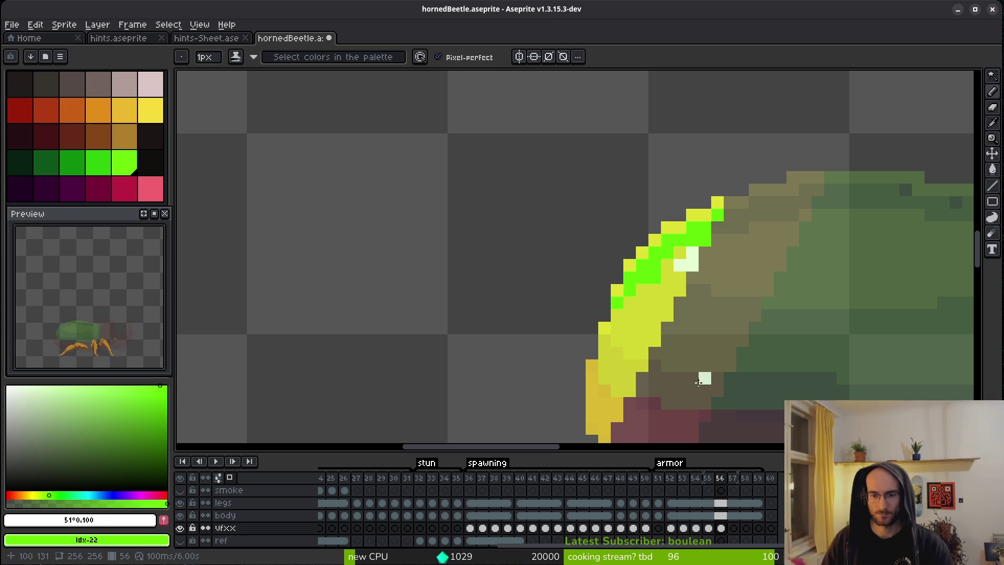
scroll(755, 402, "down", 3)
scroll(756, 402, "right", 4)
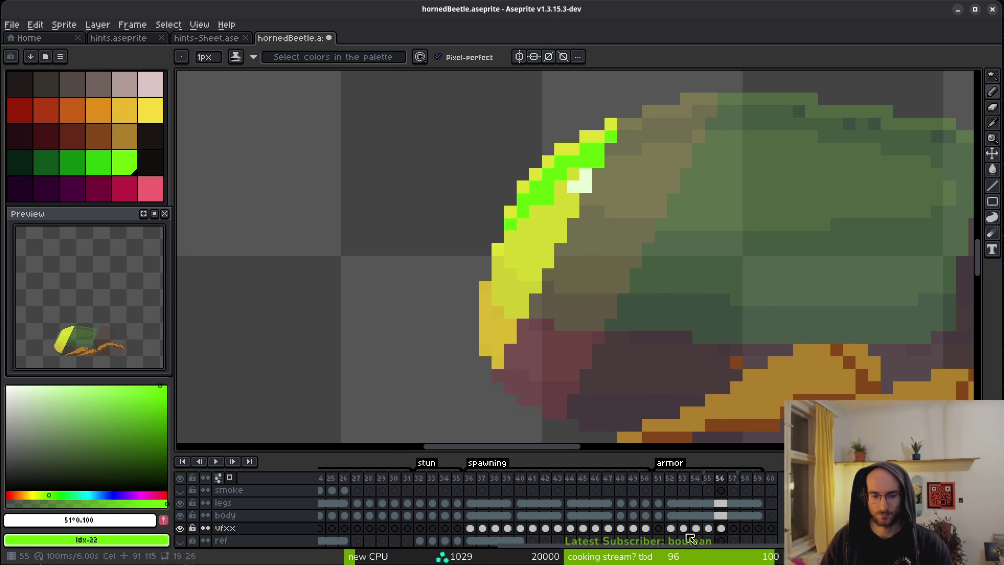
left_click(276, 529)
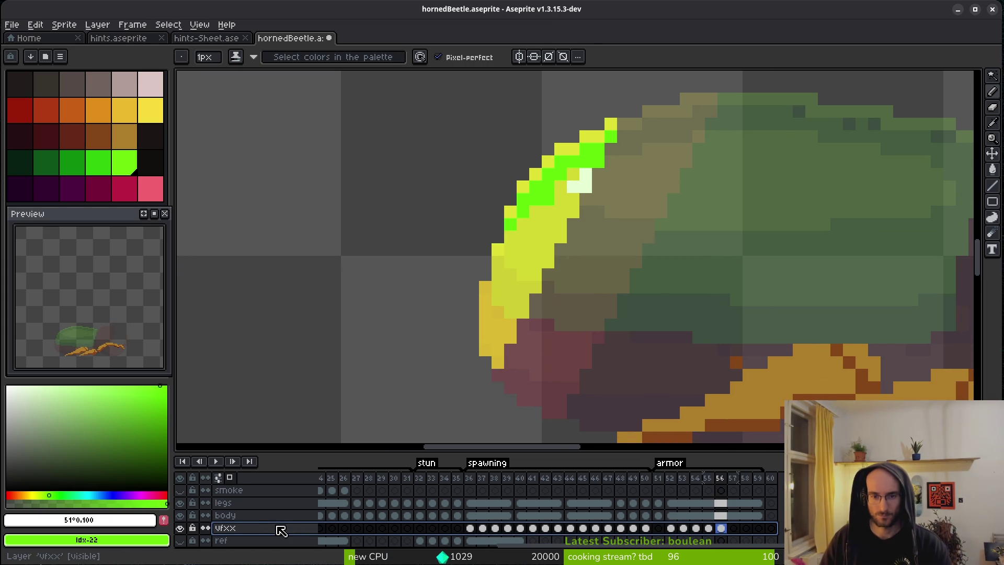
Step: Toggle the body and vfxx layers off and on to compare the effect
left_click(182, 517)
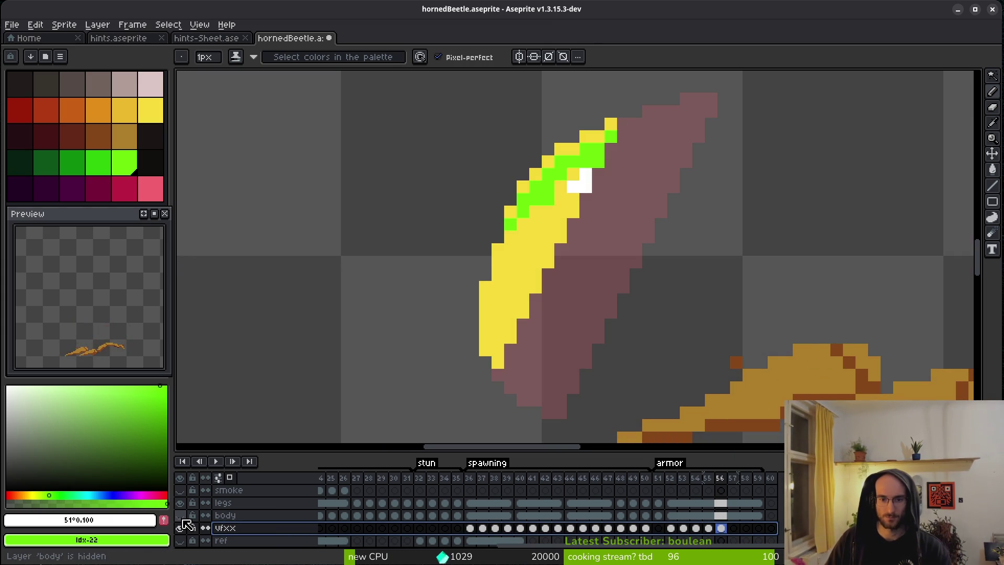
left_click(183, 518)
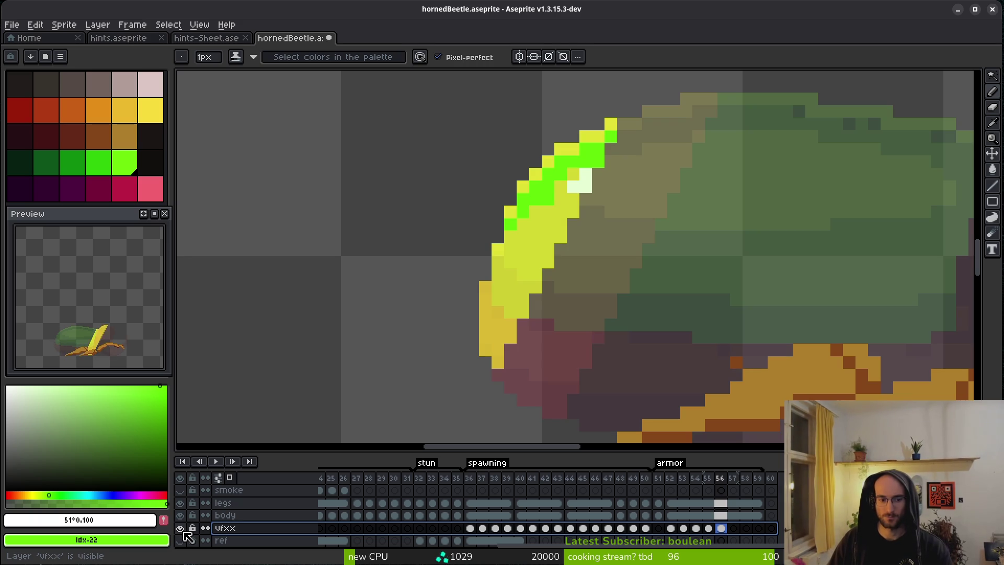
left_click(181, 528)
left_click(181, 528)
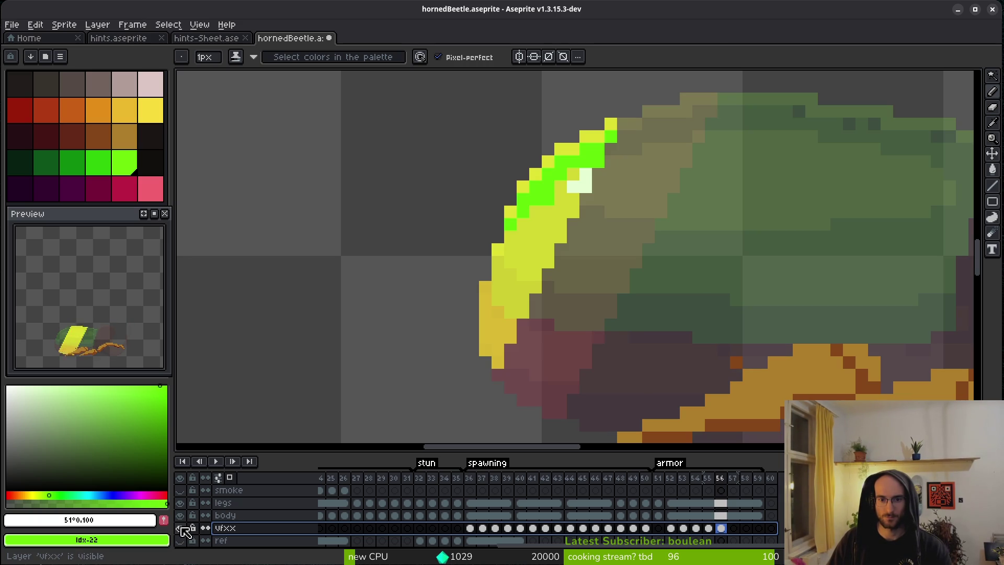
left_click(180, 529)
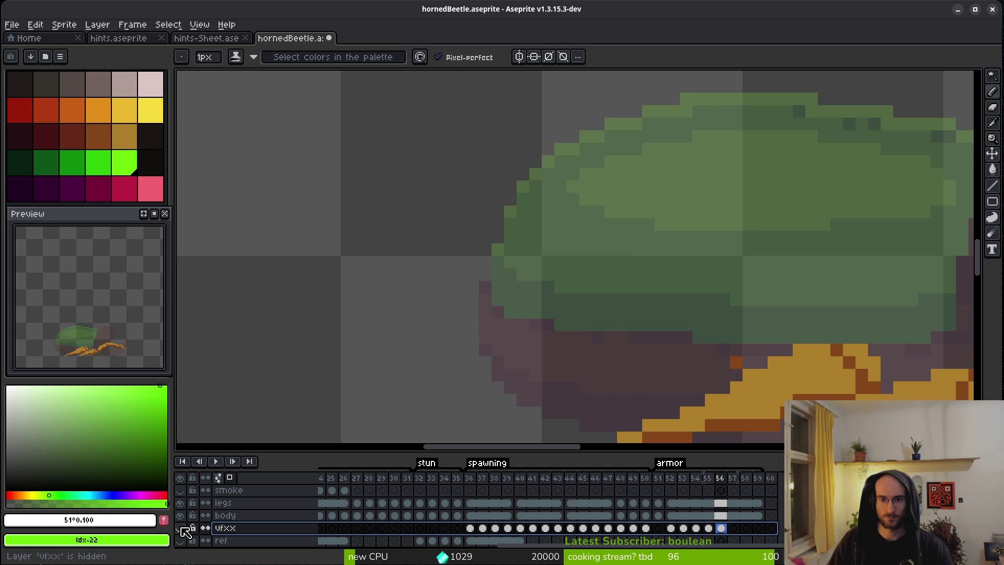
left_click(180, 528)
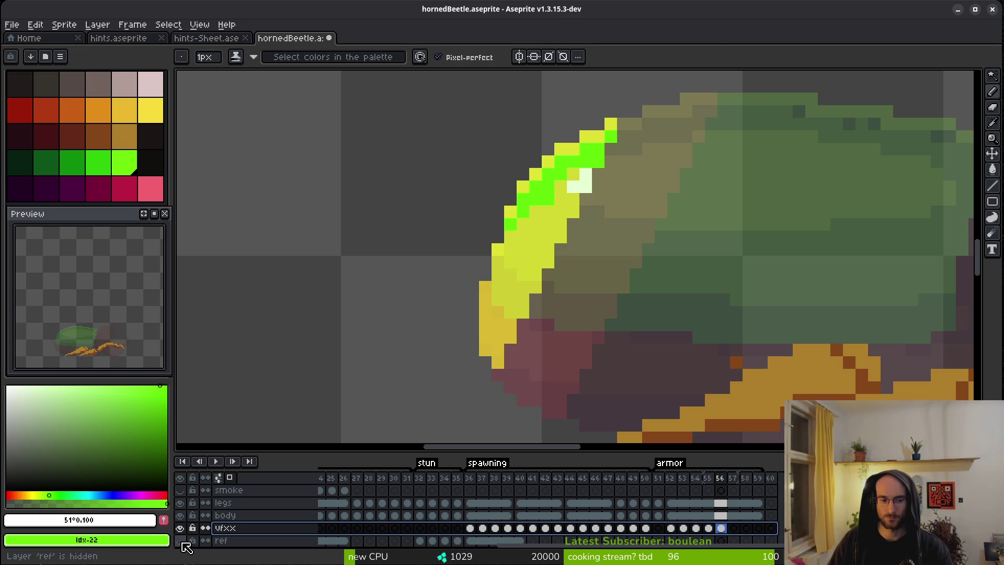
Step: Unlink the ref layer's cel at frame 40
left_click(516, 542)
right_click(521, 537)
left_click(585, 521)
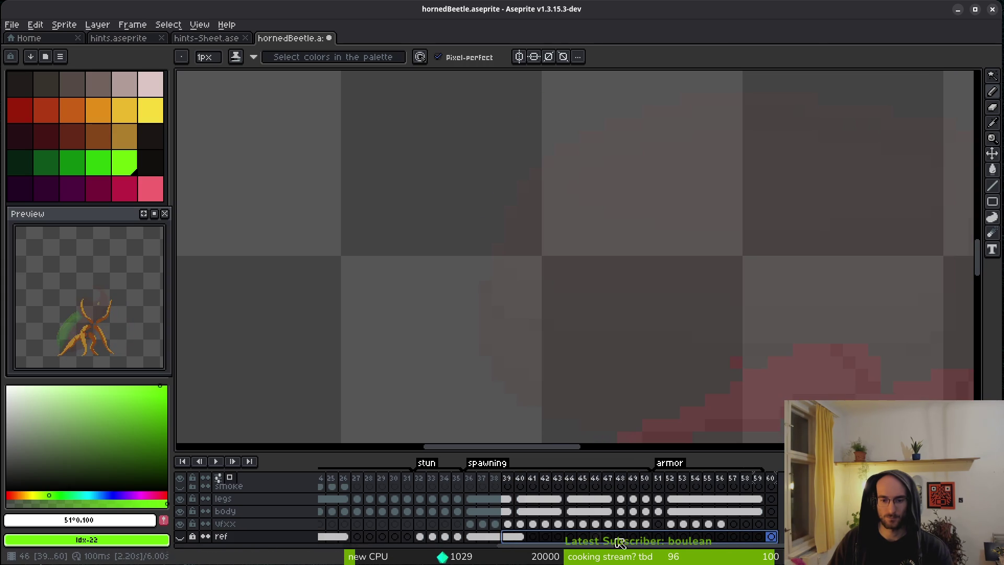
Step: Show the ref layer, pick palette colour 0 with the fill tool, and select ref frame 51
left_click(181, 536)
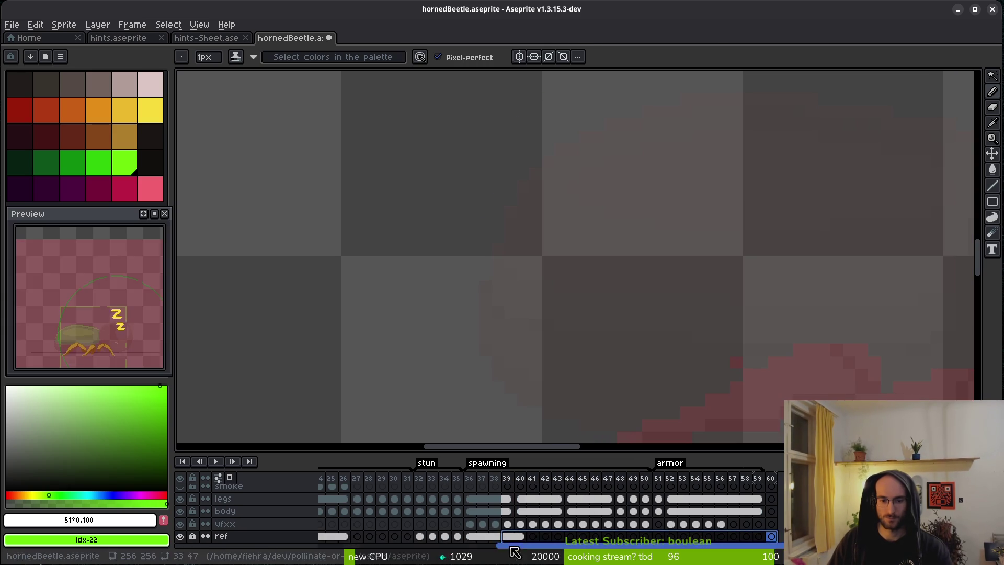
right_click(521, 537)
left_click(660, 541)
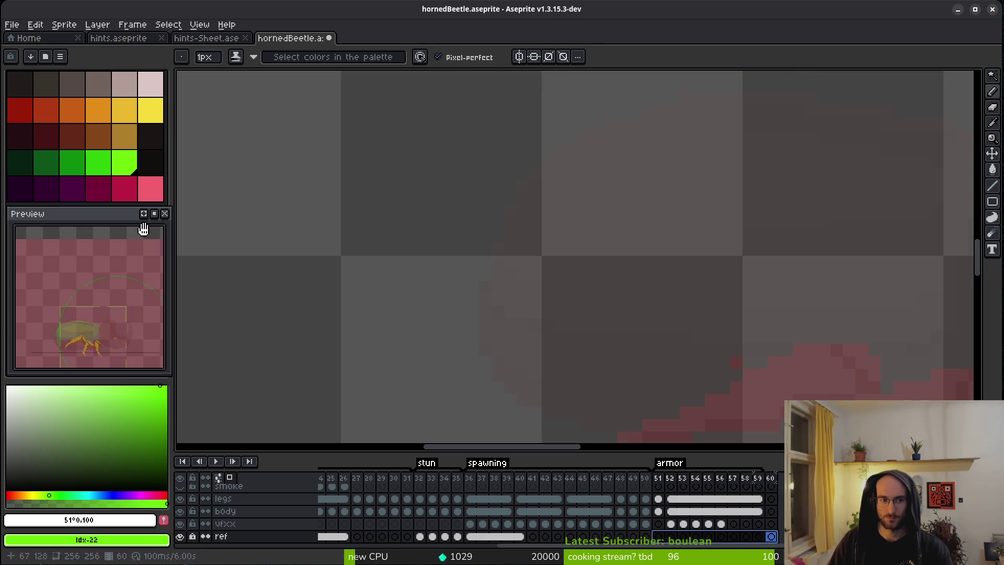
left_click(20, 84)
key("g")
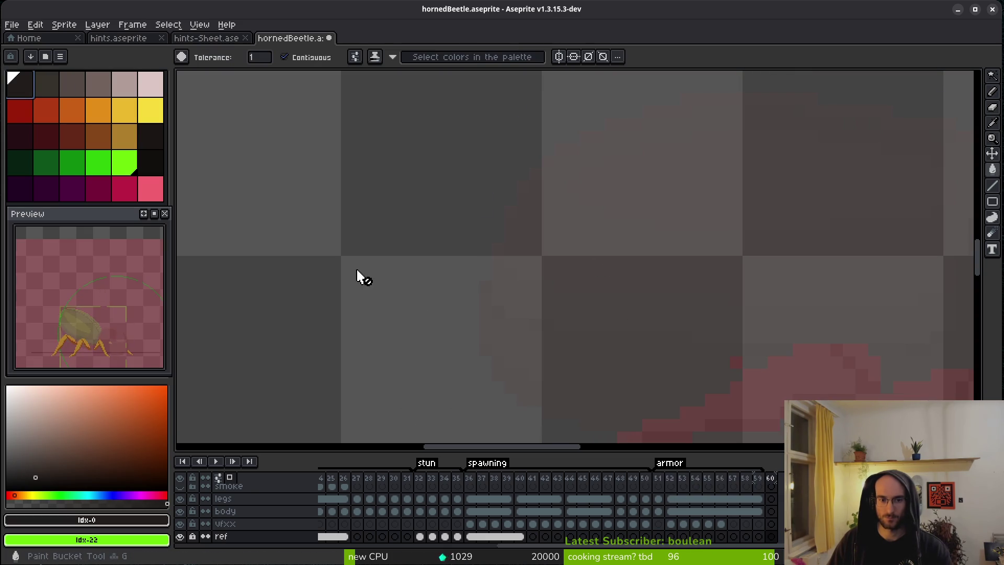
left_click(670, 536)
left_click(658, 536)
scroll(359, 309, "down", 5)
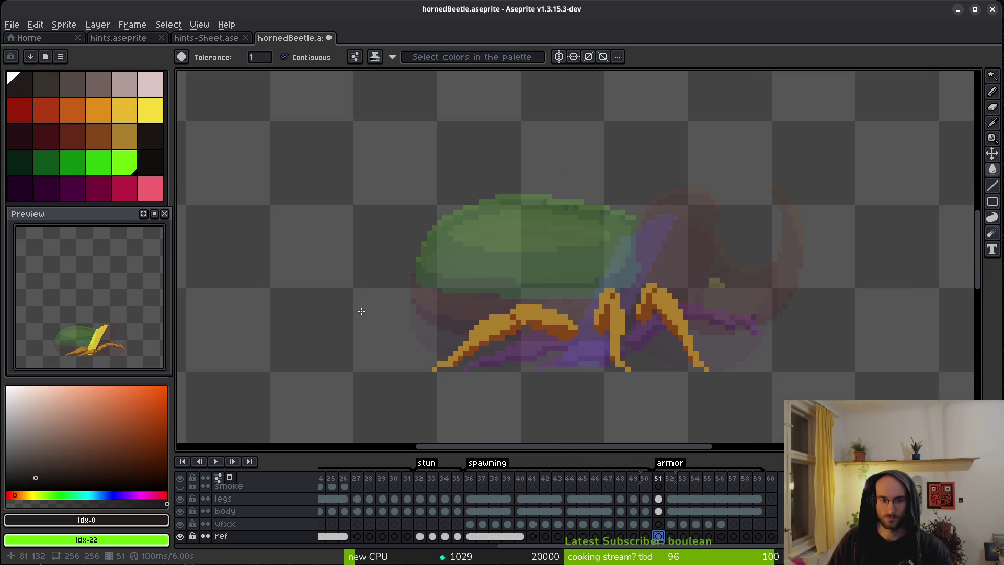
Step: Set the ref layer's opacity to 100% in Layer Properties
right_click(233, 540)
left_click(264, 466)
left_click_drag(796, 358, 926, 343)
left_click(892, 296)
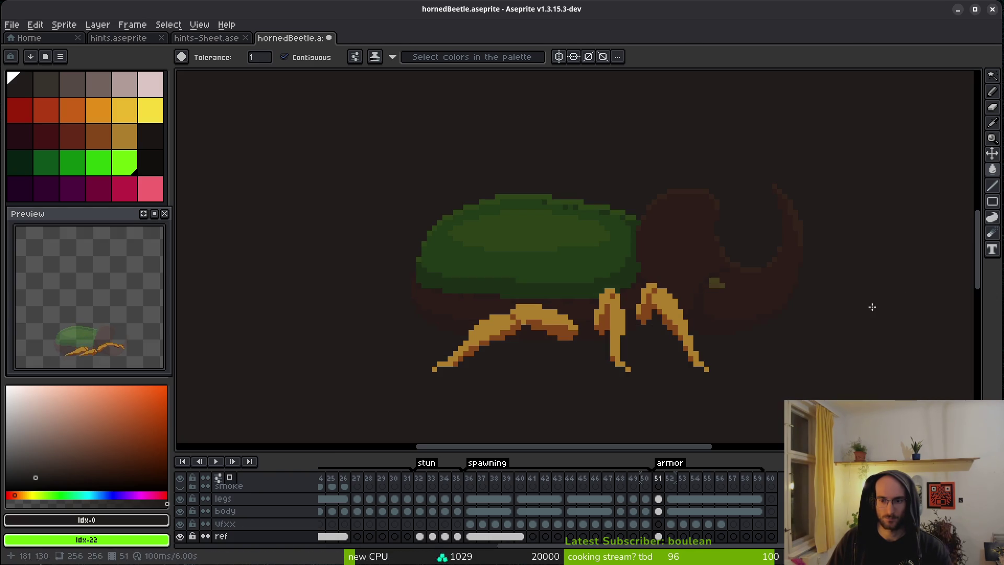
Step: Select ref frames 51 through 60 and open their Cel Properties
left_click(671, 525)
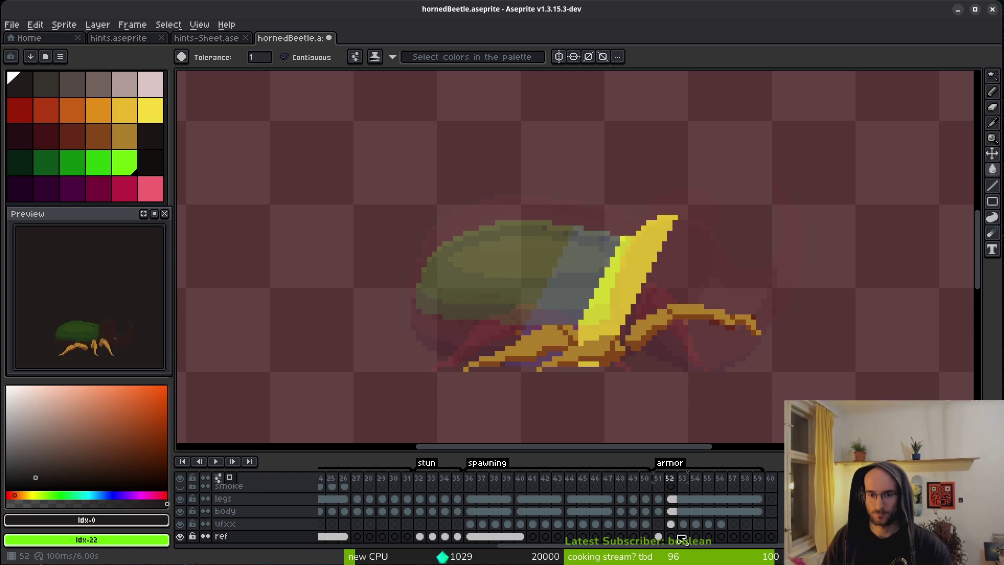
left_click_drag(659, 537, 771, 537)
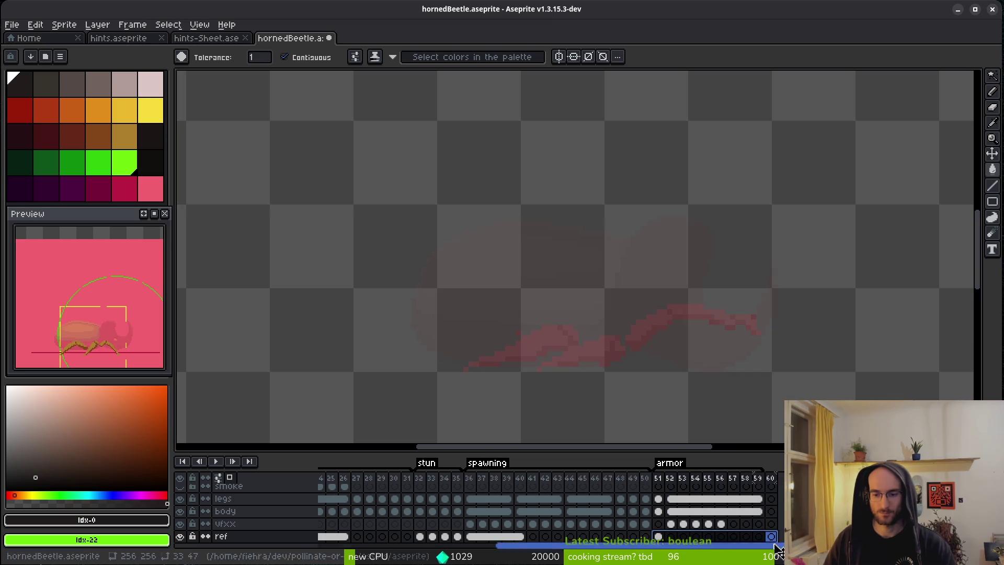
right_click(661, 541)
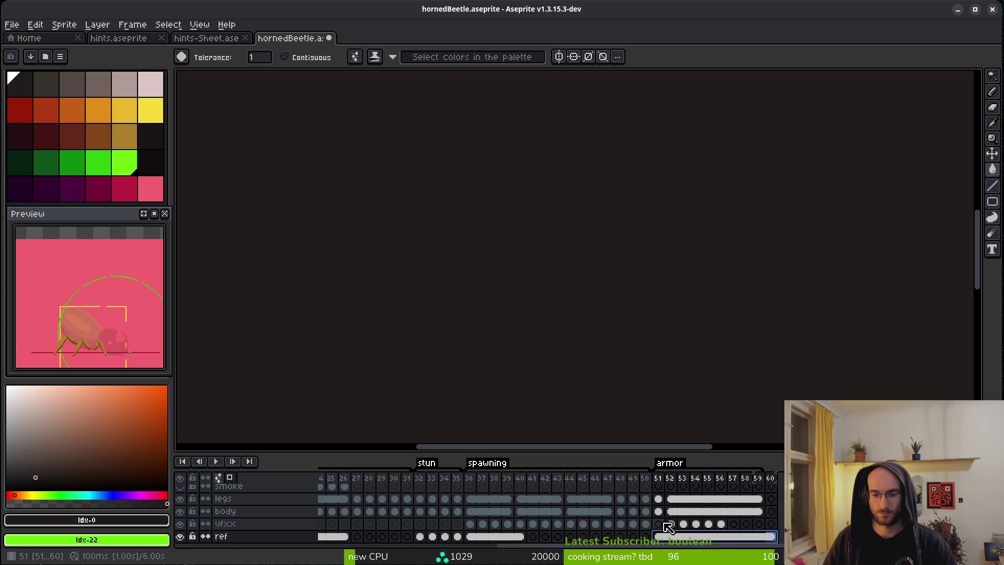
left_click(680, 489)
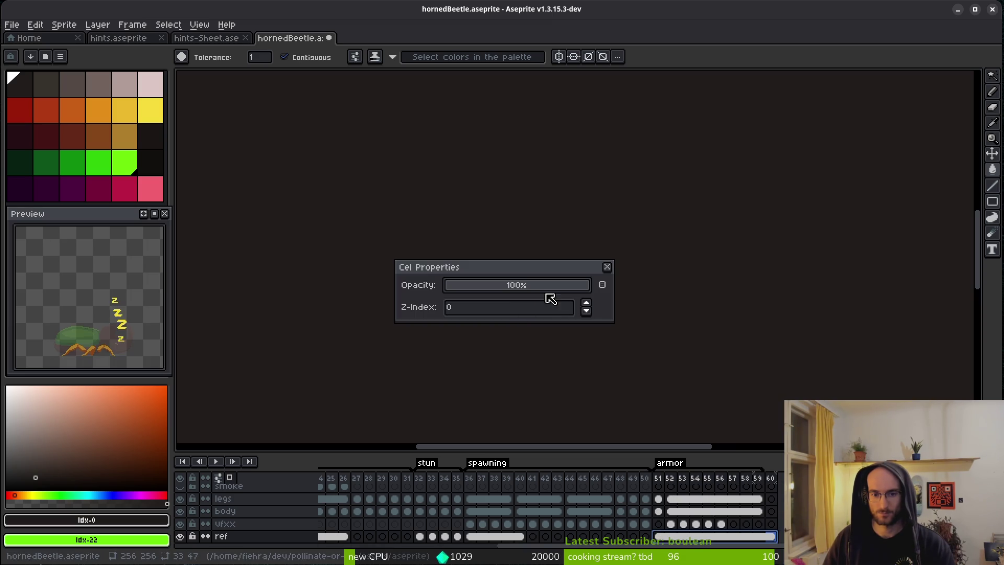
Step: Set the ref layer's blend mode to Soft Light
key("Escape")
right_click(251, 536)
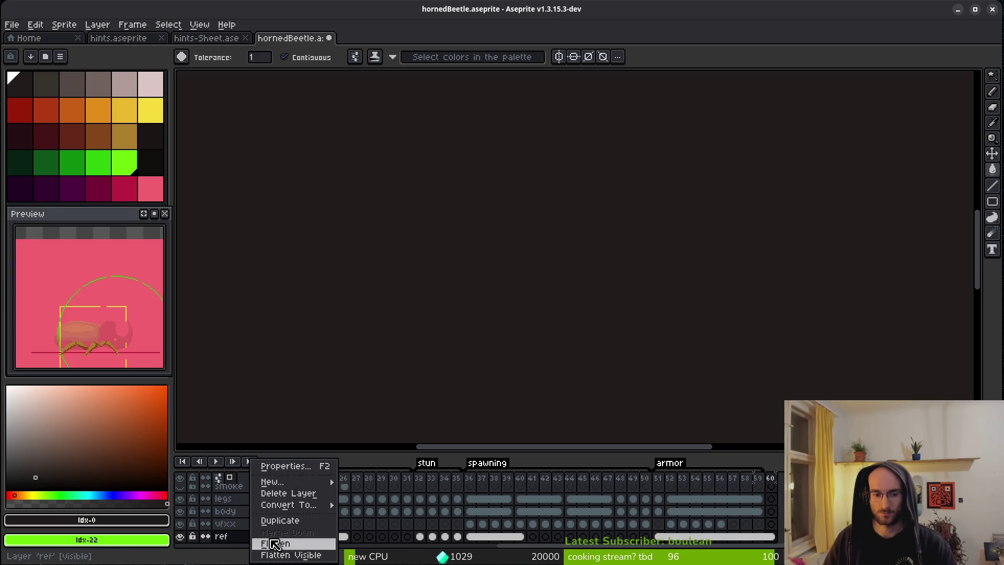
left_click(285, 466)
left_click(779, 334)
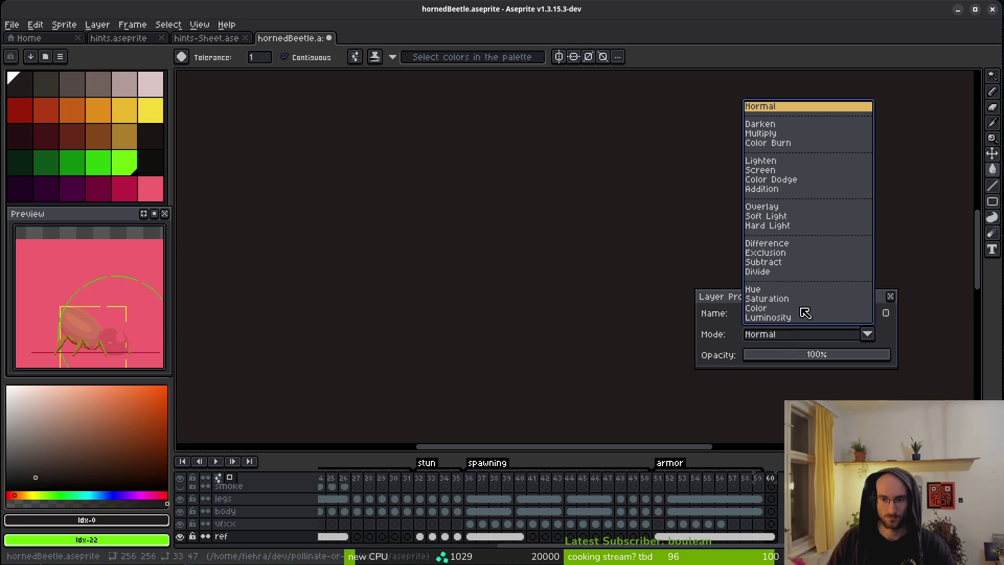
left_click(779, 216)
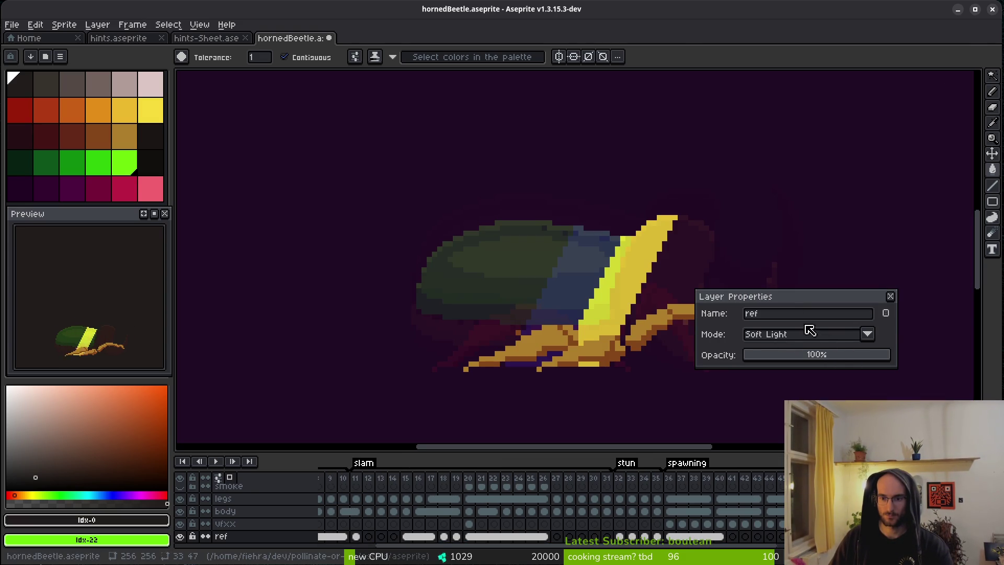
left_click(891, 296)
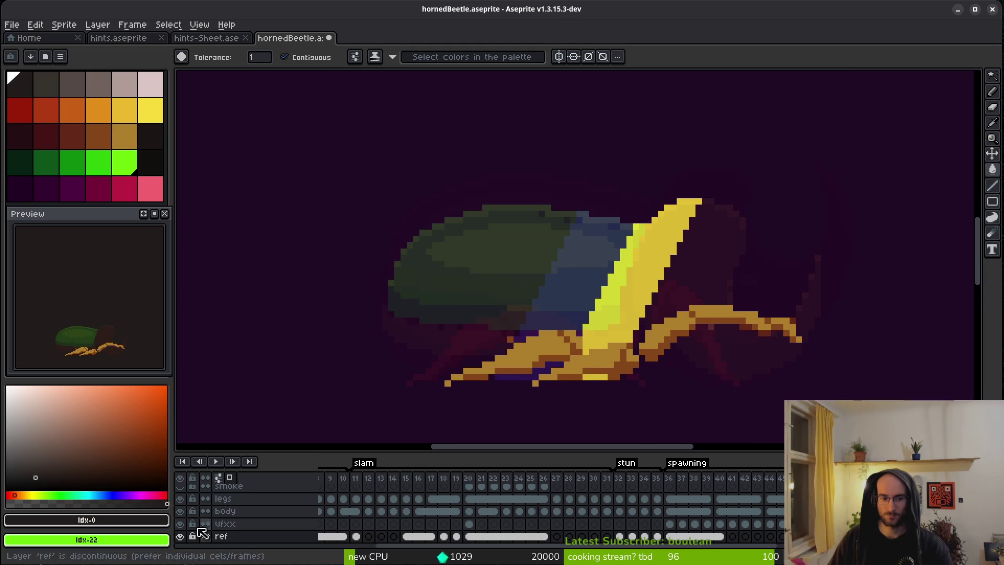
Step: Hide the legs layer and make the body layer active
left_click(180, 498)
left_click(206, 511)
scroll(693, 382, "up", 1)
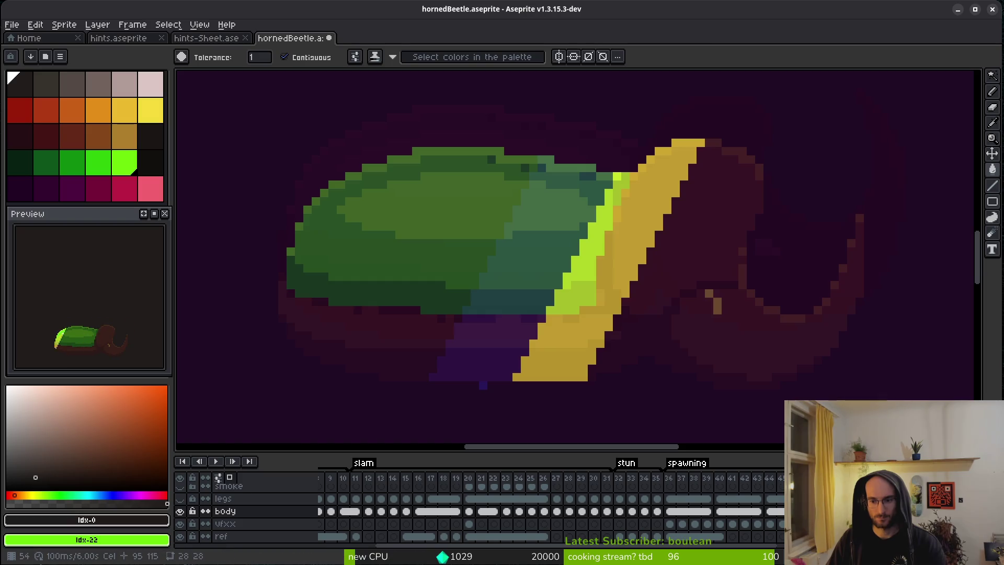
Step: On frame 56 of vfxx, try erasing part of the lime stripe, then undo
key("Down")
key("Right")
key("Right")
key("e")
mouse_move(366, 172)
left_mouse_down()
mouse_move(347, 168)
mouse_move(307, 202)
left_mouse_up()
key("ctrl+z")
Step: Pick yellow index 11, compare frames 55 and 56, and undo a trial green edge stroke
scroll(343, 119, "up", 4)
left_click(141, 114)
key("w")
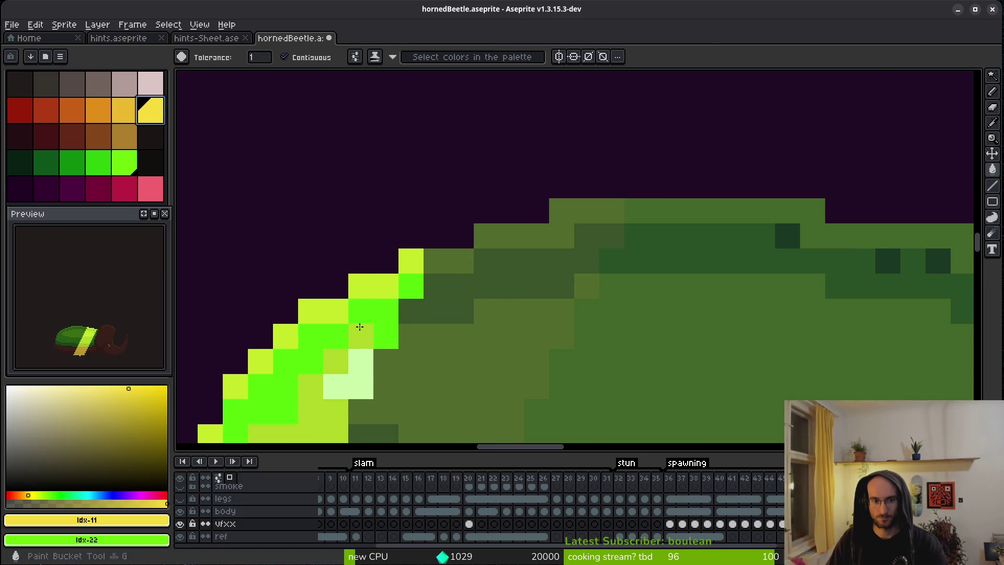
scroll(359, 321, "down", 2)
key("Left")
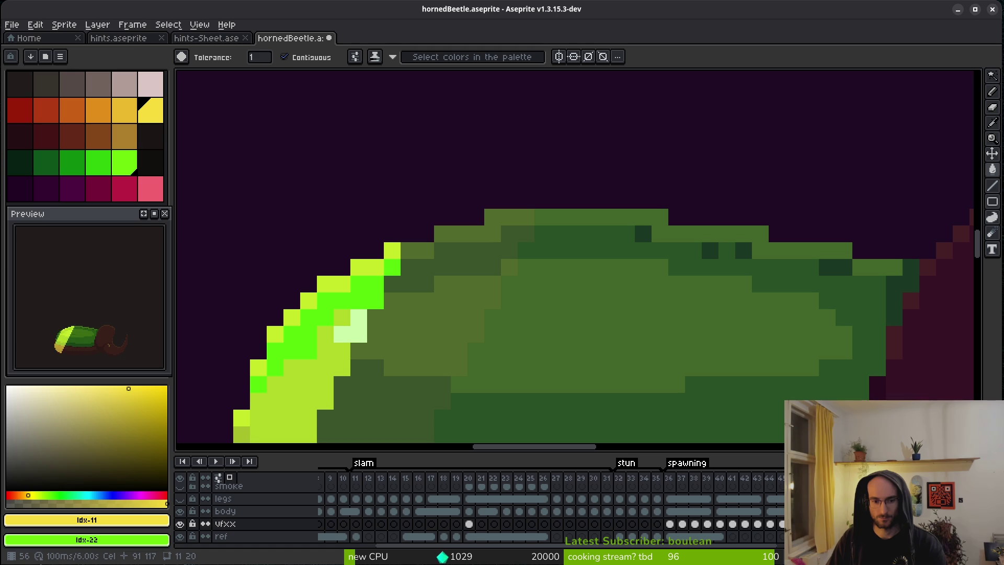
key("Right")
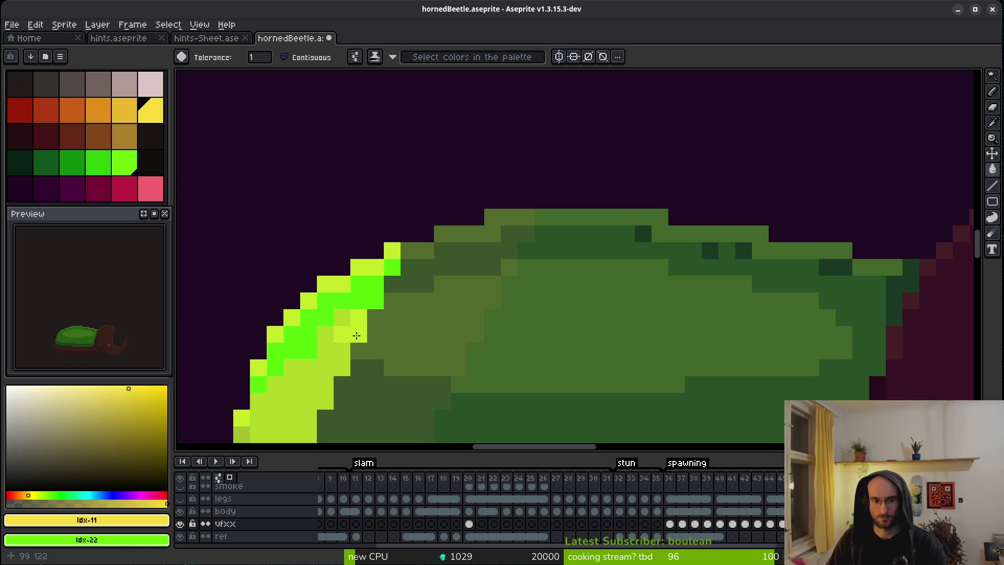
left_click_drag(321, 364, 492, 240)
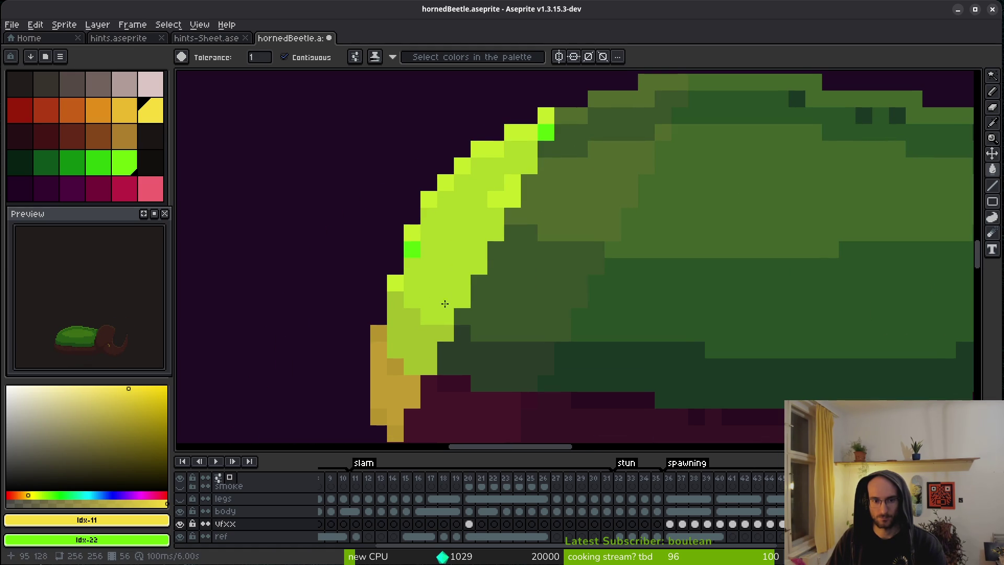
right_click(478, 181)
key("ctrl+z")
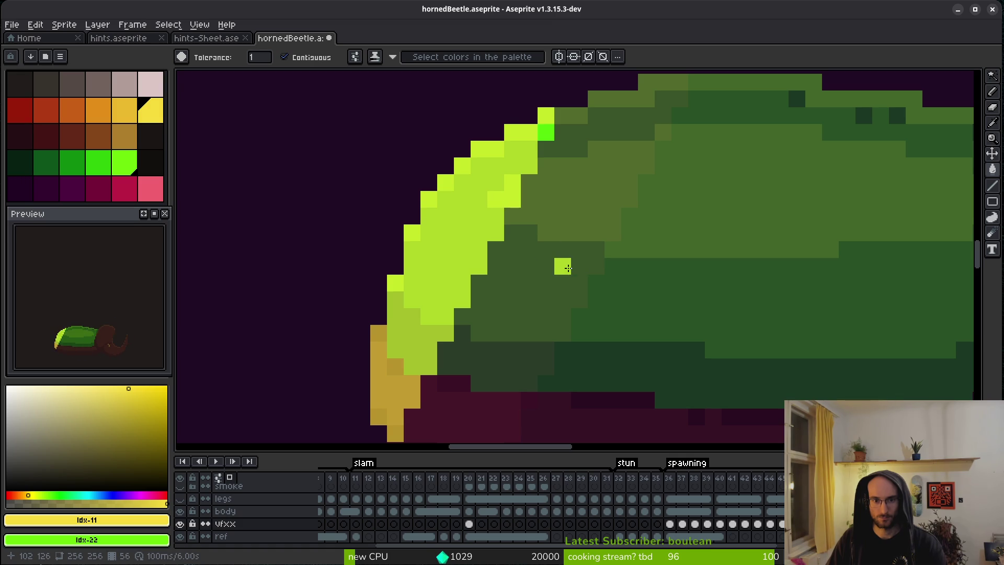
Step: Check the whole beetle at different zooms and save the hornedBeetle file
scroll(565, 265, "down", 3)
scroll(570, 251, "up", 3)
scroll(625, 308, "down", 3)
scroll(625, 308, "up", 2)
key("ctrl+s")
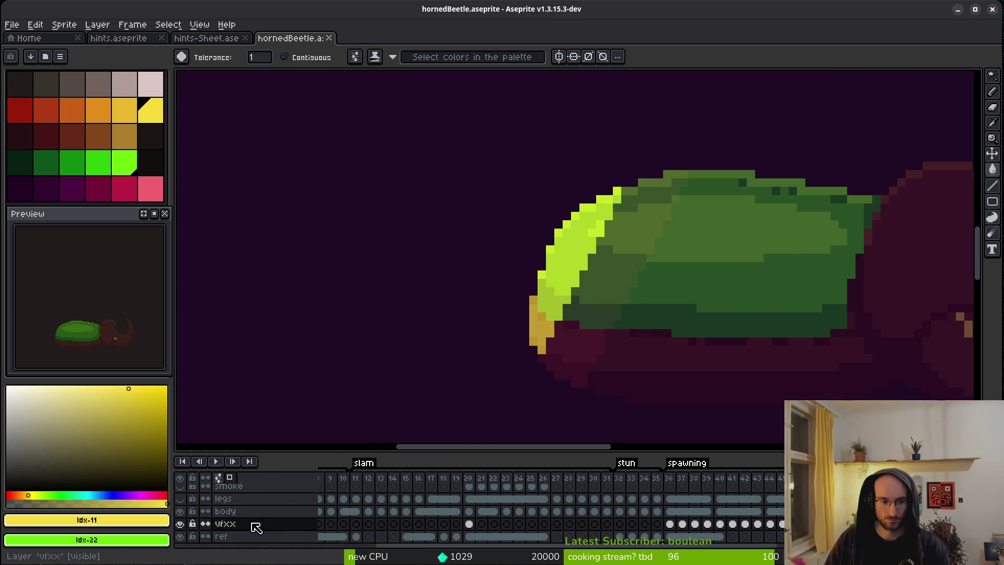
Step: Check the vfxx layer properties and hide then show the body layer
right_click(257, 527)
left_click(295, 465)
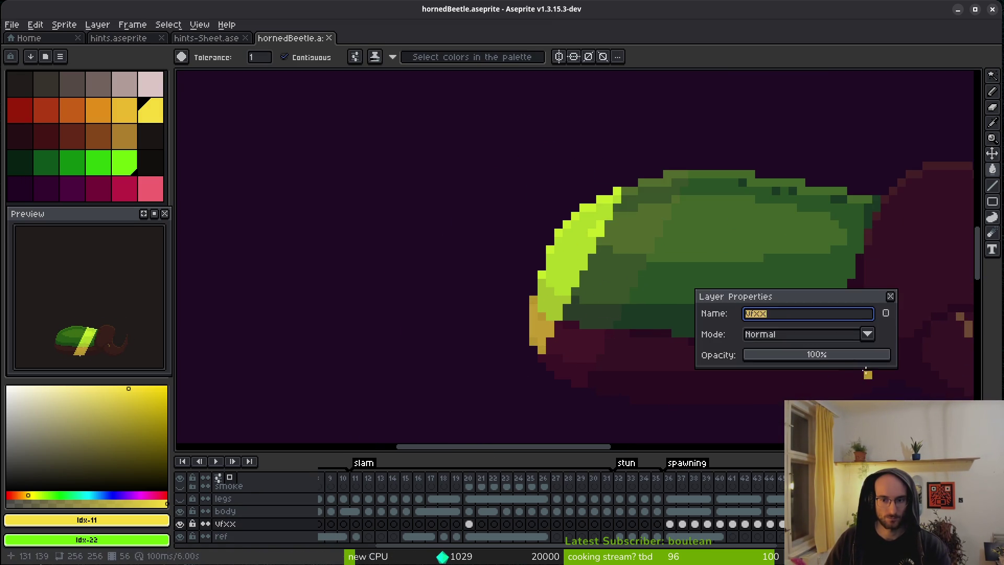
key("Return")
left_click(180, 510)
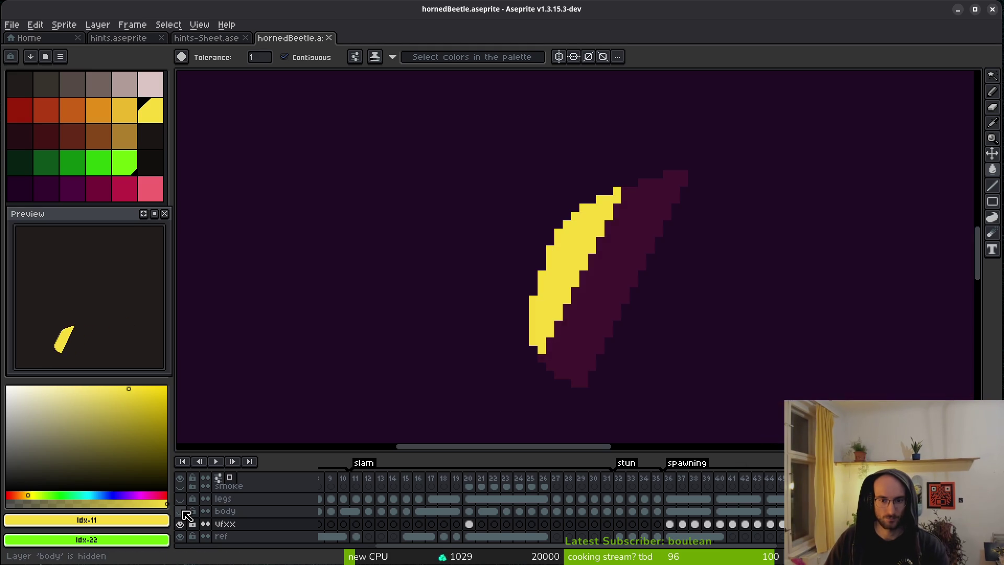
left_click(182, 511)
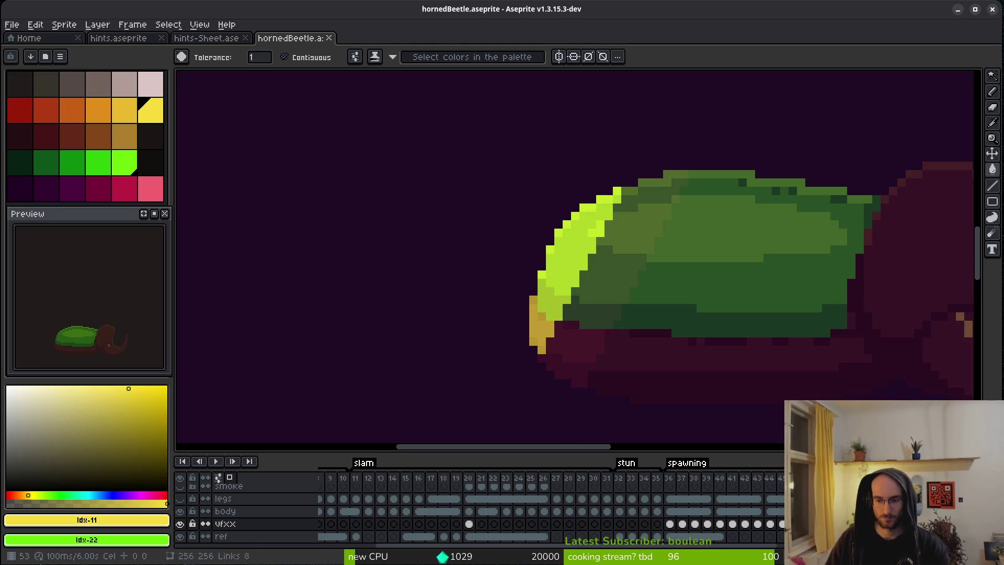
Step: Choose the bright lime as drawing colour and set a secondary colour
key("i")
key("ctrl+s")
scroll(744, 298, "up", 3)
key("w")
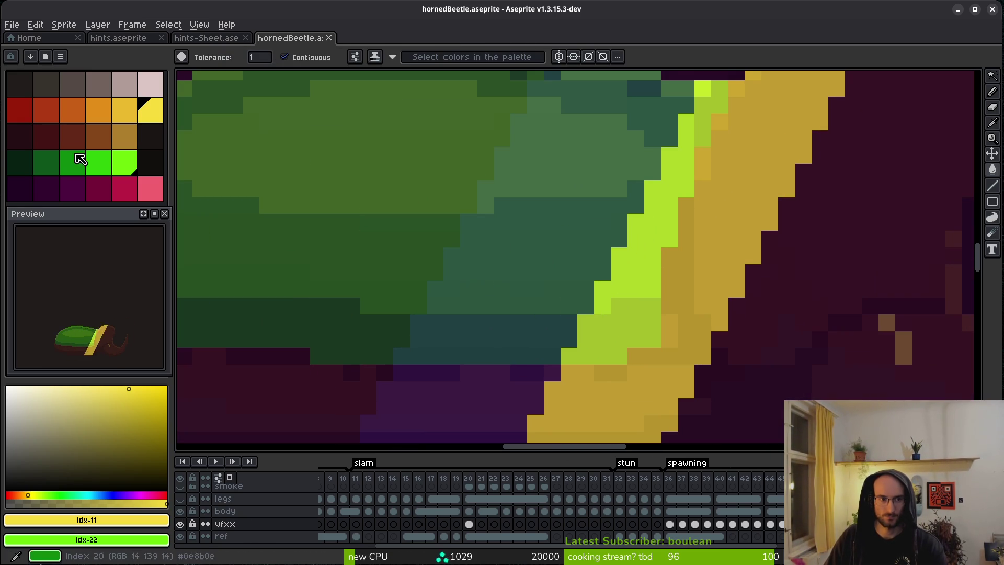
left_click(130, 166)
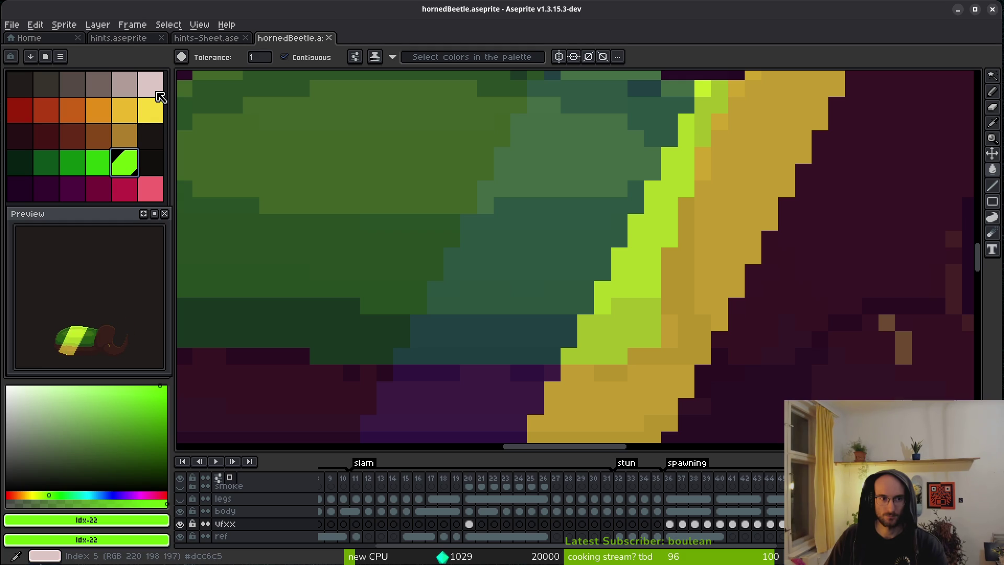
right_click(7, 387)
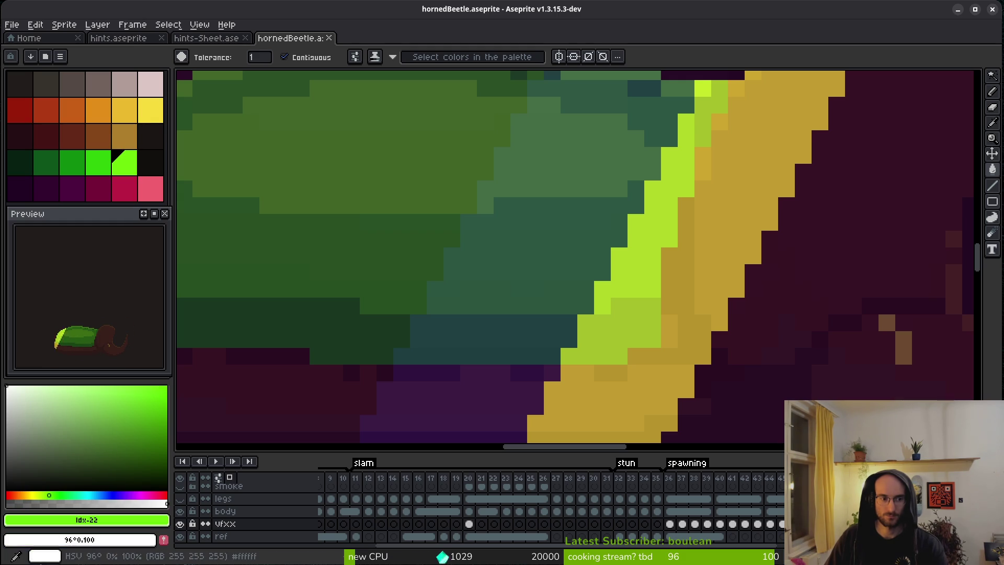
scroll(714, 260, "down", 1)
scroll(722, 240, "up", 2)
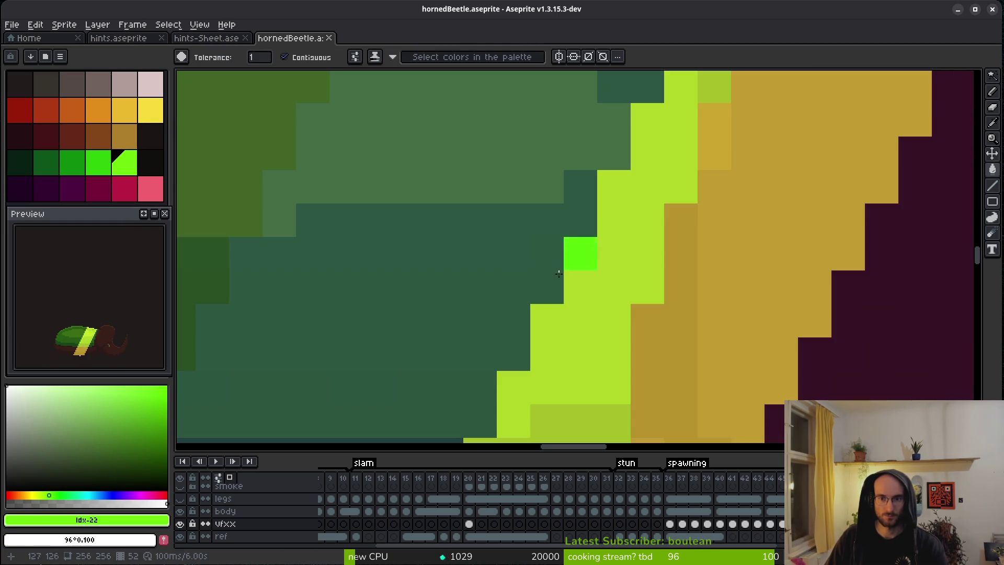
Step: Compare with vfxx hidden, then bucket-fill the yellow slash stripe bright green and undo it
mouse_move(558, 273)
left_mouse_down()
mouse_move(694, 242)
mouse_move(639, 298)
left_mouse_up()
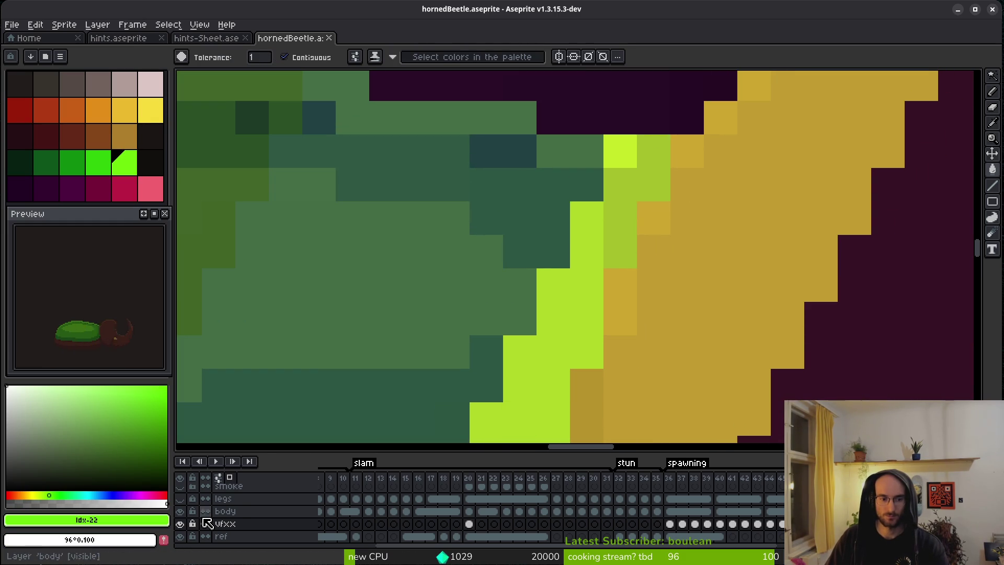
left_click(180, 524)
left_click(180, 524)
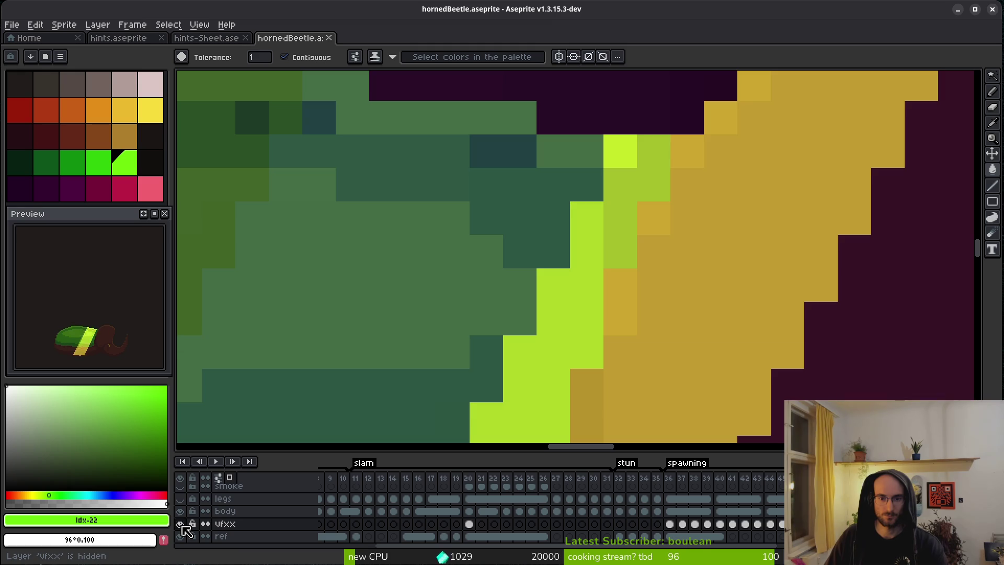
left_click(585, 224)
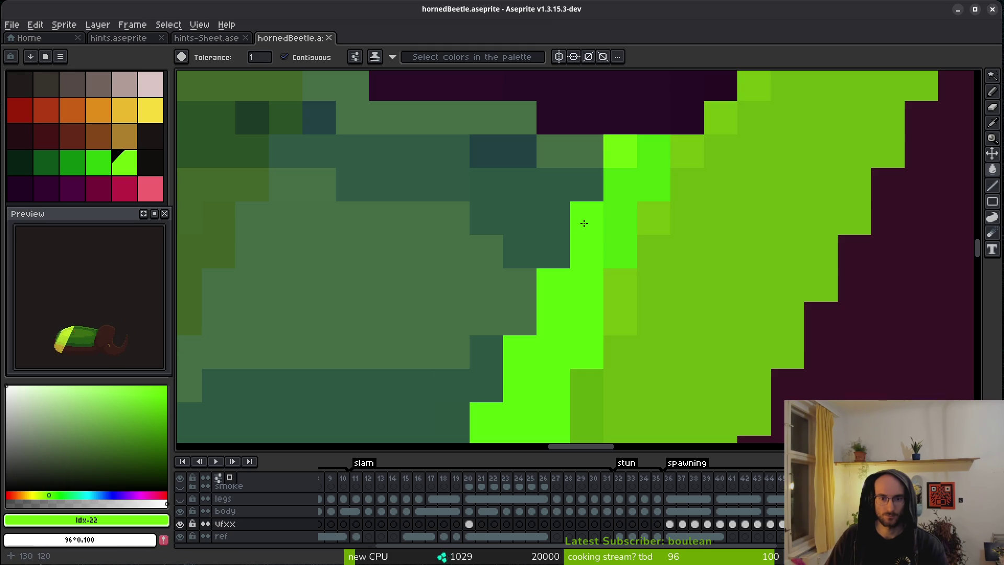
key("ctrl+z")
Step: Pencil a bright green column down the stripe edge and medium-green shading along its lower part
key("b")
mouse_move(582, 219)
left_mouse_down()
mouse_move(578, 343)
mouse_move(558, 335)
mouse_move(555, 293)
mouse_move(554, 419)
left_mouse_up()
scroll(585, 210, "down", 3)
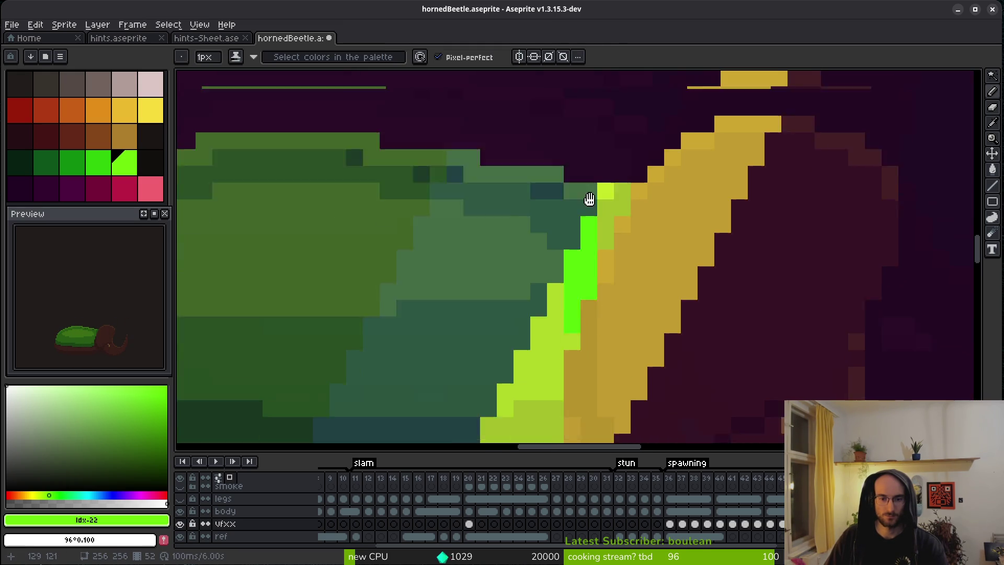
mouse_move(556, 336)
left_mouse_down()
mouse_move(557, 266)
mouse_move(551, 319)
left_mouse_up()
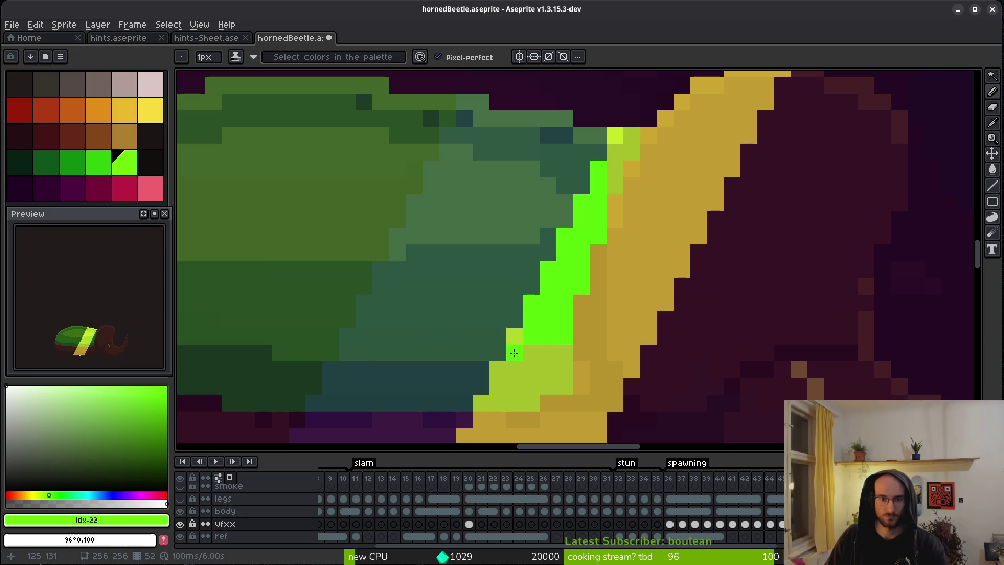
right_click(102, 162)
left_click(515, 320)
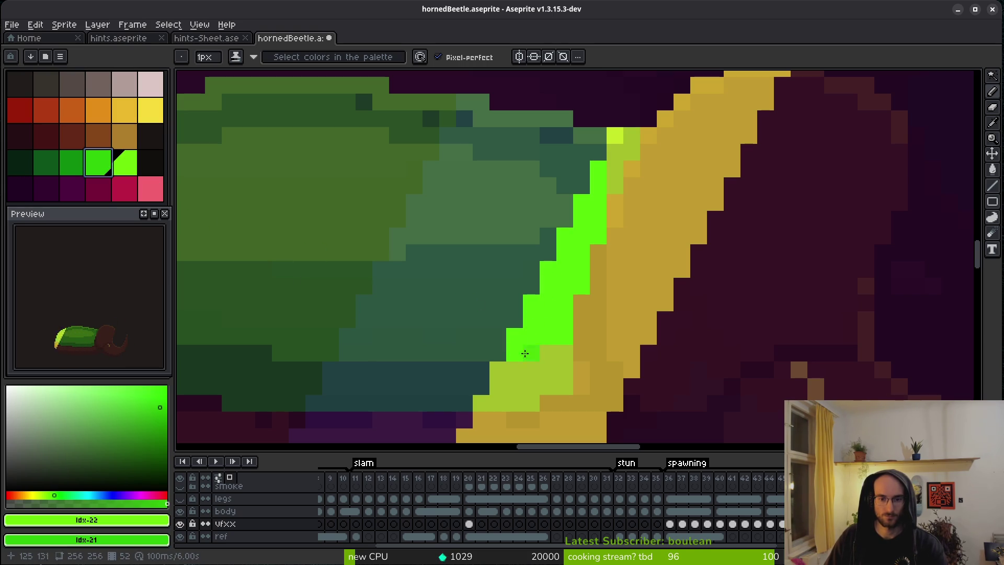
mouse_move(568, 352)
left_mouse_down()
mouse_move(563, 375)
mouse_move(547, 387)
mouse_move(538, 373)
left_mouse_up()
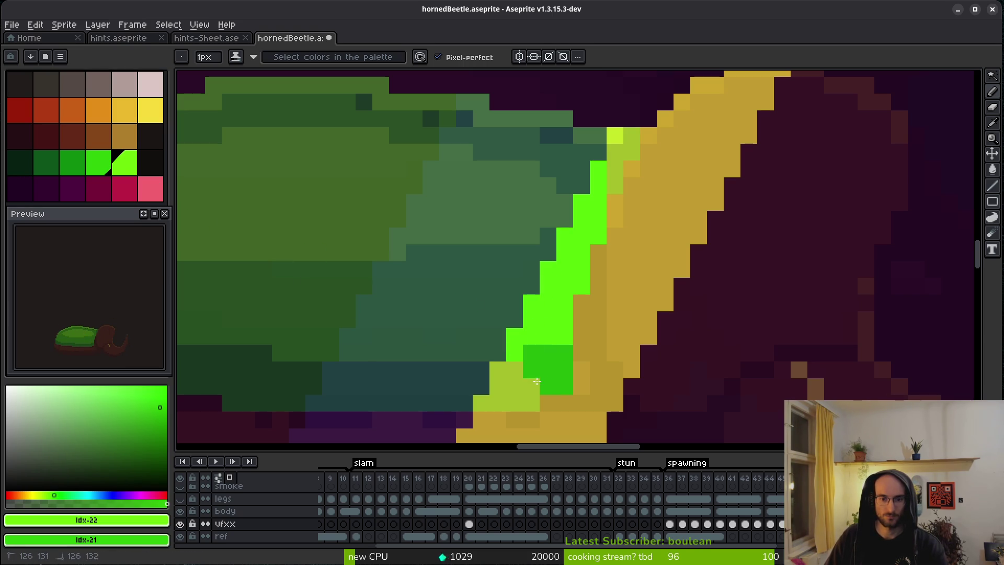
mouse_move(484, 403)
left_mouse_down()
mouse_move(513, 403)
mouse_move(502, 374)
mouse_move(517, 386)
left_mouse_up()
mouse_move(615, 180)
left_mouse_down()
mouse_move(615, 152)
mouse_move(631, 137)
mouse_move(613, 138)
left_mouse_up()
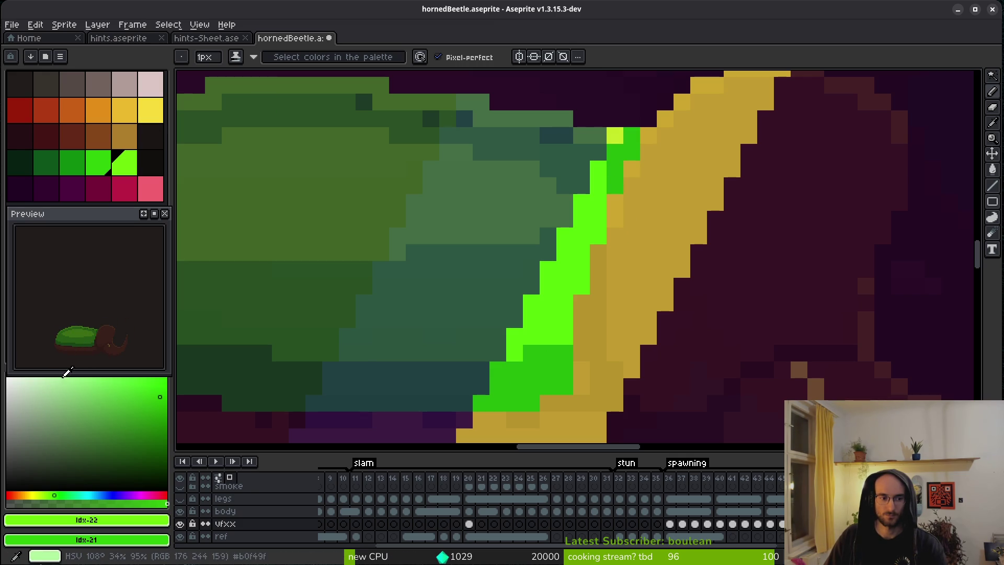
Step: Mix a pale lime (#c0ff73) from the bright lime and add it to the palette
left_click(40, 388)
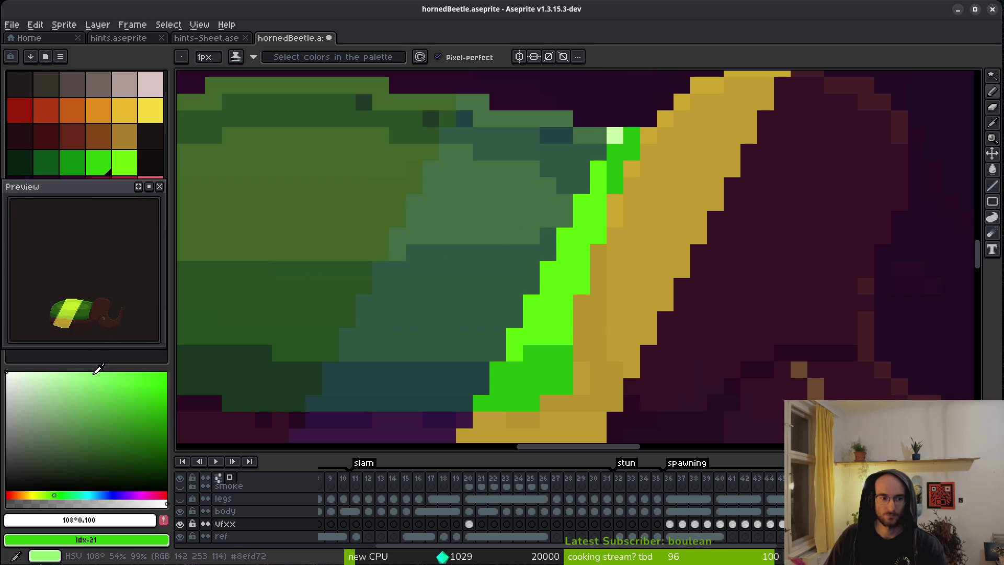
mouse_move(83, 194)
left_mouse_down()
mouse_move(93, 251)
mouse_move(87, 220)
left_mouse_up()
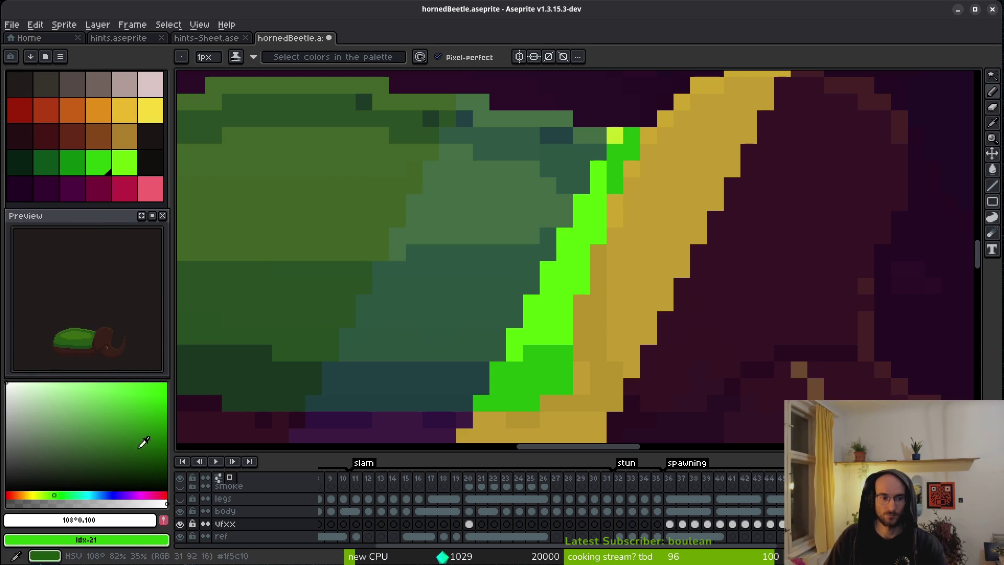
left_click(124, 169)
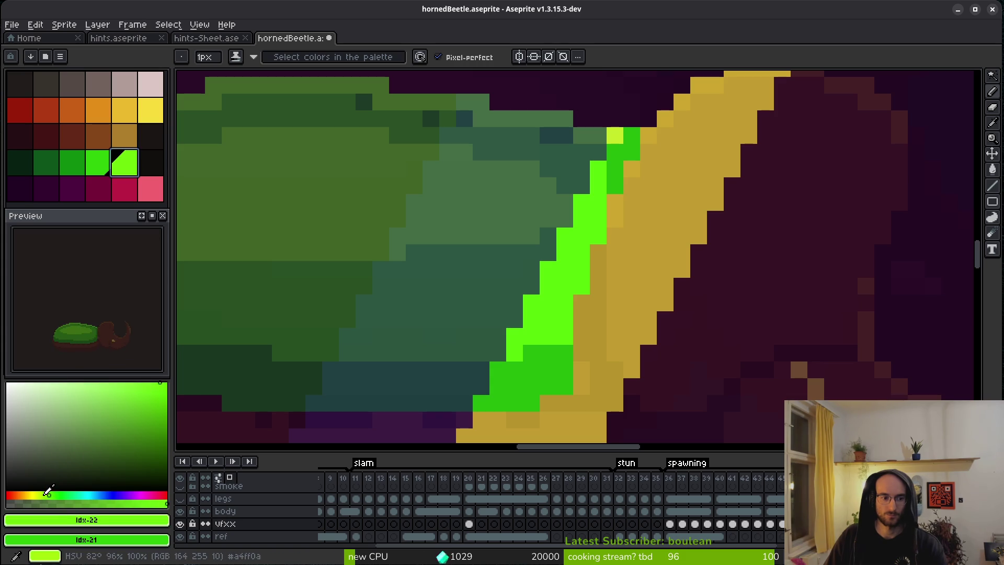
left_click_drag(47, 491, 51, 492)
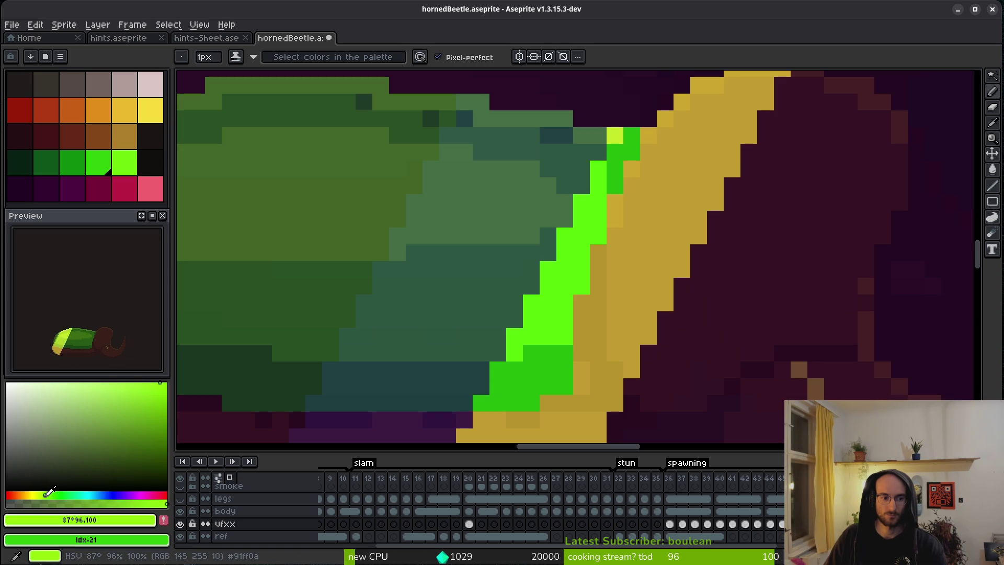
left_click(115, 381)
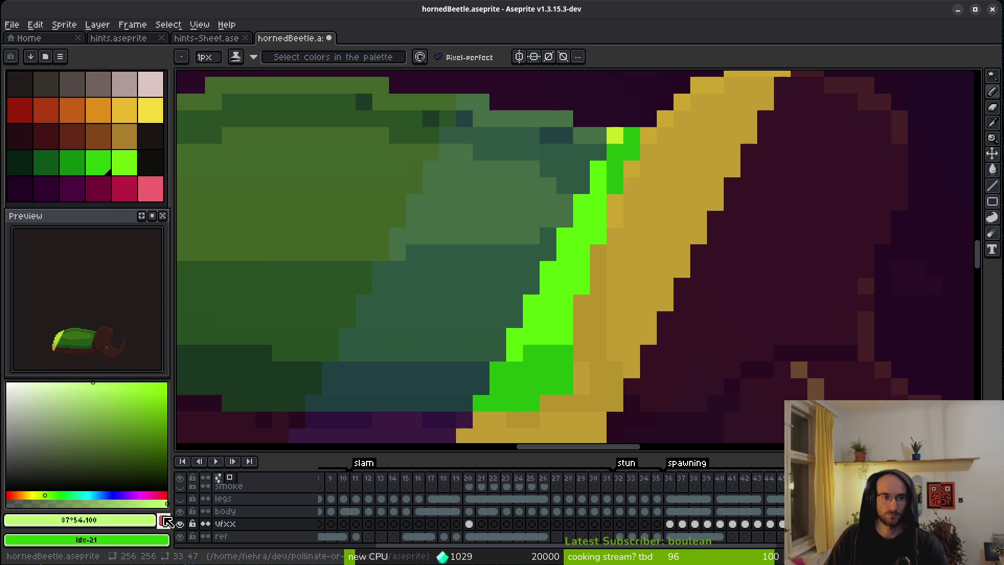
left_click(605, 114)
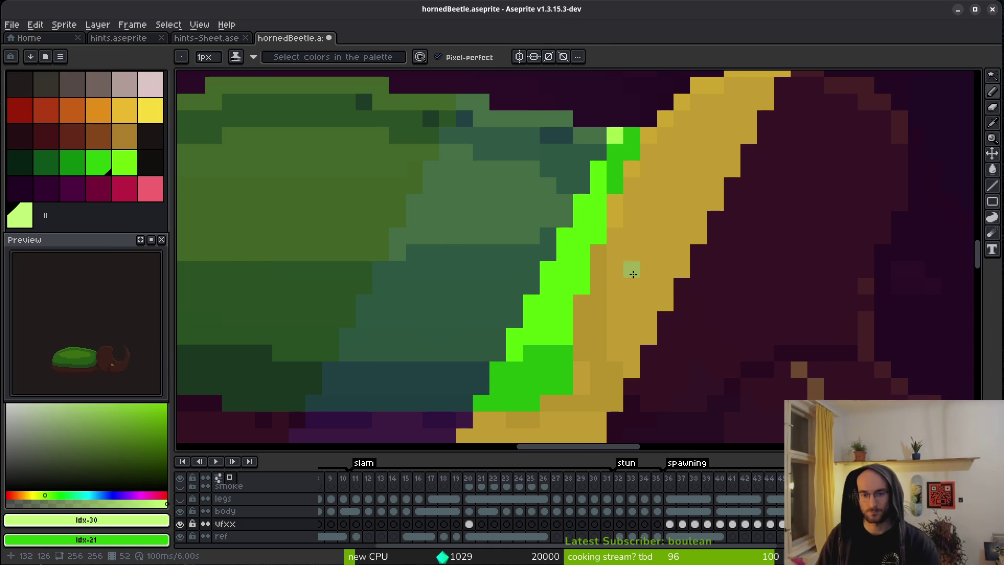
Step: Pan to the lower slash and hide then show the body layer to inspect it
scroll(634, 264, "down", 2)
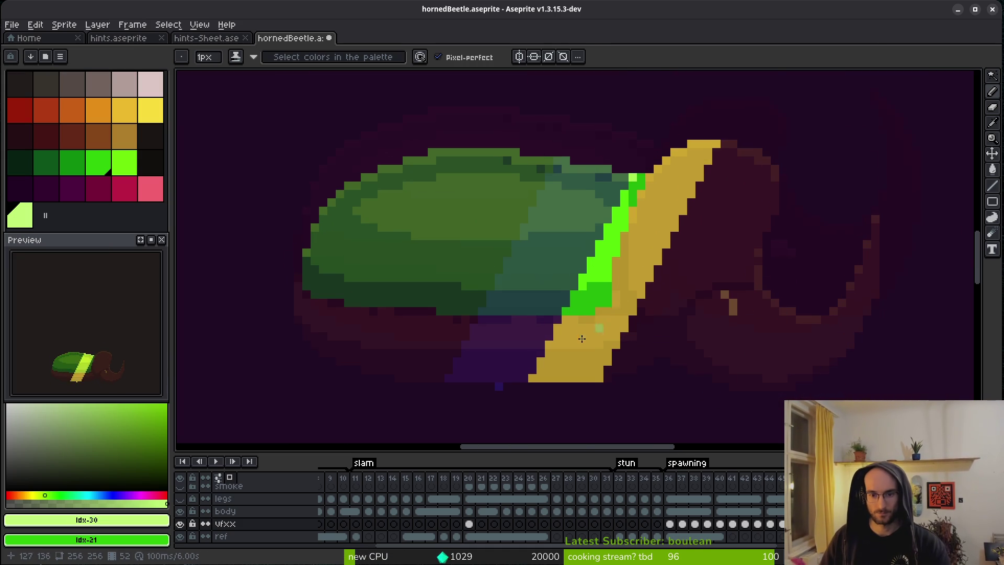
scroll(604, 340, "up", 3)
left_click_drag(607, 339, 569, 242)
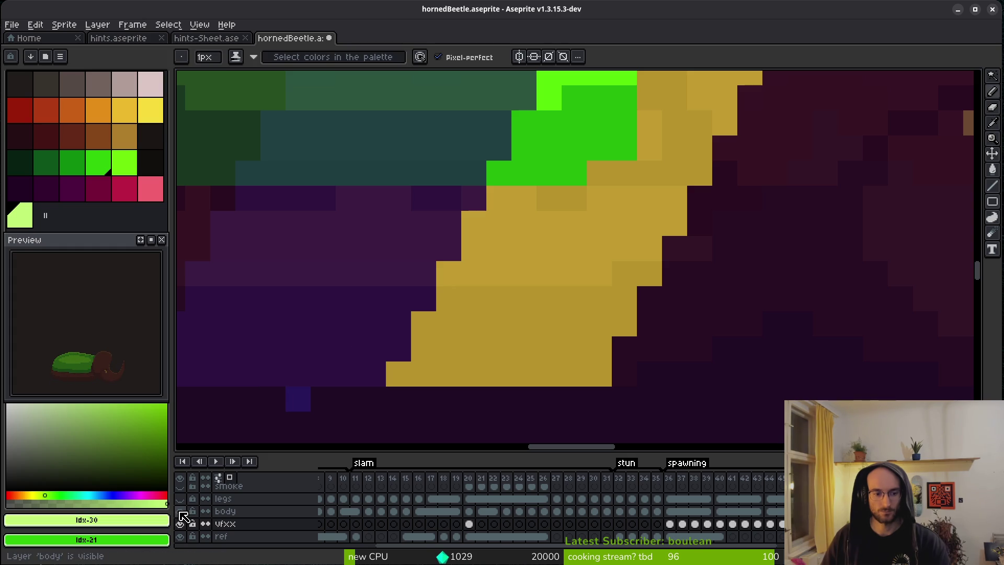
left_click(181, 513)
left_click(181, 512)
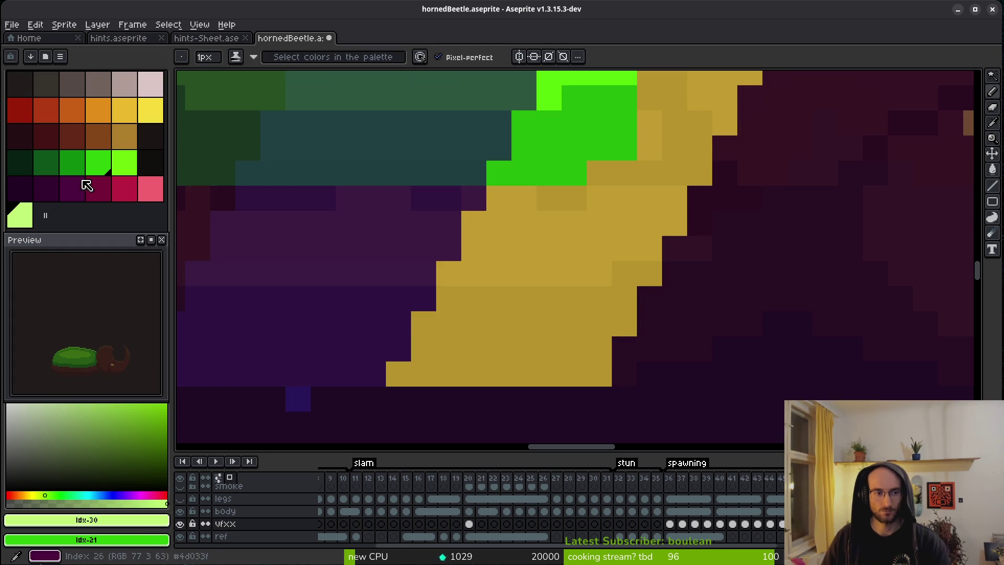
Step: Paint the lower slash rows dark red and maroon, then repaint them brown
left_click(21, 139)
left_click(85, 139)
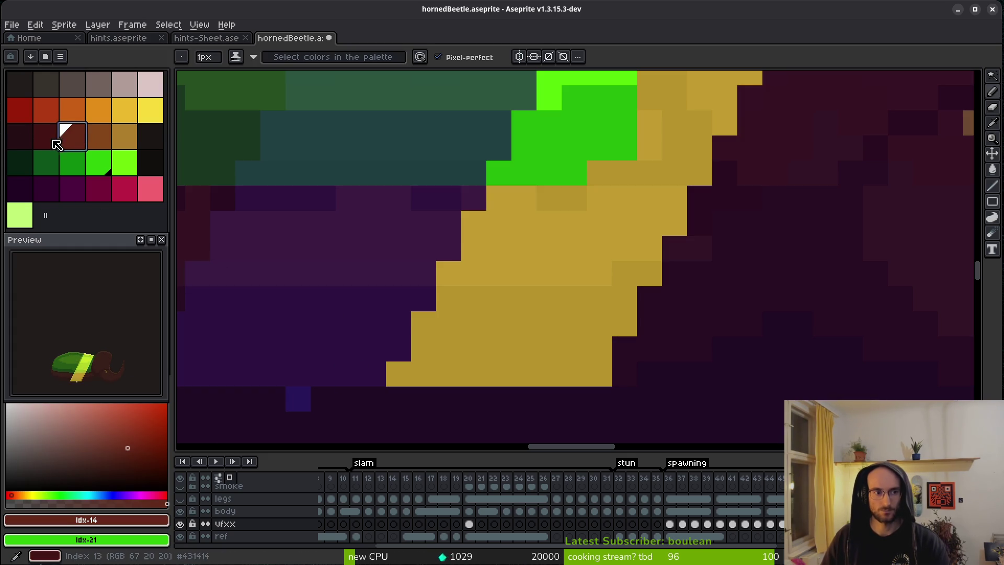
right_click(57, 139)
left_click(498, 197)
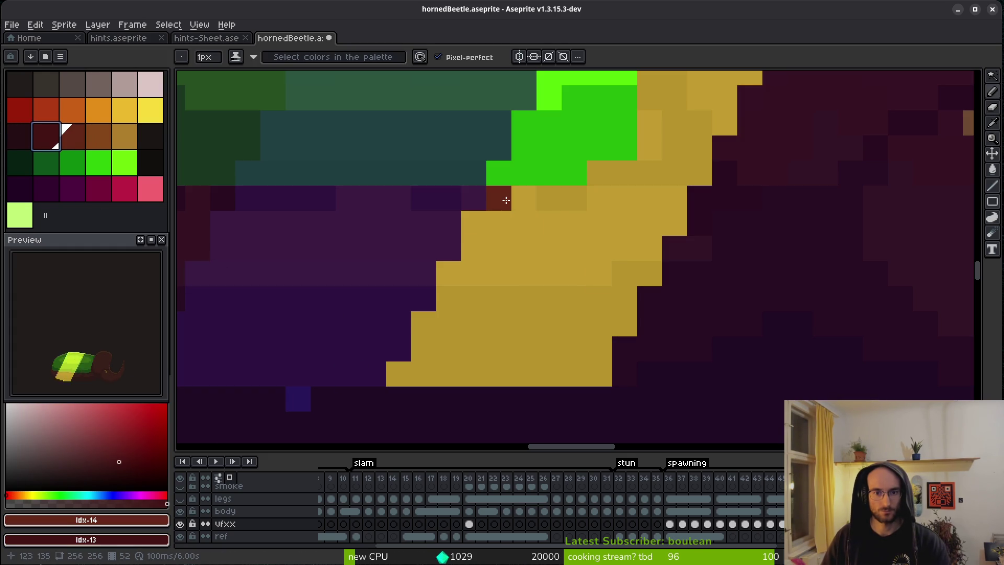
left_click_drag(488, 224, 638, 231)
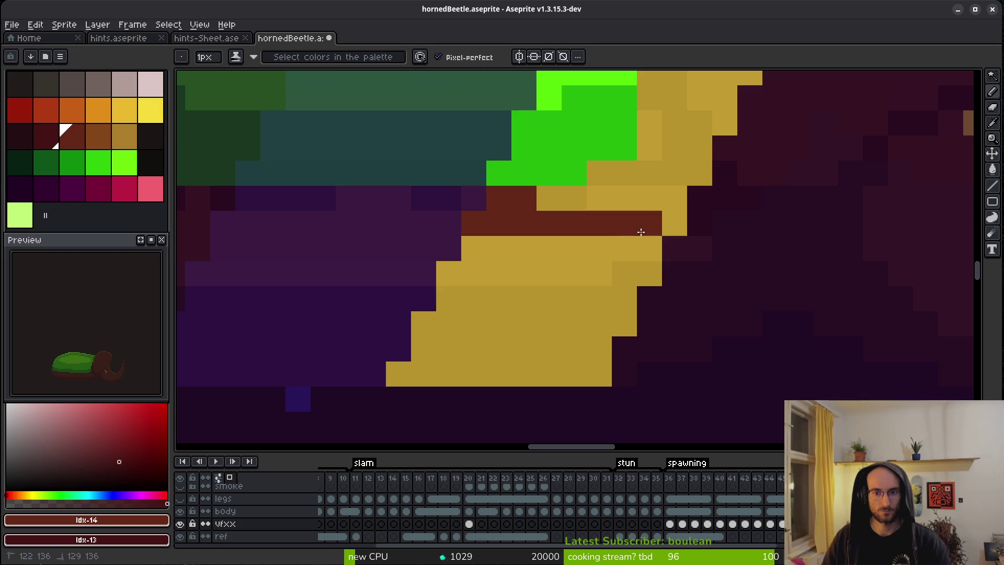
left_click(96, 134)
right_click(72, 136)
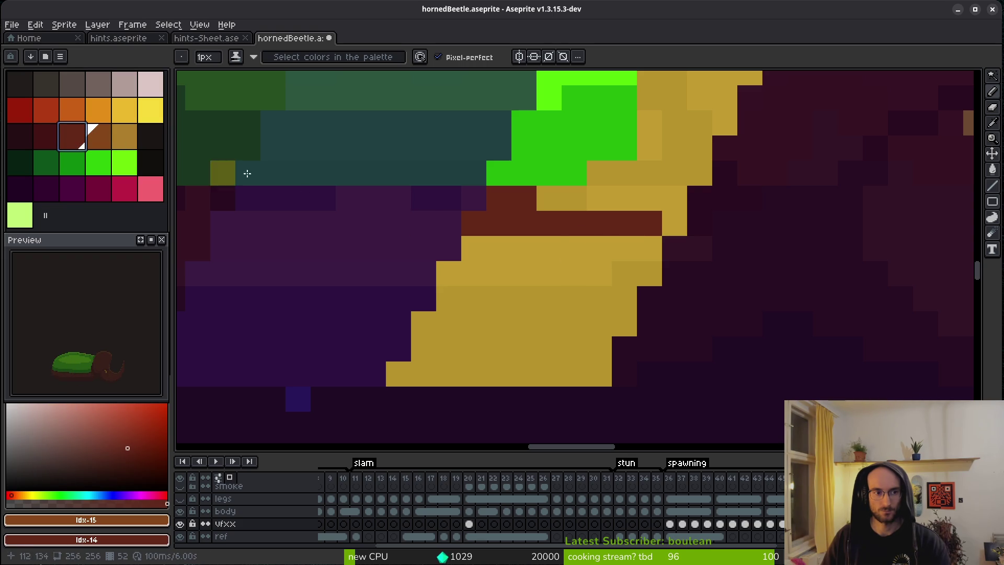
mouse_move(521, 223)
left_mouse_down()
mouse_move(506, 199)
mouse_move(473, 223)
mouse_move(628, 226)
mouse_move(614, 199)
mouse_move(596, 247)
mouse_move(567, 202)
mouse_move(645, 276)
mouse_move(578, 376)
mouse_move(595, 377)
mouse_move(418, 374)
mouse_move(413, 366)
mouse_move(442, 348)
mouse_move(602, 348)
mouse_move(448, 298)
mouse_move(596, 298)
mouse_move(651, 252)
mouse_move(477, 240)
mouse_move(441, 277)
mouse_move(601, 275)
left_mouse_up()
Step: Try a brown pixel in the yellow strip, undo it, and save hornedBeetle.aseprite
scroll(611, 257, "down", 3)
scroll(611, 256, "down", 1)
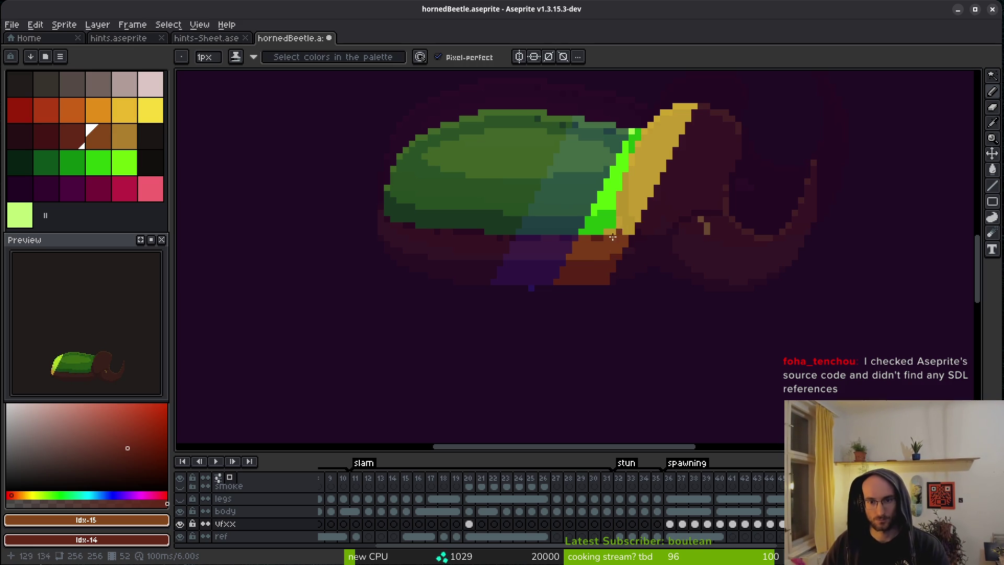
left_click(635, 220)
scroll(633, 221, "up", 3)
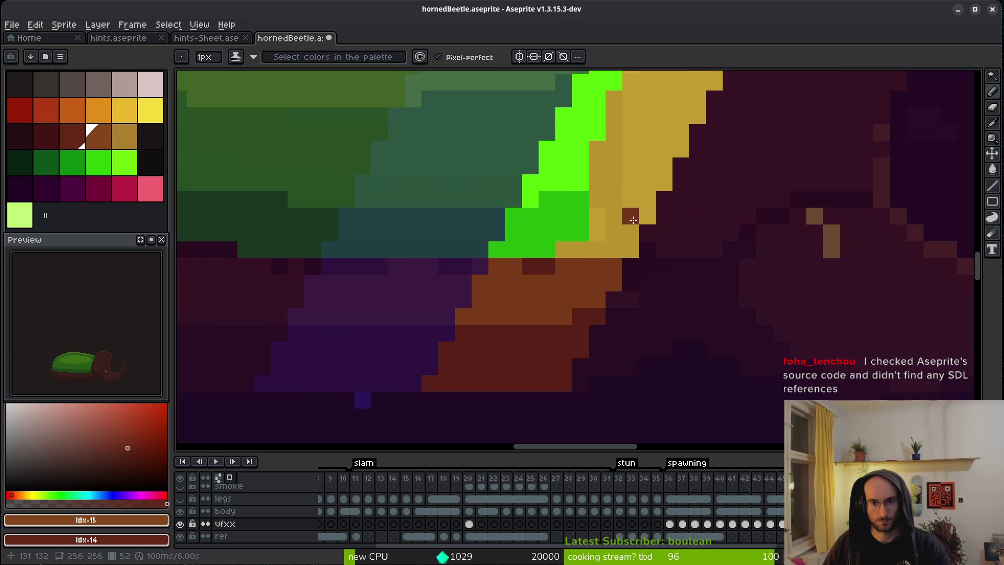
key("ctrl+z")
scroll(636, 230, "down", 2)
key("ctrl+y")
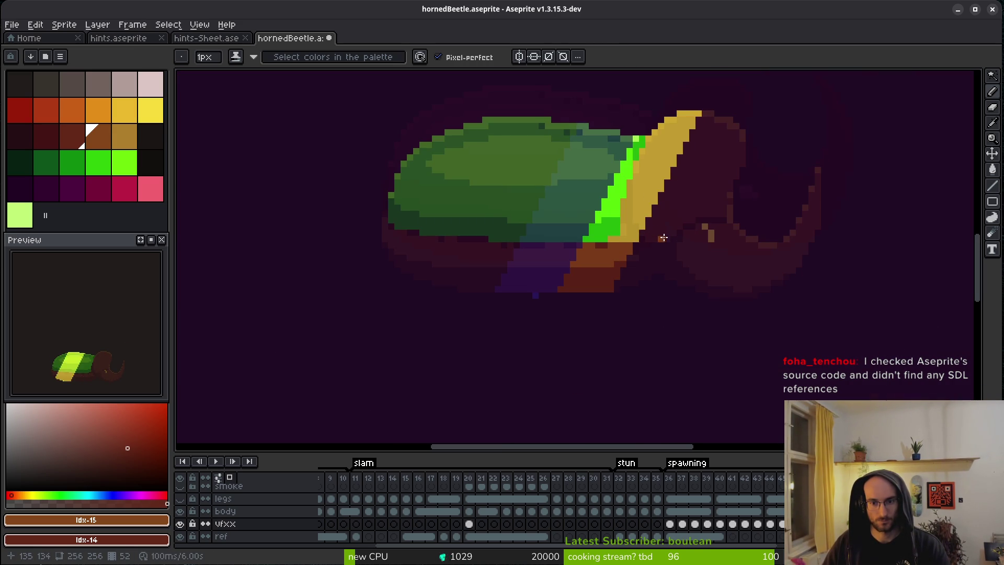
key("ctrl+z")
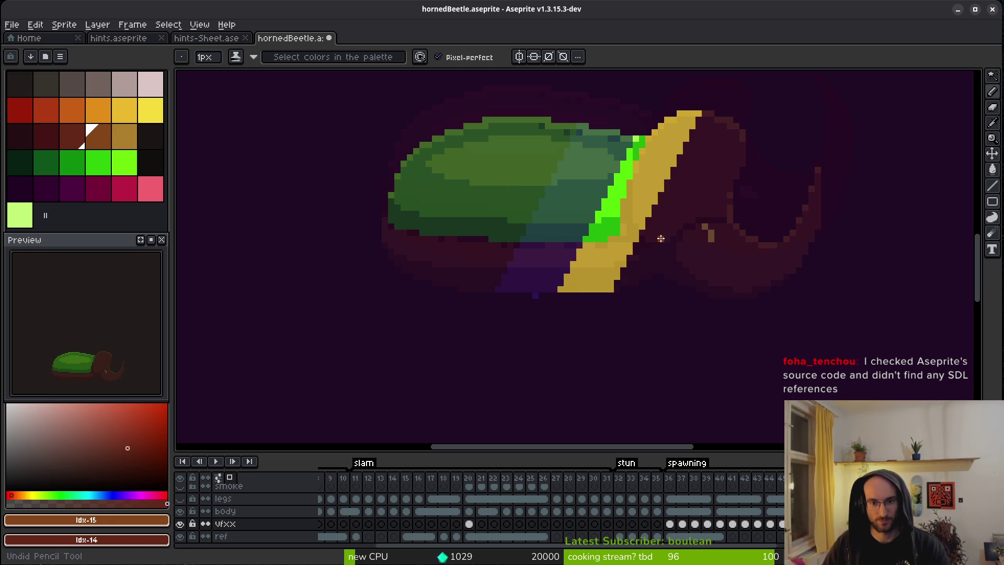
key("ctrl+s")
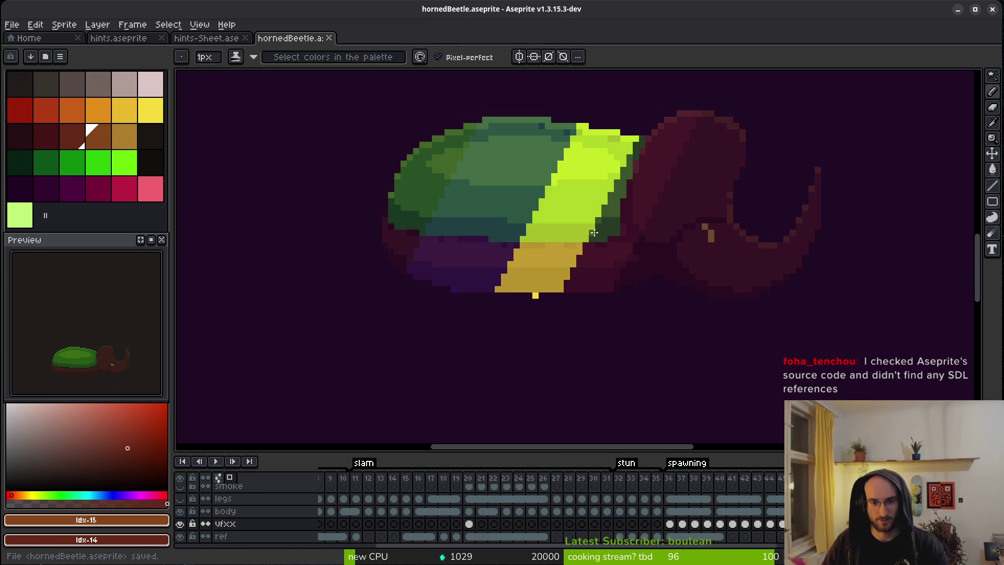
Step: On frame 53, set pale green and bright green as the colours and fill the yellow-green patch light green
scroll(655, 258, "up", 5)
left_click_drag(522, 239, 507, 260)
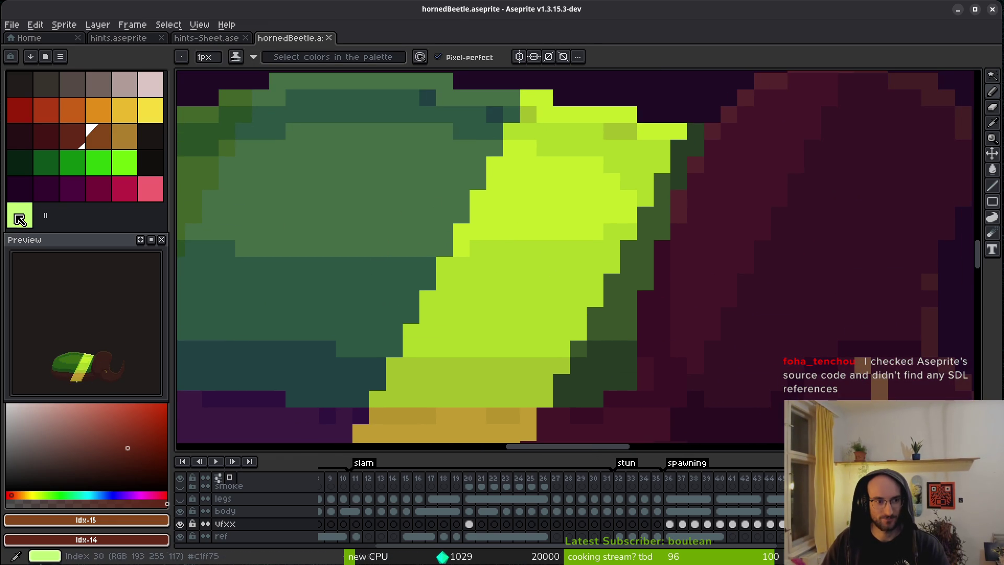
left_click(19, 215)
right_click(125, 162)
left_click(514, 153, "alt")
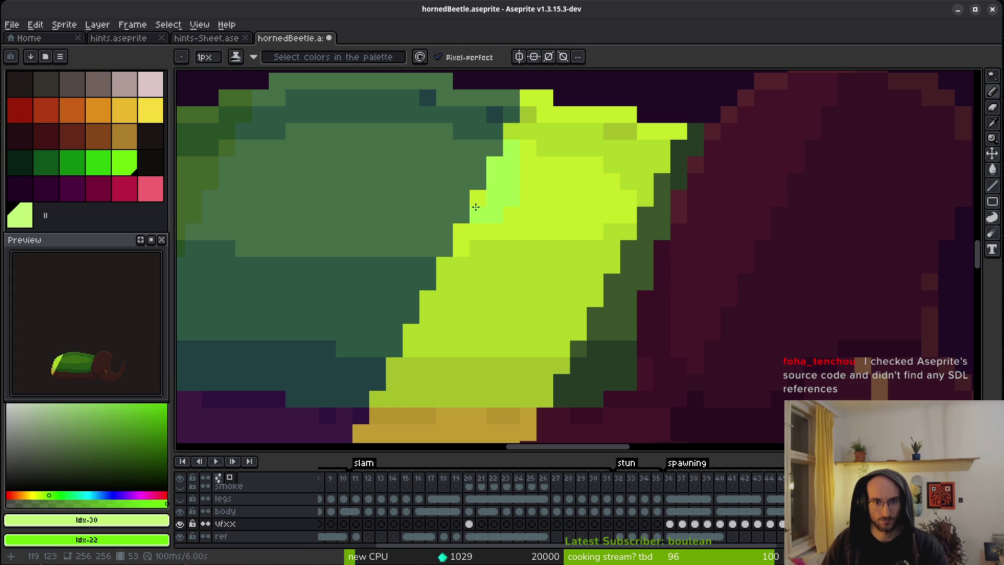
key("shift")
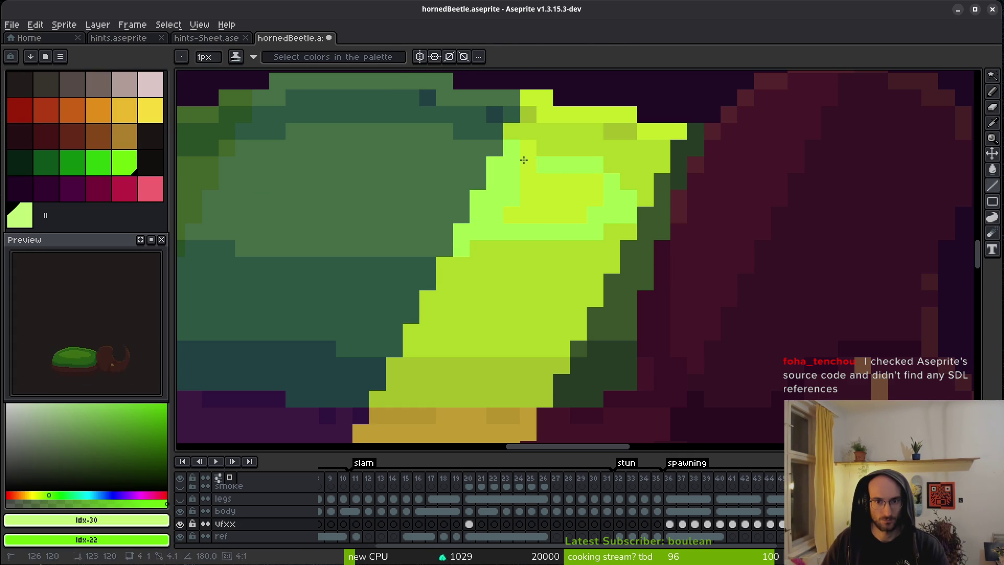
key("g")
left_click(572, 210)
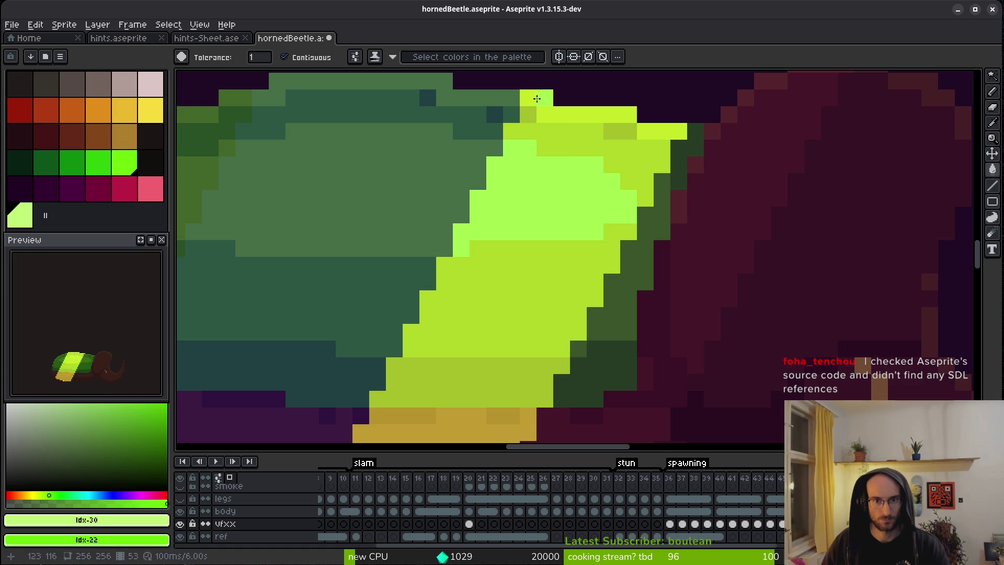
Step: Repaint the slash's lime edge band and rows bright green, and flood the lower yellow-green area
key("b")
left_click(625, 113, "shift")
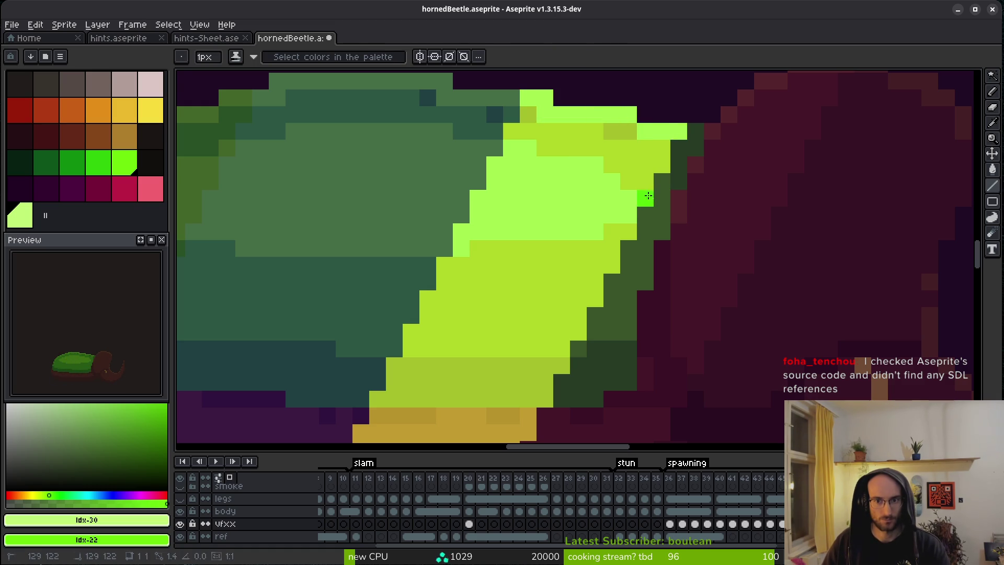
mouse_move(629, 143)
left_mouse_down()
mouse_move(536, 130)
mouse_move(589, 135)
left_mouse_up()
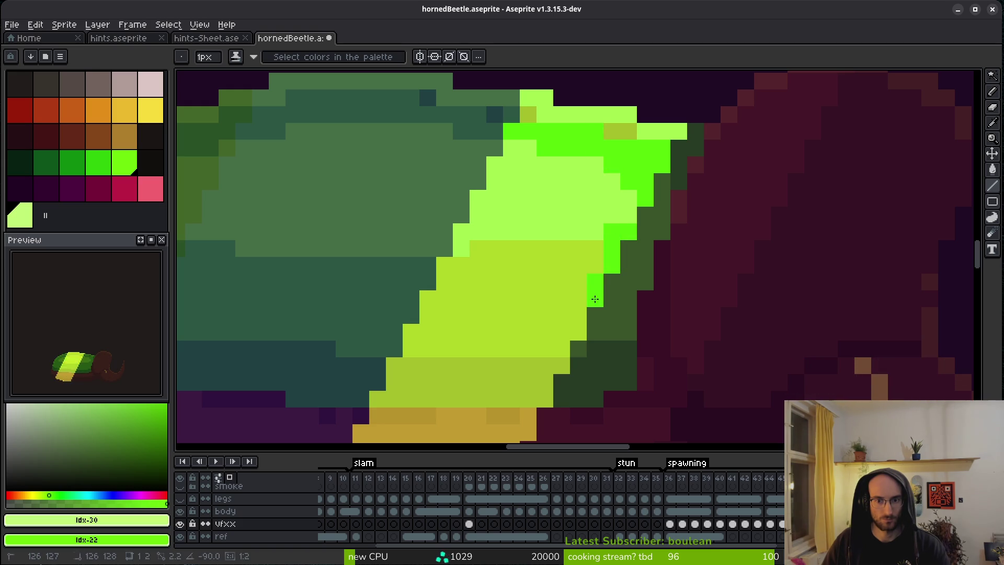
left_click_drag(556, 348, 413, 350)
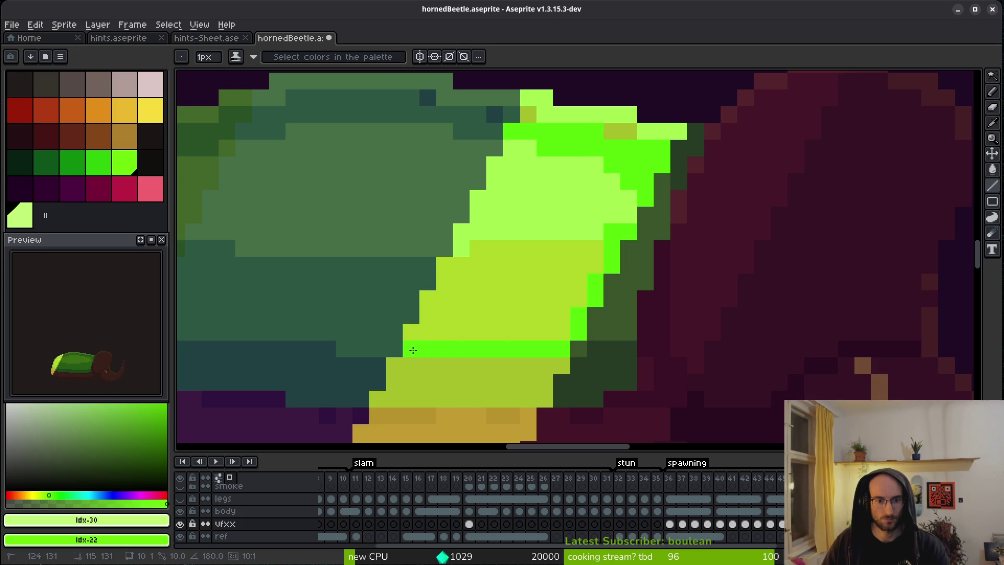
left_click_drag(493, 248, 596, 249)
key("g")
left_click(529, 282)
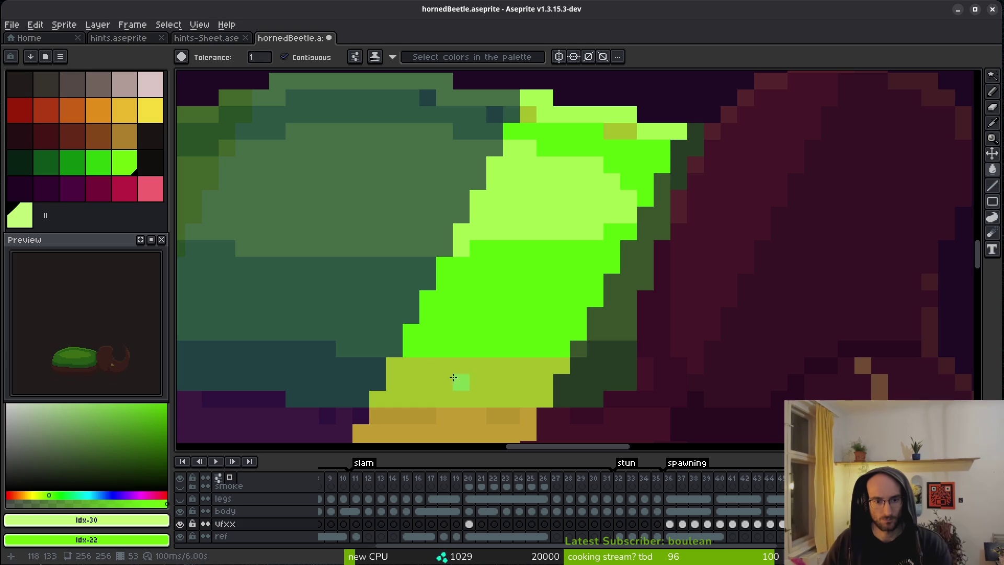
Step: With bright green idx-21, draw lines over the olive strip and remaining olive pixels near the slash bottom
left_click(97, 162)
key("f")
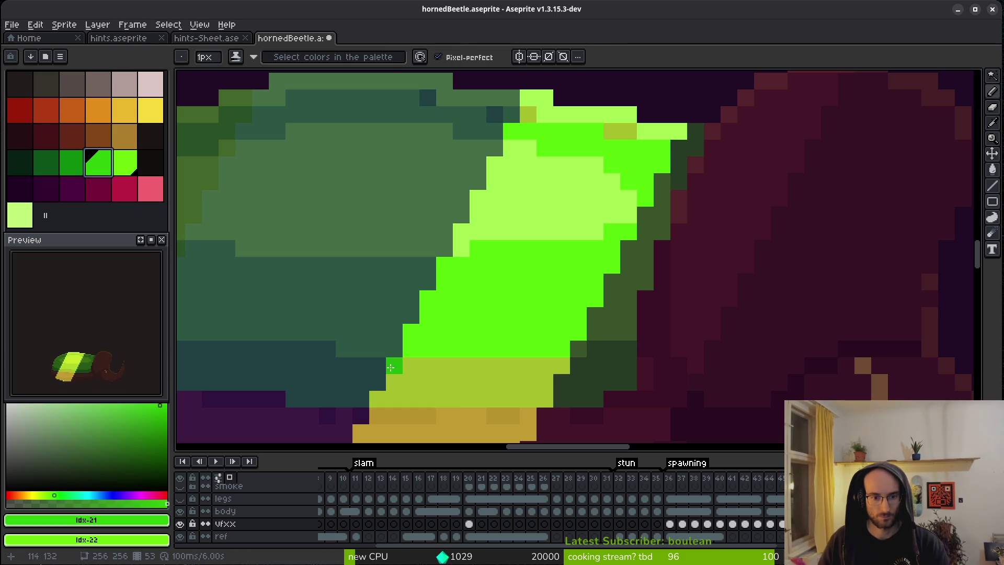
key("l")
left_click_drag(390, 367, 545, 368)
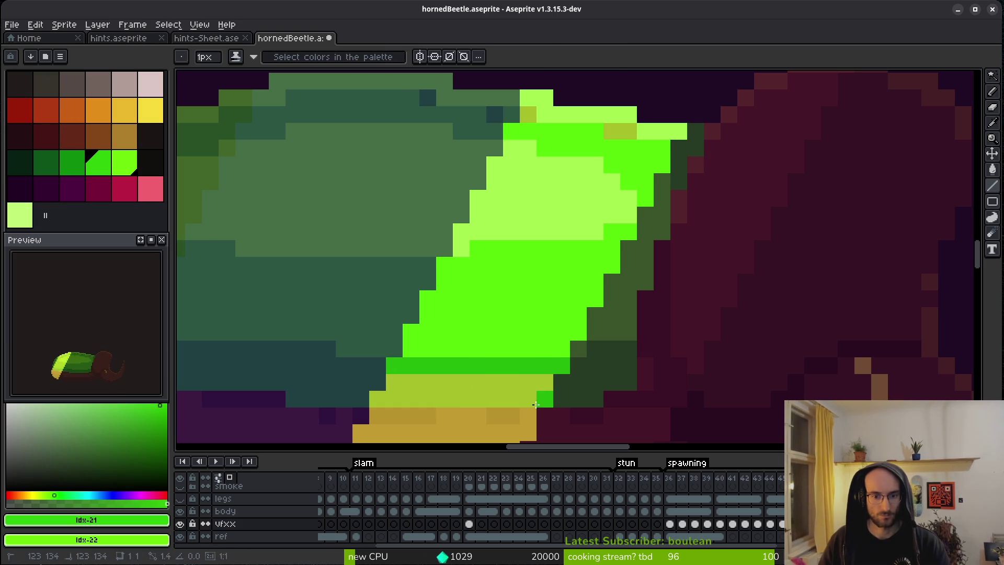
left_click_drag(545, 404, 371, 399)
left_click_drag(419, 388, 546, 385)
left_click_drag(627, 131, 617, 131)
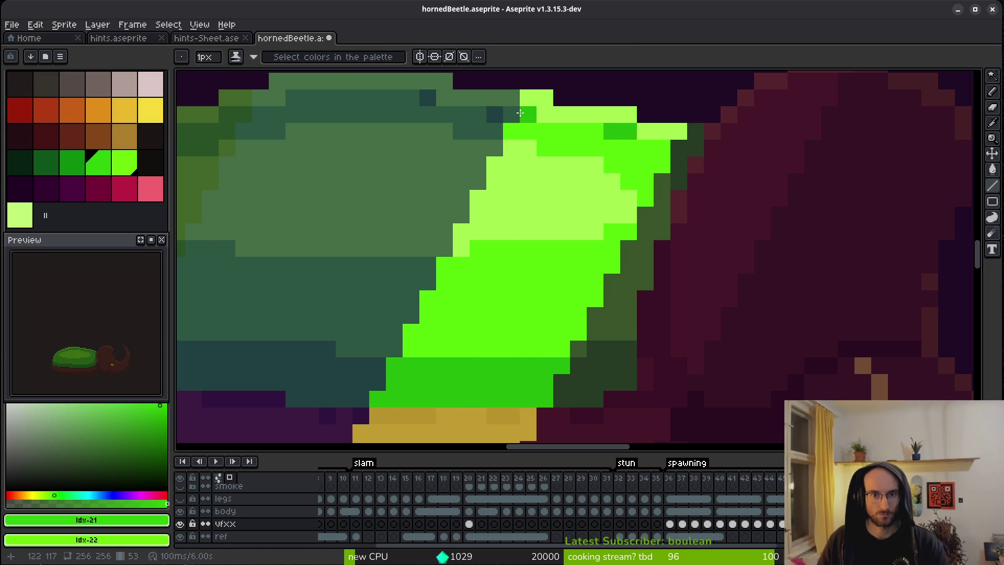
key("i")
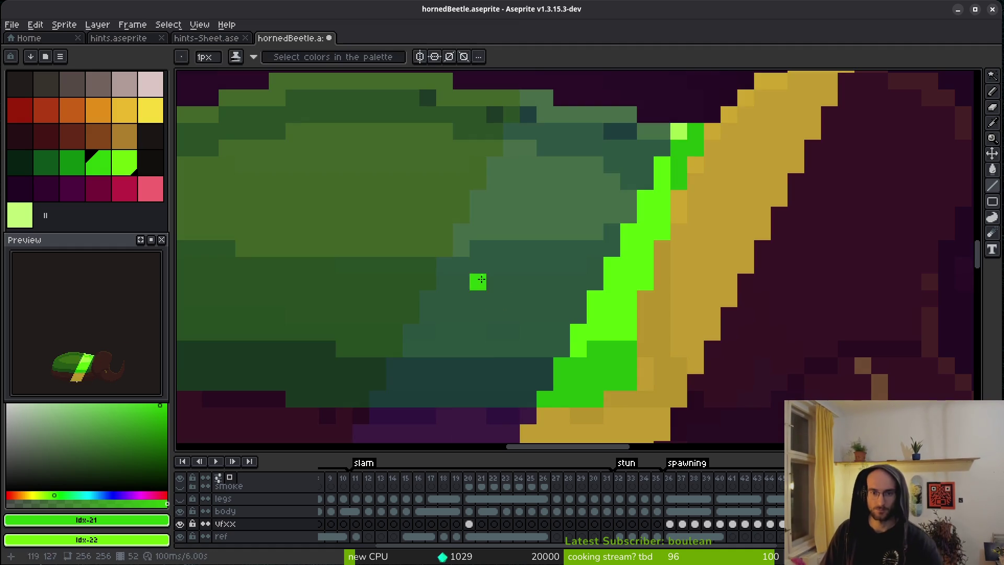
key("b")
scroll(591, 365, "down", 5)
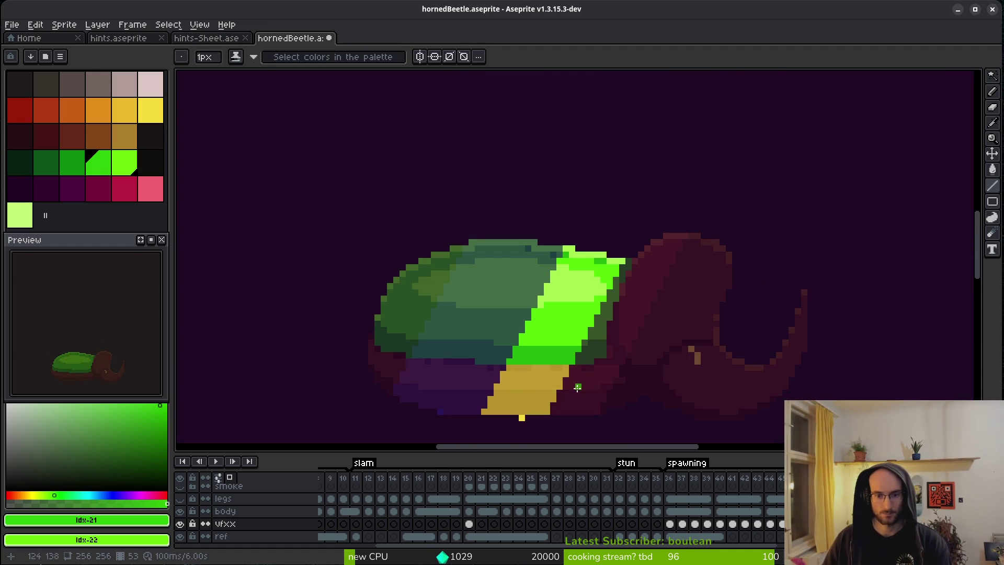
left_click_drag(591, 379, 627, 321)
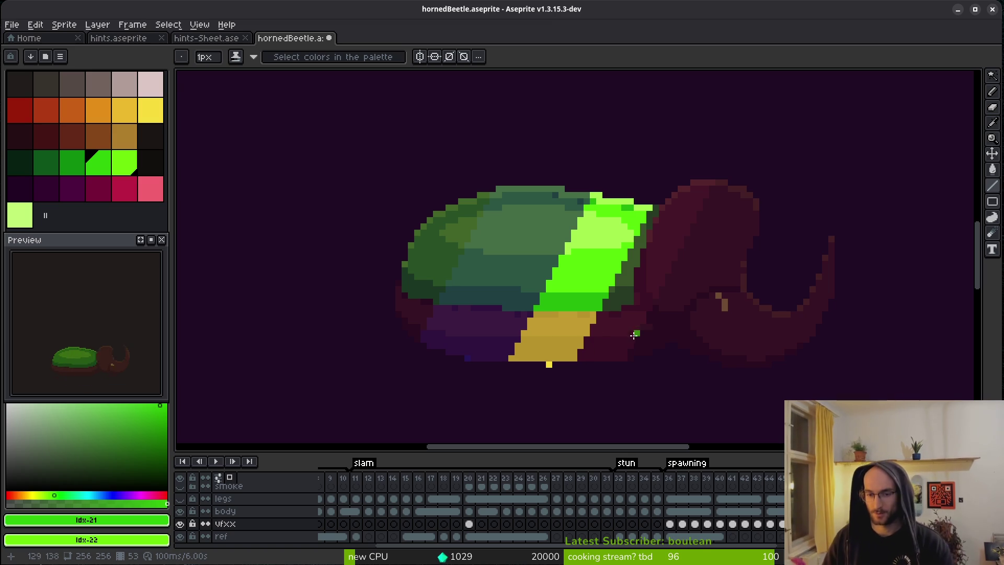
Step: On frame 54, outline the slash with pale green lines across its upper rows
key("period")
scroll(538, 271, "up", 2)
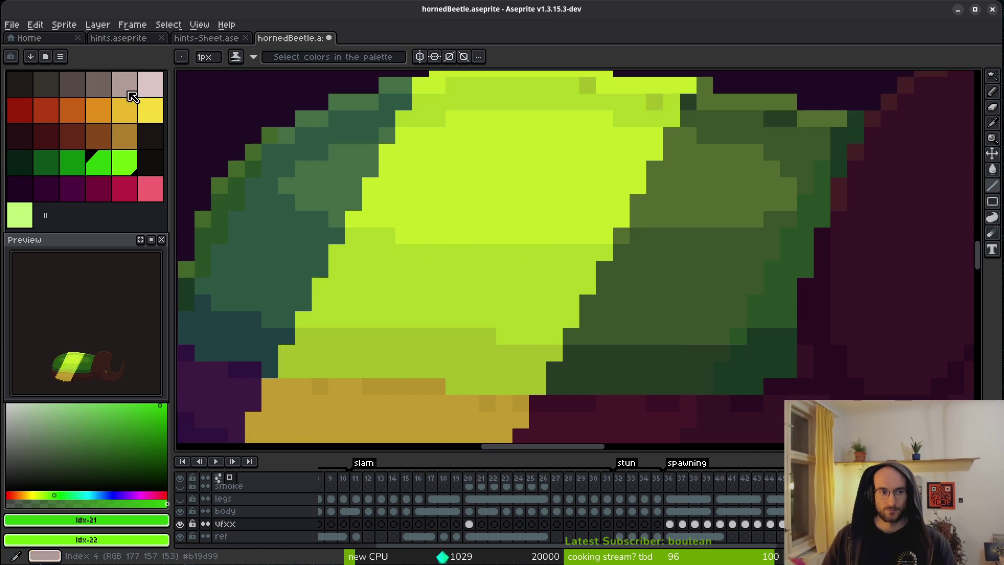
left_click(22, 216)
key("l")
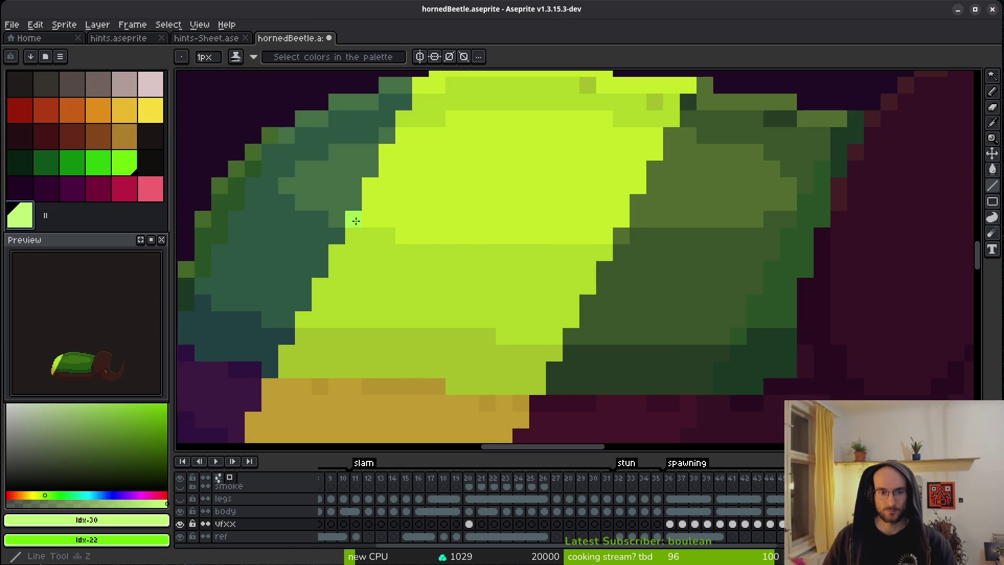
left_click_drag(416, 220, 612, 226)
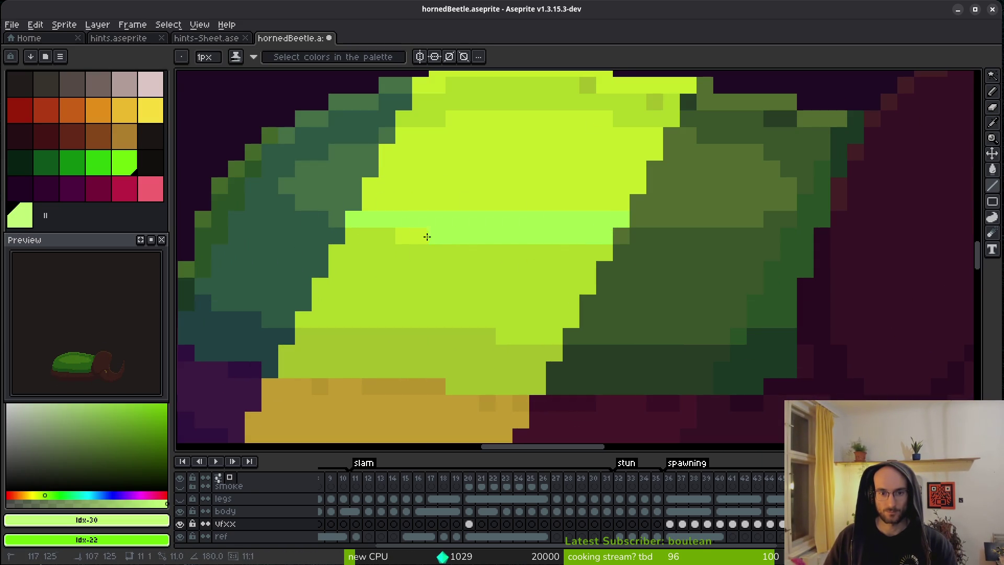
mouse_move(386, 222)
left_mouse_down()
mouse_move(369, 184)
mouse_move(385, 152)
mouse_move(499, 135)
left_mouse_up()
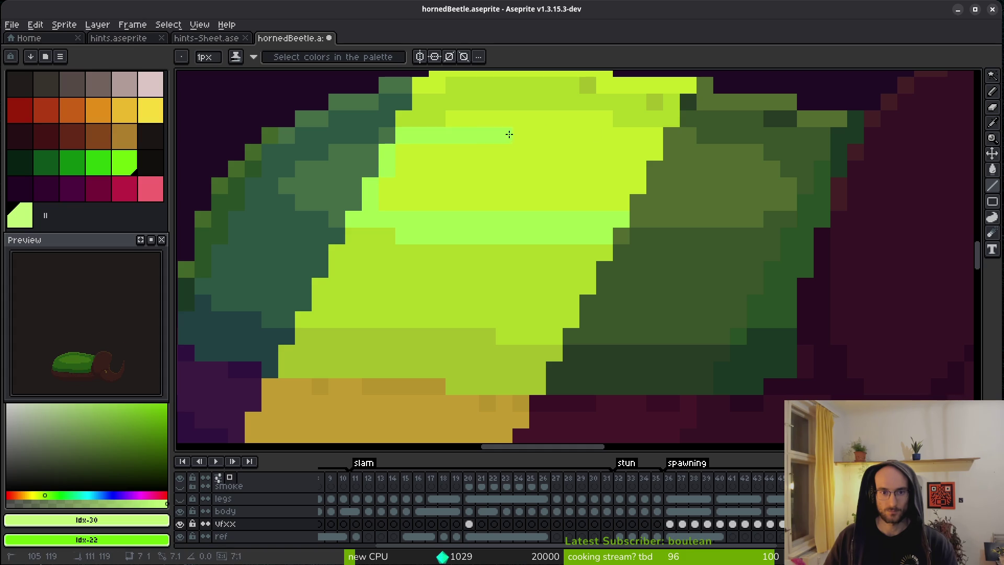
left_click_drag(651, 136, 651, 135)
left_click_drag(600, 117, 455, 118)
left_click(648, 152)
left_click_drag(642, 168, 614, 206)
Step: Flood the yellow band pale green and draw bright green diagonals along the slash's left edge
key("g")
left_click(497, 190)
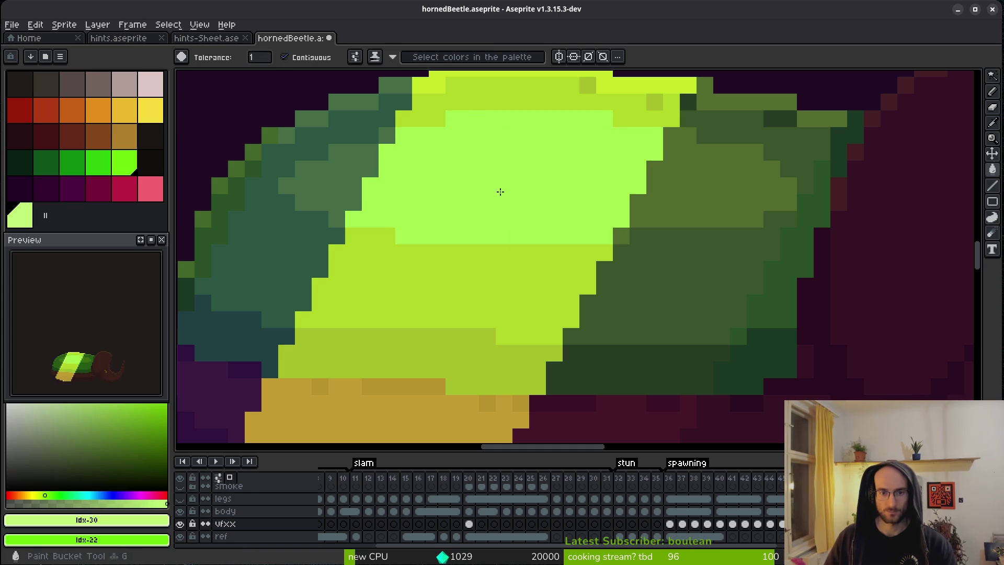
key("b")
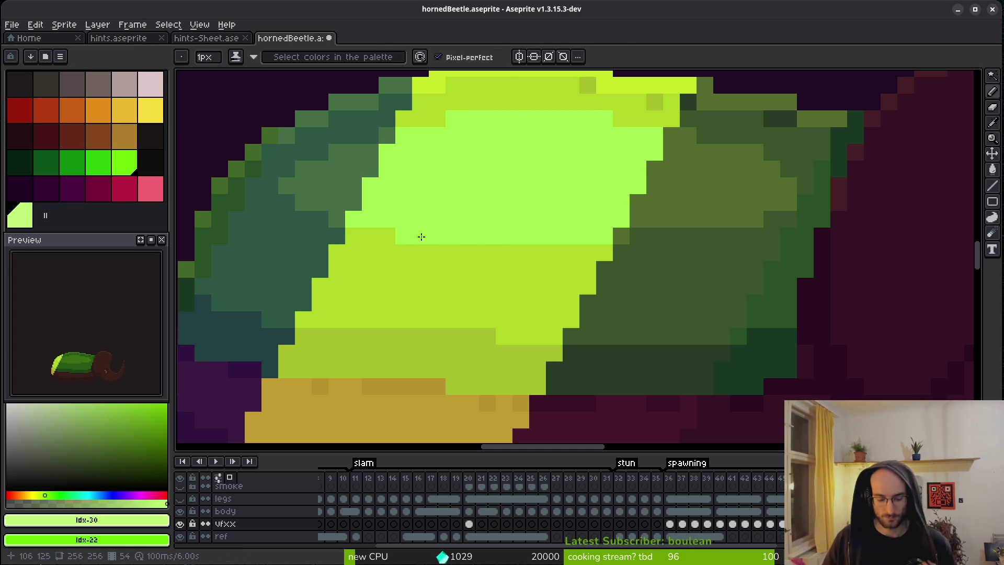
key("l")
left_click_drag(358, 236, 337, 269)
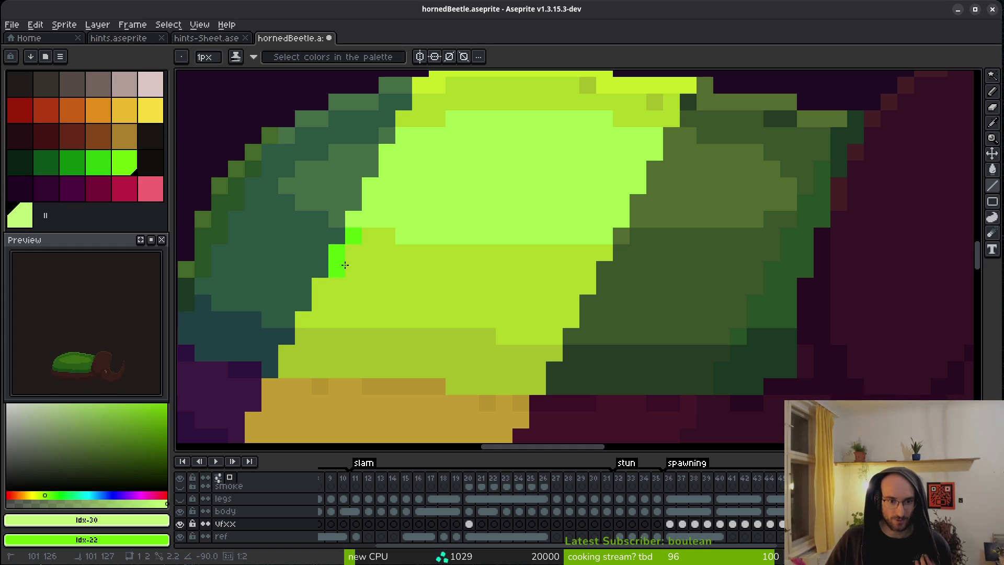
mouse_move(309, 330)
left_mouse_down()
mouse_move(387, 316)
mouse_move(555, 320)
mouse_move(507, 336)
mouse_move(554, 337)
mouse_move(604, 251)
mouse_move(372, 238)
left_mouse_up()
Step: Add bright green lines near the top, fill the lower yellow-green area bright green, and fix stray olive pixels
scroll(422, 182, "up", 2)
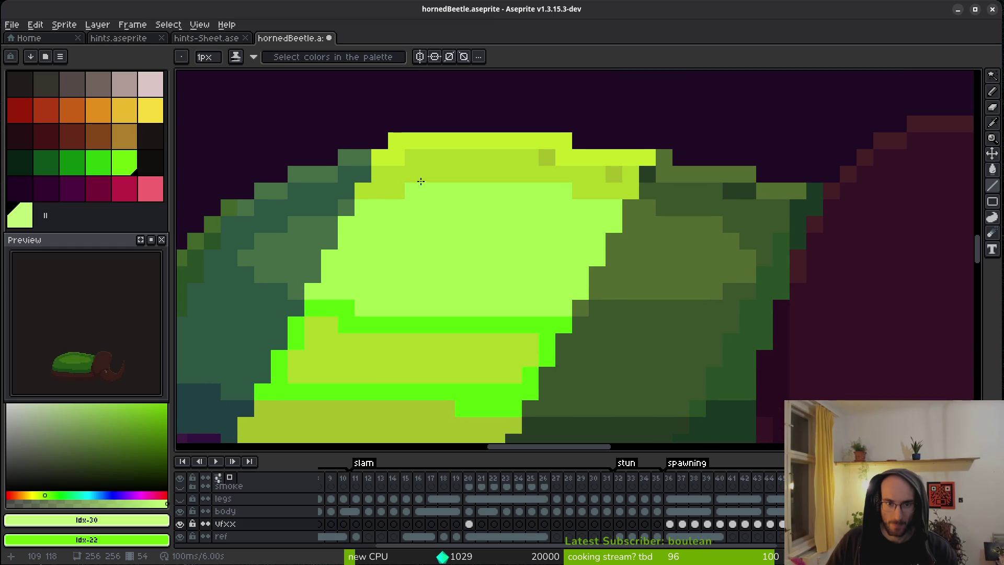
mouse_move(386, 173)
left_mouse_down()
mouse_move(592, 175)
mouse_move(588, 188)
mouse_move(601, 191)
left_mouse_up()
mouse_move(541, 164)
left_mouse_down()
mouse_move(389, 155)
mouse_move(564, 141)
mouse_move(649, 157)
left_mouse_up()
left_click(463, 391)
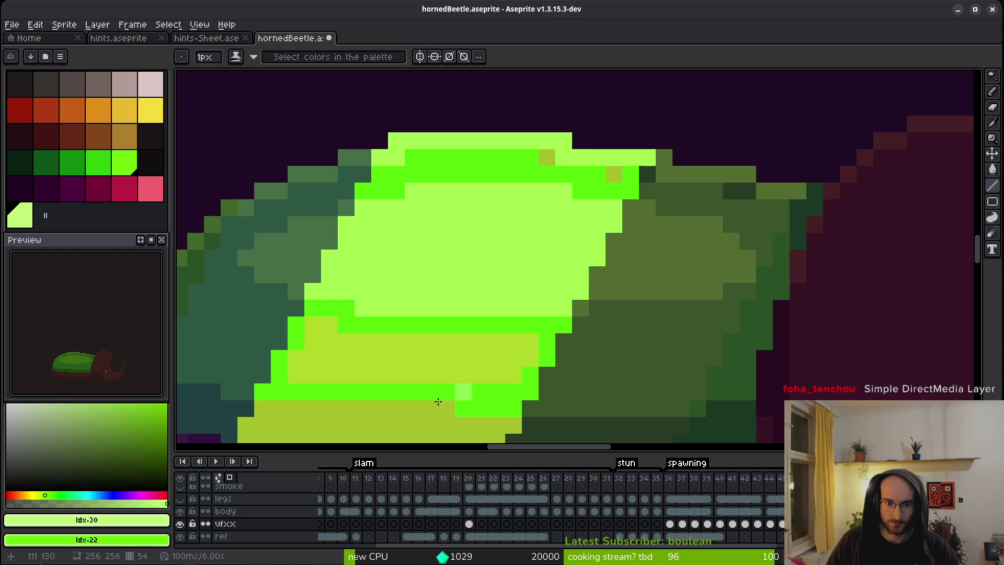
key("g")
right_click(366, 360)
left_click(98, 162)
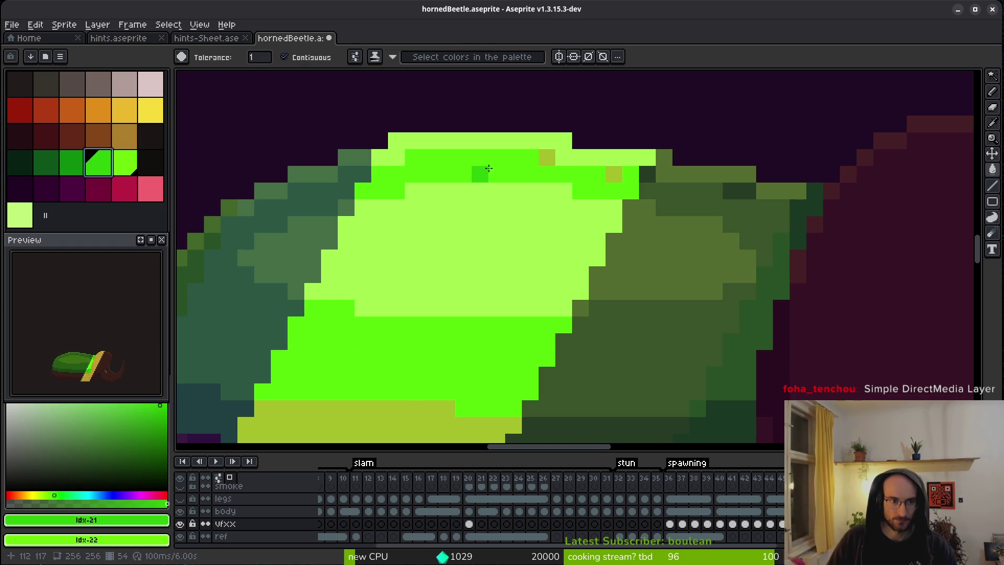
left_click(548, 157)
left_click(614, 174)
right_click(559, 289)
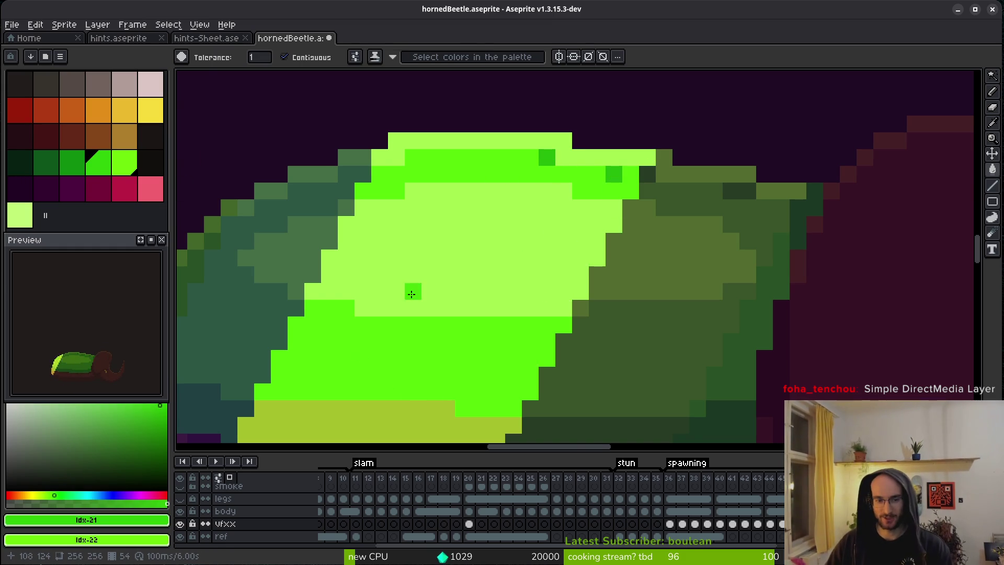
left_click_drag(418, 290, 604, 277)
key("period")
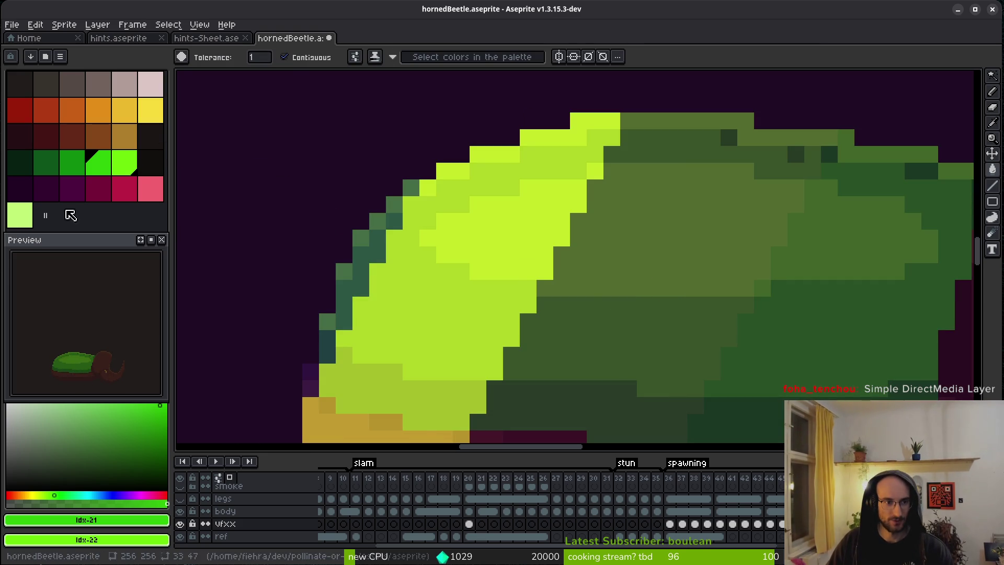
Step: Pick light green and paint a couple of light green pixels on the slash
left_click(24, 216)
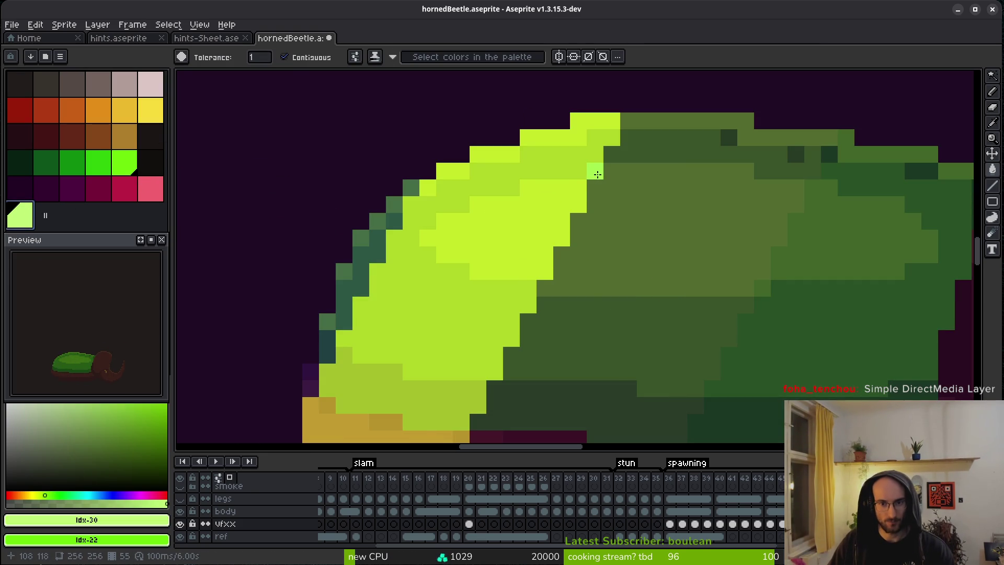
key("z")
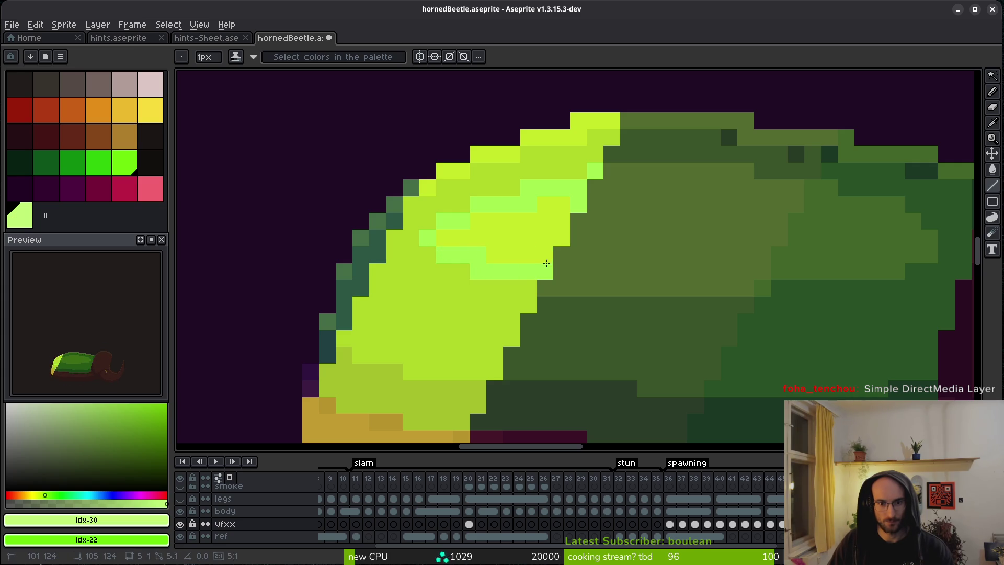
key("g")
left_click(515, 246)
key("b")
left_click(547, 155)
key("l")
Step: Draw bright green lines along the slash rows and fill its yellow-green area bright green
left_click_drag(611, 137, 411, 205)
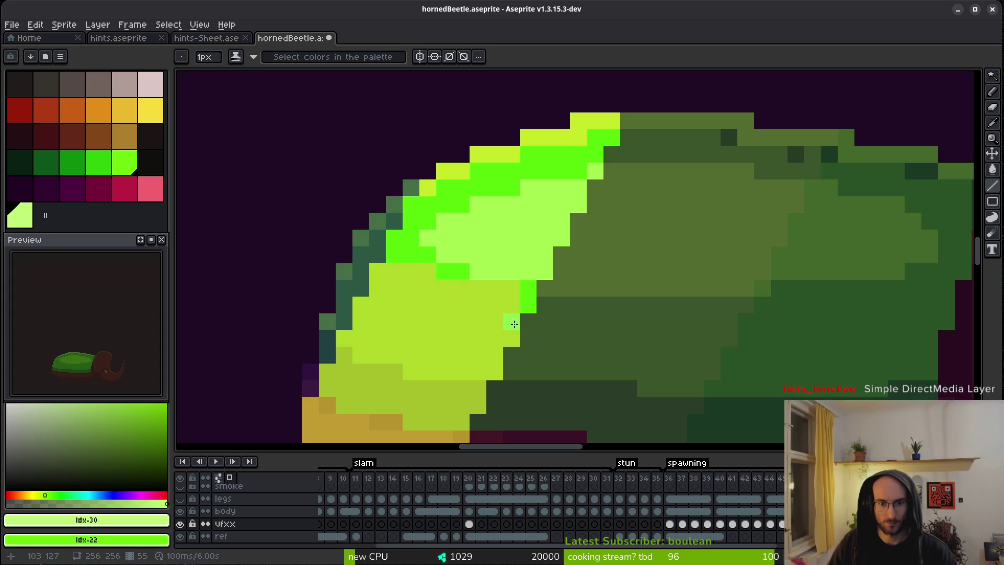
left_click_drag(495, 371, 440, 376)
left_click_drag(393, 352, 361, 355)
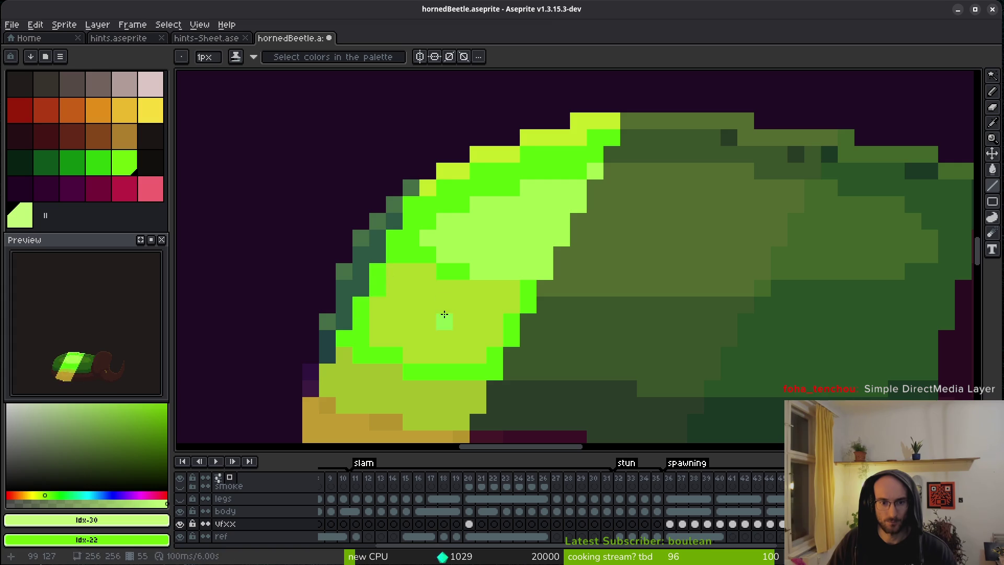
key("g")
left_click(442, 319)
key("f")
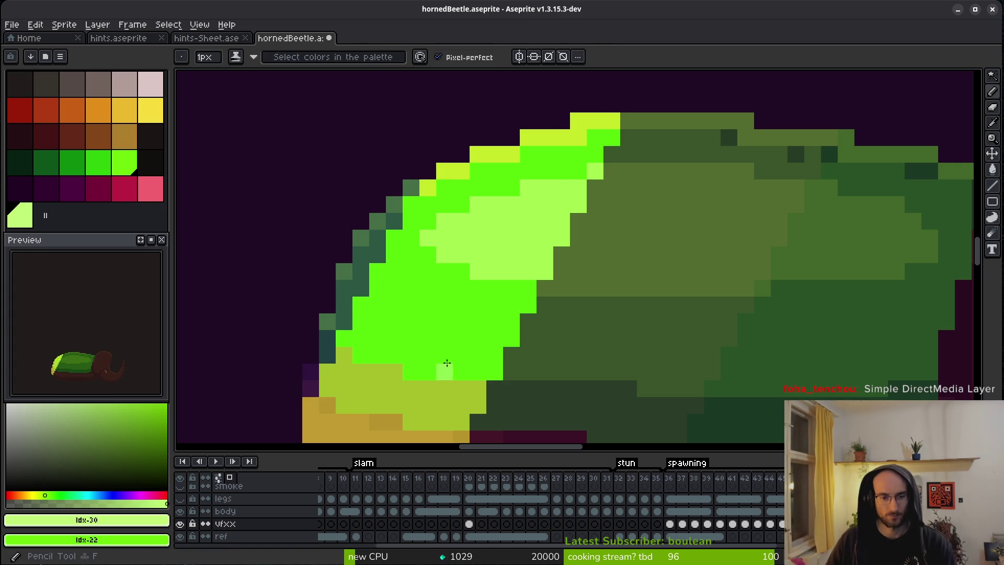
Step: Add a pale green highlight along the slash top and a darker green line on its lower edge
scroll(504, 180, "down", 1)
scroll(476, 194, "up", 1)
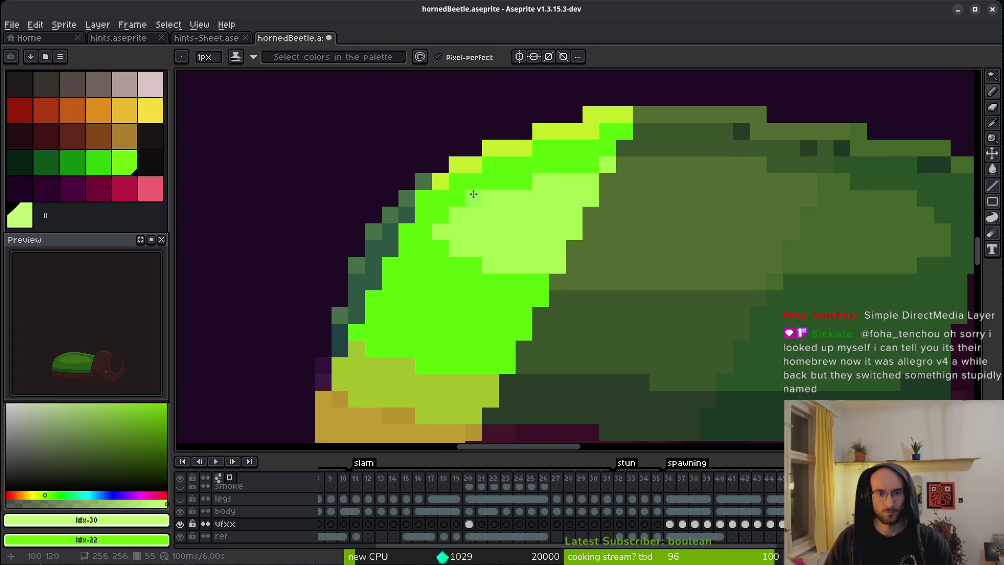
left_click_drag(530, 147, 577, 128)
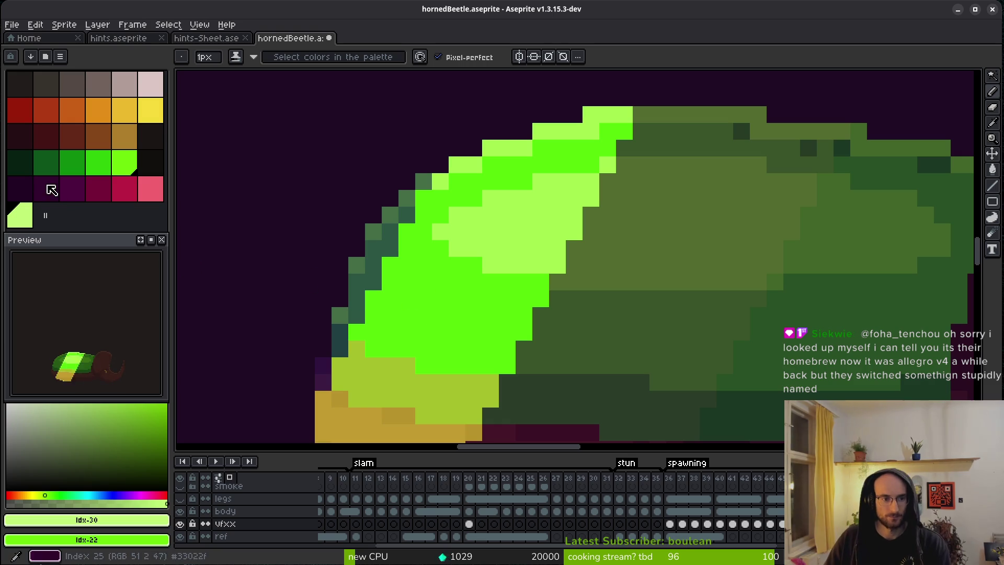
left_click(99, 162)
left_click(423, 281)
key("ctrl+z")
mouse_move(490, 382)
left_mouse_down()
mouse_move(490, 399)
mouse_move(354, 392)
mouse_move(412, 368)
left_mouse_up()
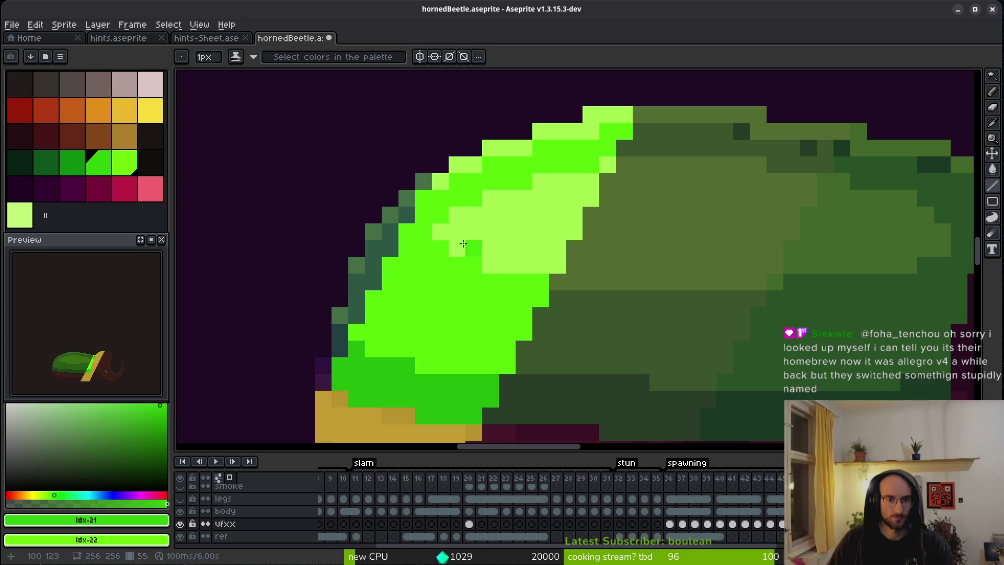
Step: Repaint the front-edge slash sliver with mid-green and bright green columns
key("i")
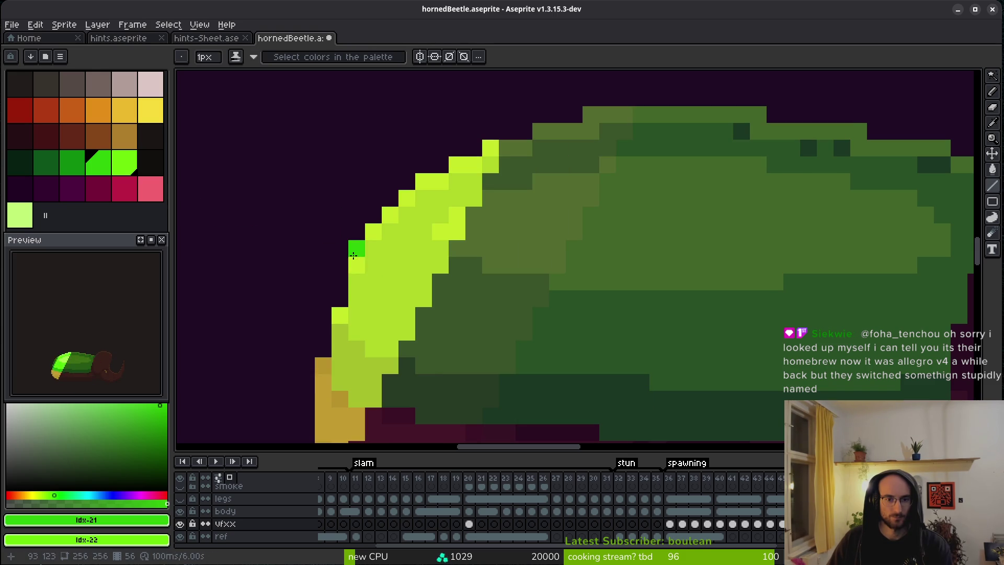
key("b")
mouse_move(390, 366)
left_mouse_down()
mouse_move(360, 388)
mouse_move(346, 333)
mouse_move(400, 233)
mouse_move(371, 340)
mouse_move(363, 292)
left_mouse_up()
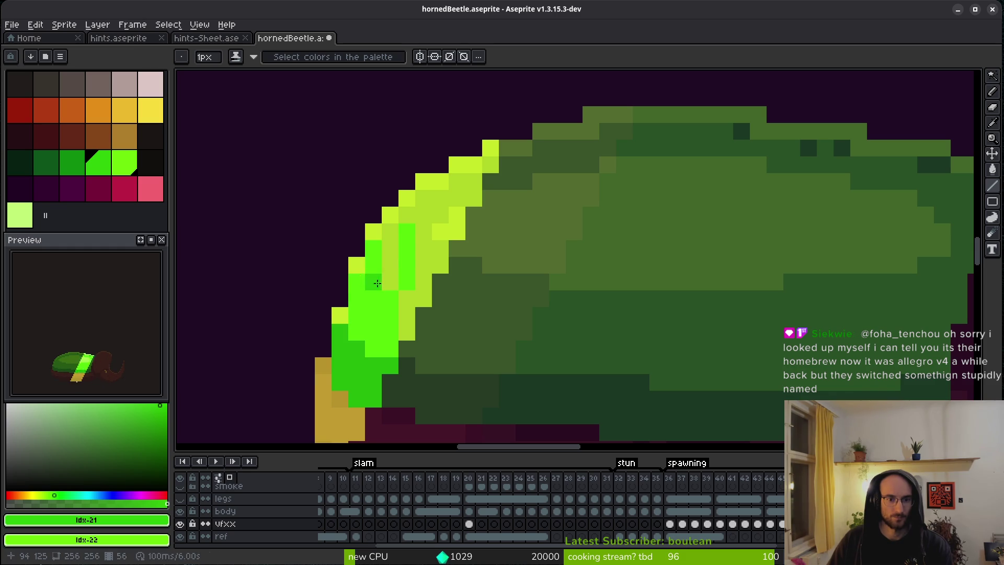
left_click_drag(408, 328, 389, 231)
mouse_move(424, 299)
left_mouse_down()
mouse_move(425, 219)
mouse_move(440, 195)
left_mouse_up()
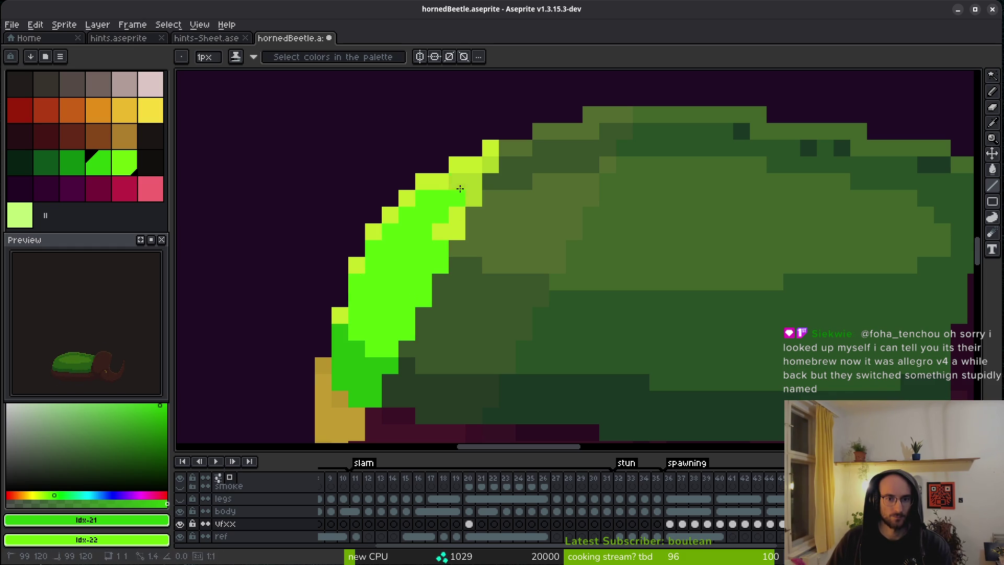
Step: Select light green and save hornedBeetle.aseprite
left_click(26, 228)
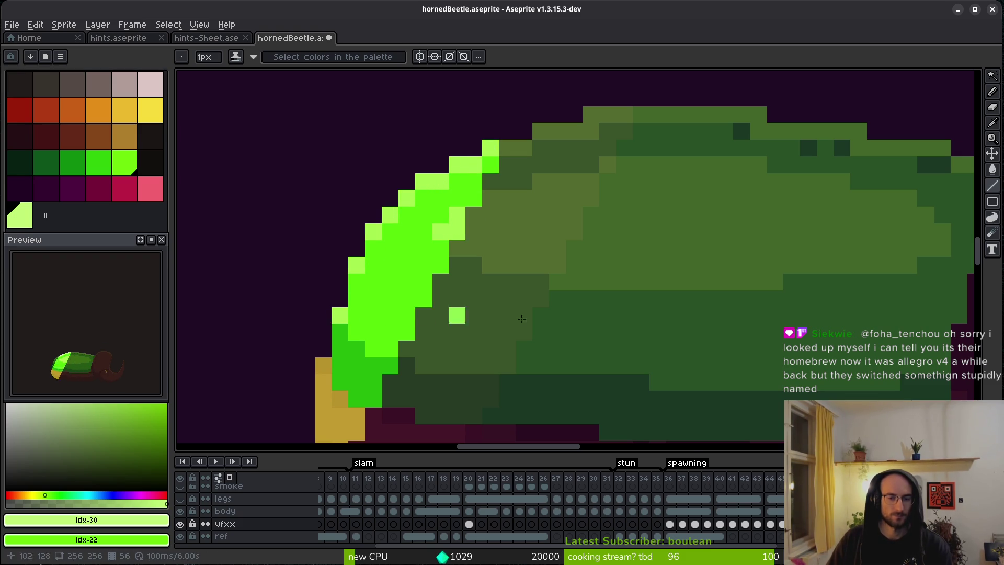
scroll(522, 319, "down", 4)
key("ctrl+s")
Step: Erase the gold pixels in front of and below the shell on frames 55 and 54
key("i")
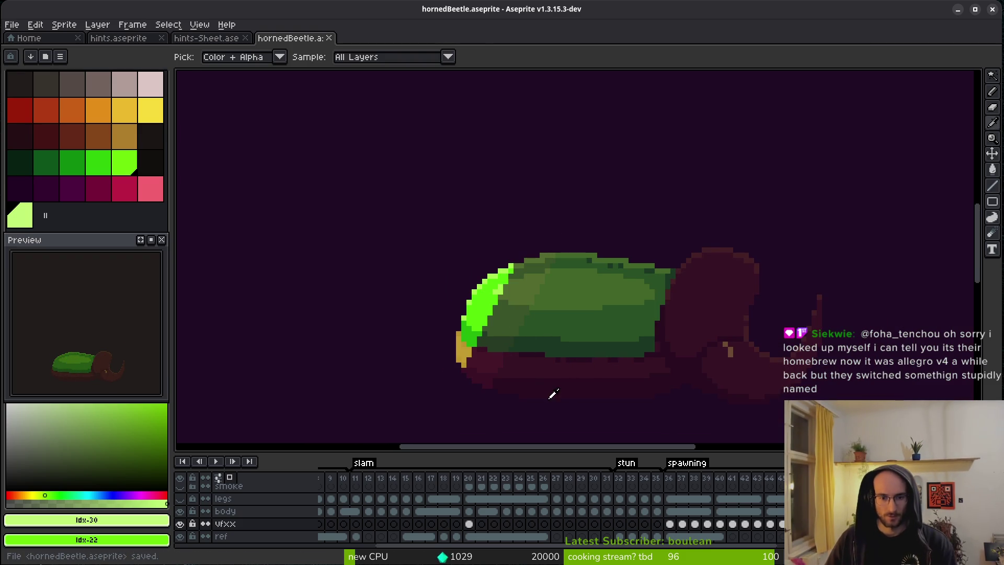
scroll(479, 355, "up", 4)
key("b")
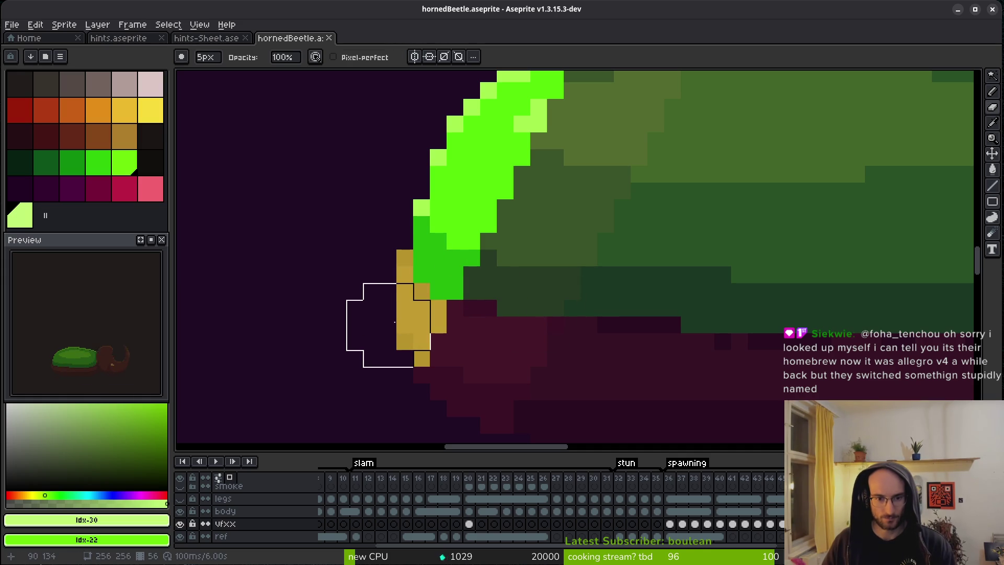
left_click(404, 320)
left_click(368, 271)
key("comma")
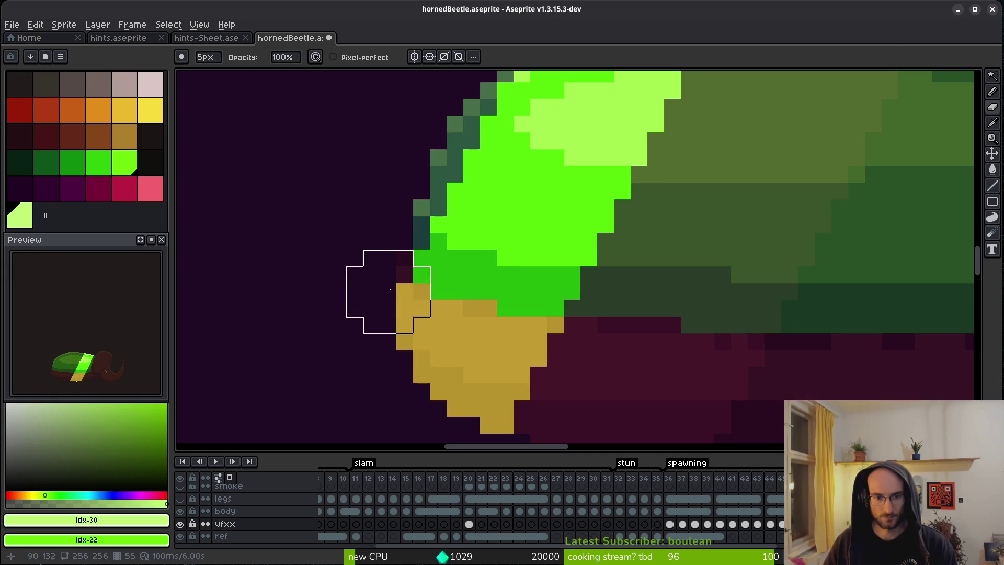
mouse_move(406, 336)
left_mouse_down()
mouse_move(401, 320)
mouse_move(489, 366)
left_mouse_up()
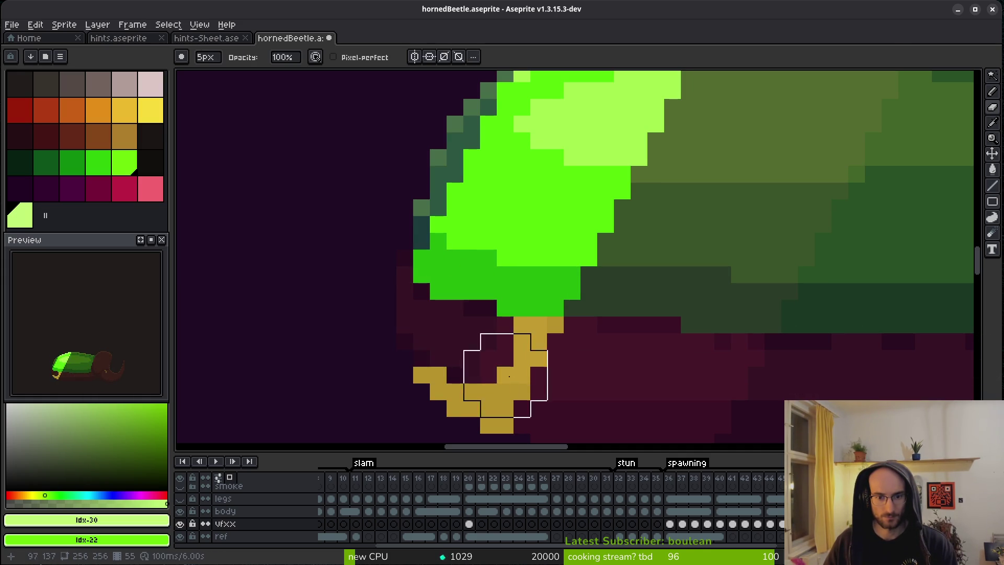
key("ctrl+z")
key("ctrl+z")
key("ctrl+z")
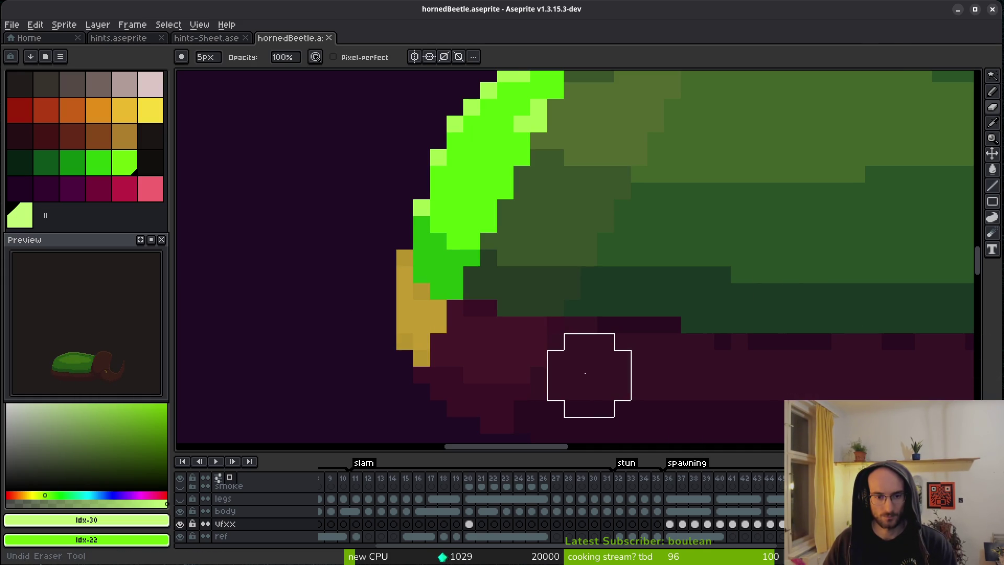
key("ctrl+y")
key("ctrl+y")
key("ctrl+y")
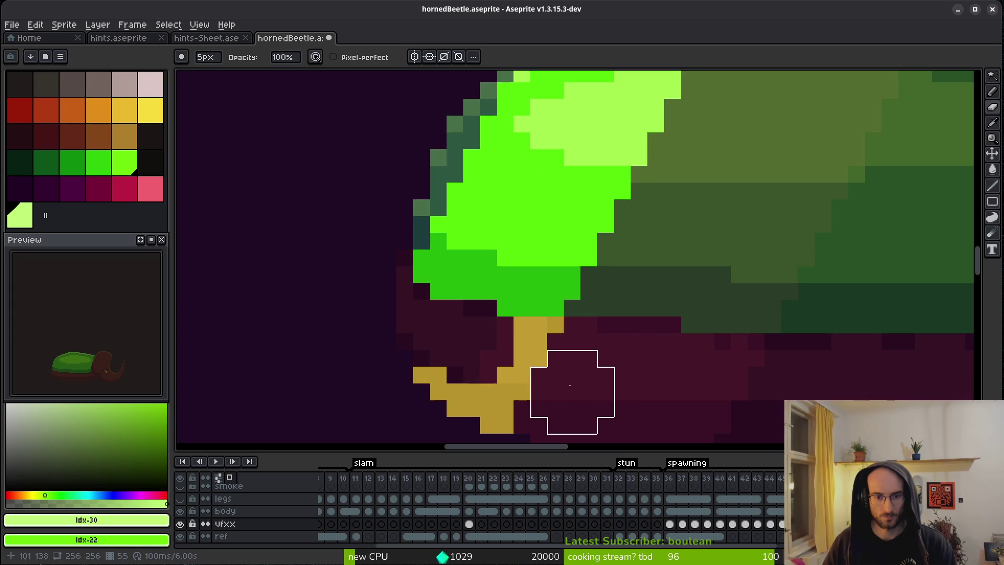
mouse_move(543, 358)
left_mouse_down()
mouse_move(481, 388)
mouse_move(519, 385)
left_mouse_up()
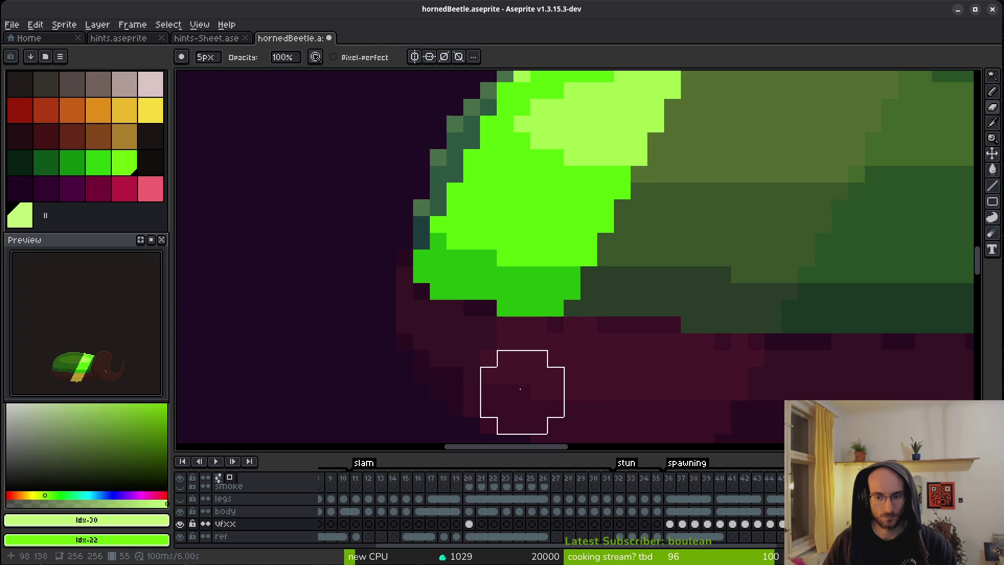
Step: On frame 52, erase the gold band below the shell, including its right end
key("comma")
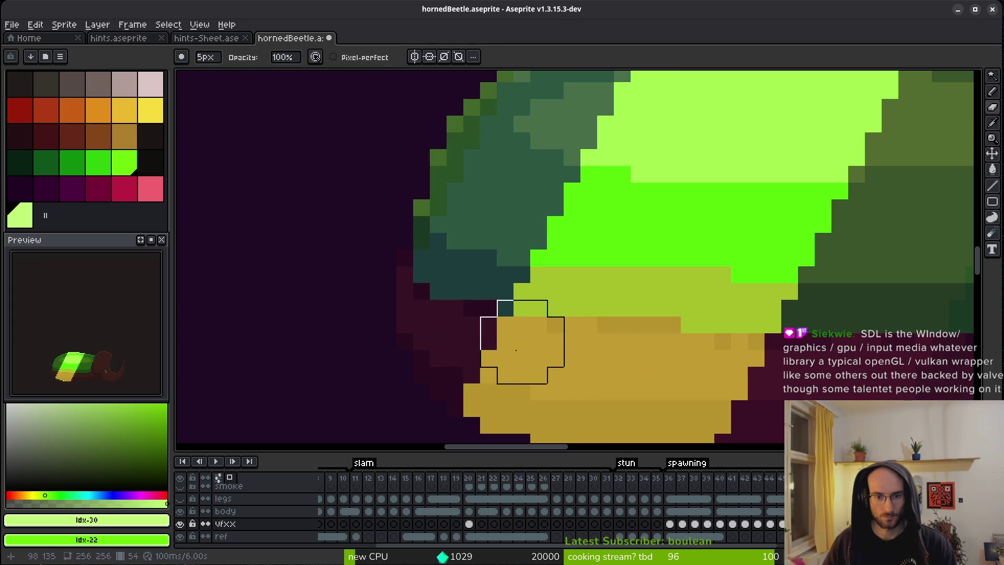
mouse_move(502, 359)
left_mouse_down()
mouse_move(601, 347)
mouse_move(650, 381)
mouse_move(649, 366)
left_mouse_up()
left_click_drag(740, 370, 649, 369)
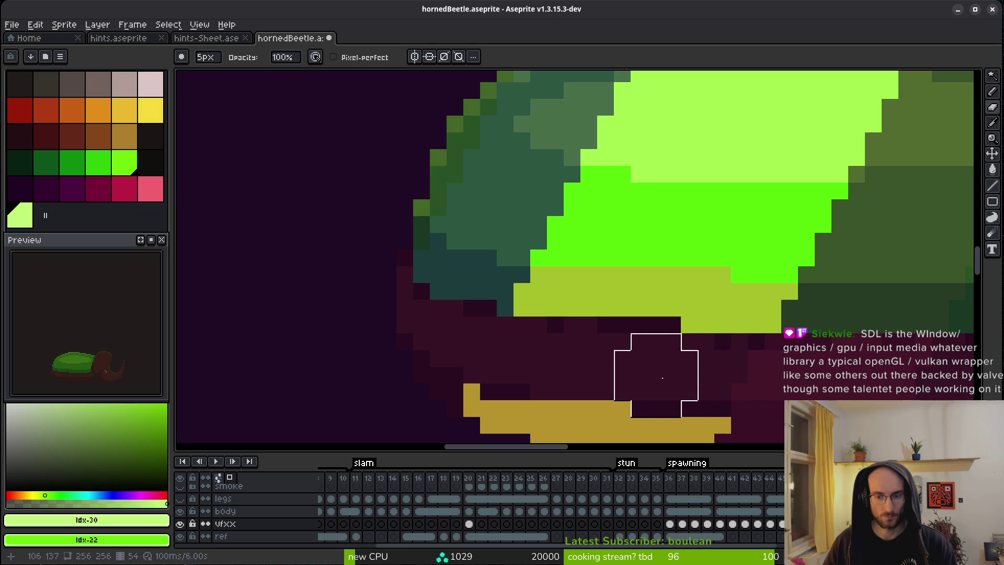
scroll(701, 375, "down", 3)
Step: Eyedrop the shell slash's bright green and paint over the yellow-green band
key("alt")
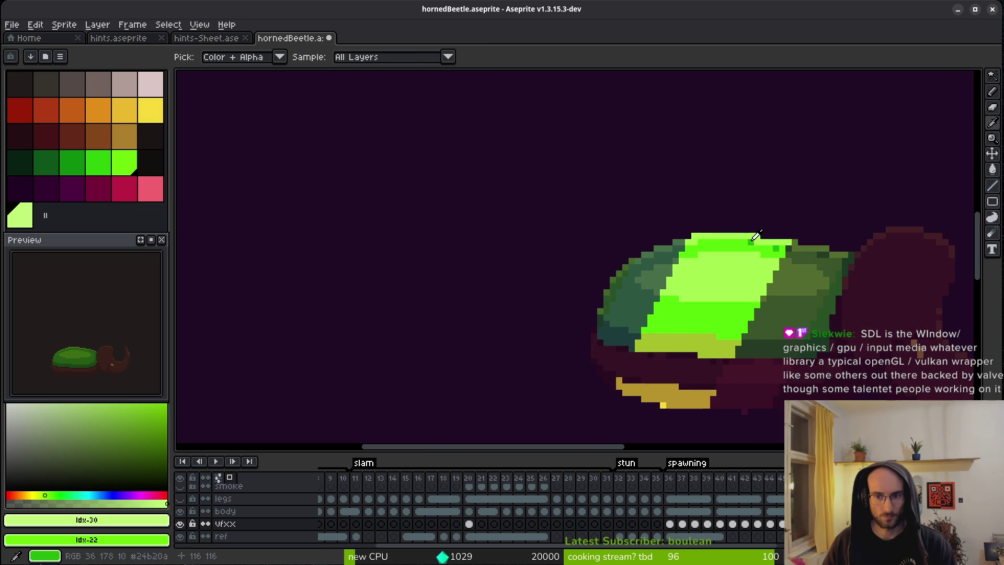
left_click(756, 236, "alt")
scroll(673, 347, "up", 2)
mouse_move(575, 348)
left_mouse_down()
mouse_move(826, 347)
mouse_move(746, 361)
left_mouse_up()
mouse_move(844, 330)
left_mouse_down()
mouse_move(565, 330)
mouse_move(596, 313)
mouse_move(779, 314)
left_mouse_up()
scroll(765, 333, "down", 3)
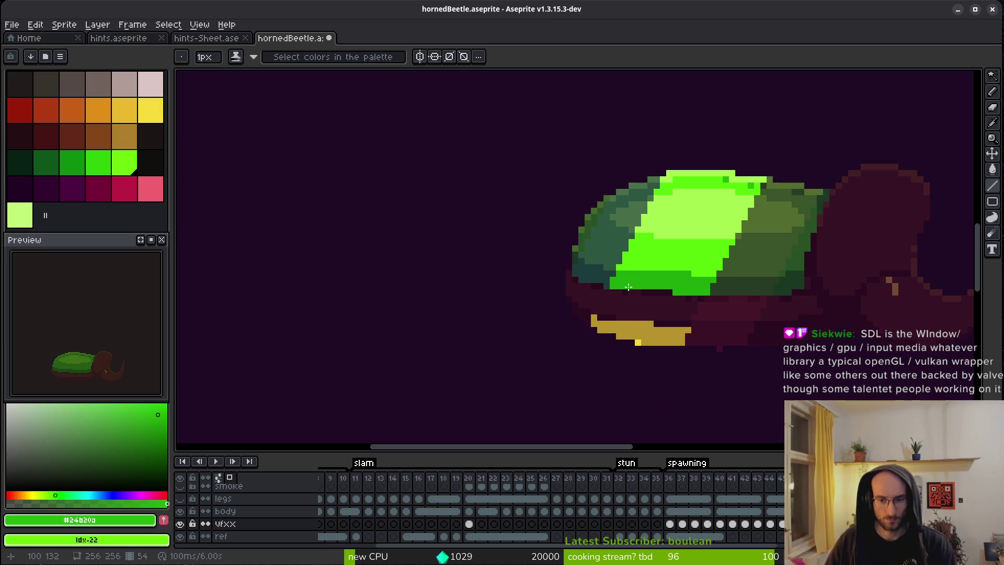
Step: Erase the yellow pixels and the yellow diagonal bar below the shell on other frames
key("Right")
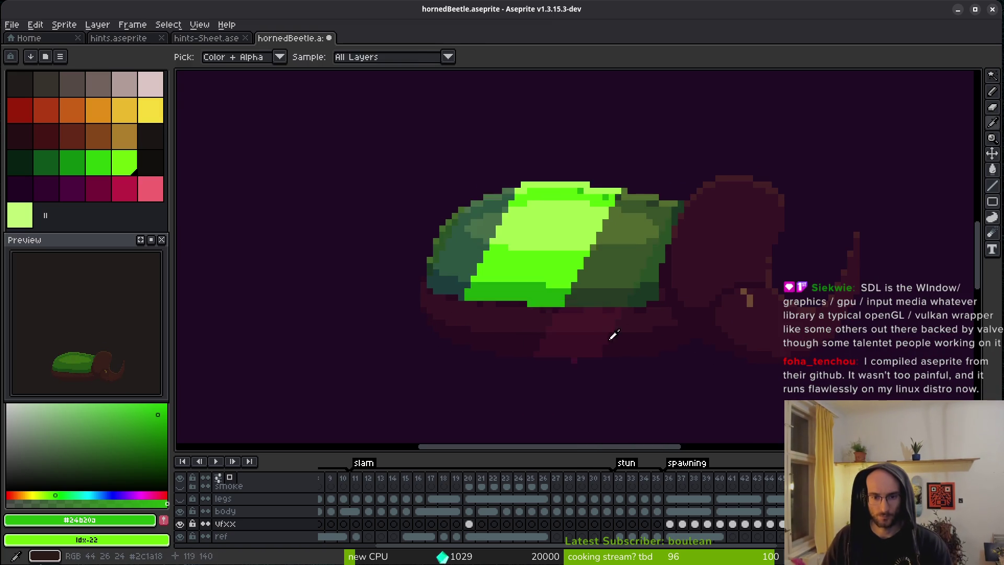
key("Right")
scroll(544, 330, "up", 3)
mouse_move(576, 306)
left_mouse_down()
mouse_move(690, 305)
mouse_move(712, 336)
left_mouse_up()
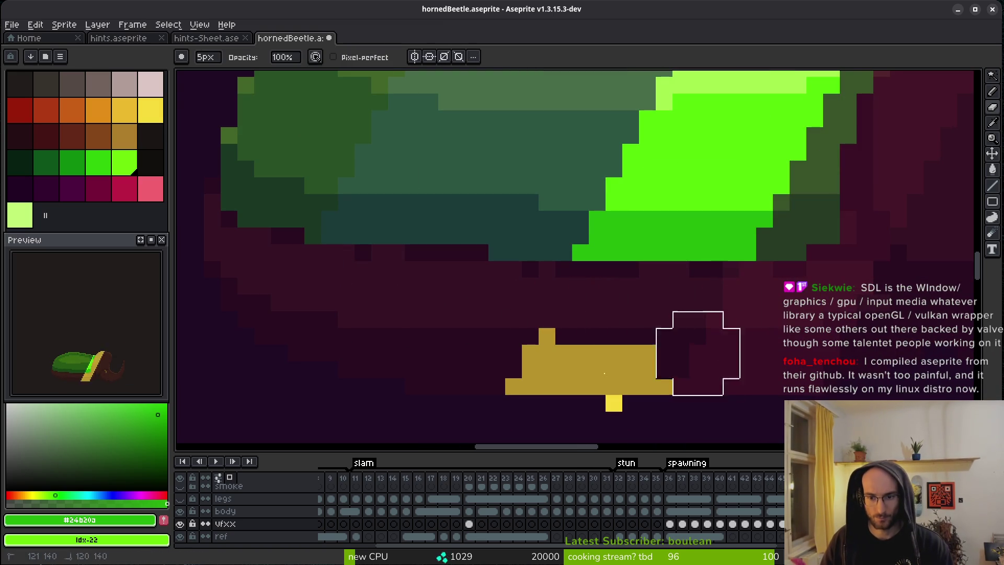
key("Right")
scroll(648, 392, "down", 3)
key("Right")
scroll(687, 362, "up", 1)
scroll(687, 362, "up", 1)
mouse_move(650, 363)
left_mouse_down()
mouse_move(717, 366)
mouse_move(733, 352)
mouse_move(795, 219)
mouse_move(795, 291)
mouse_move(795, 280)
left_mouse_up()
mouse_move(754, 307)
left_mouse_down()
mouse_move(684, 411)
mouse_move(658, 431)
left_mouse_up()
mouse_move(702, 328)
left_mouse_down()
mouse_move(704, 265)
mouse_move(729, 241)
mouse_move(739, 168)
mouse_move(795, 280)
left_mouse_up()
Step: Erase the yellow bar below the beetle and save the sprite
scroll(754, 369, "down", 3)
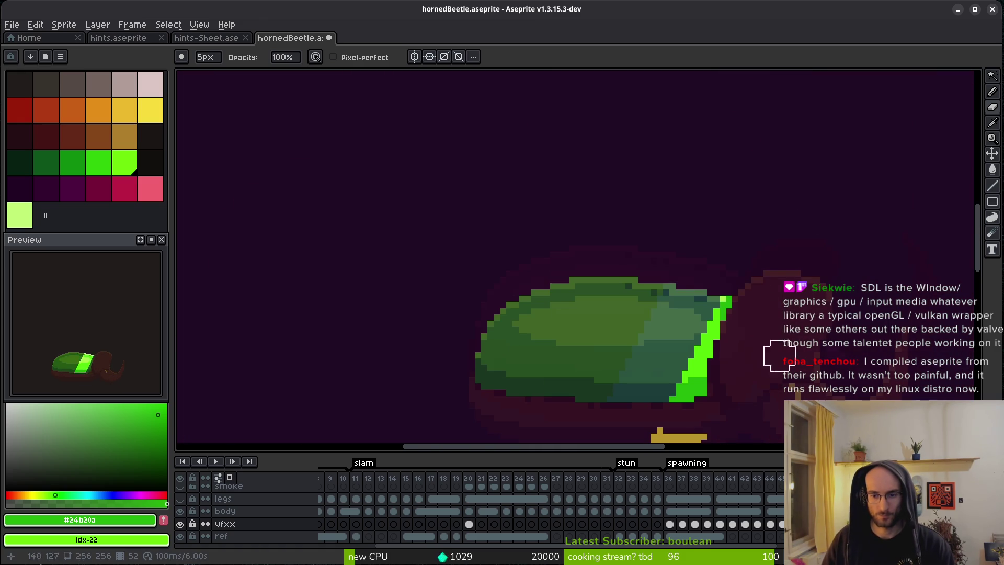
left_click_drag(784, 314, 763, 126)
left_click_drag(621, 246, 680, 247)
key("ctrl+s")
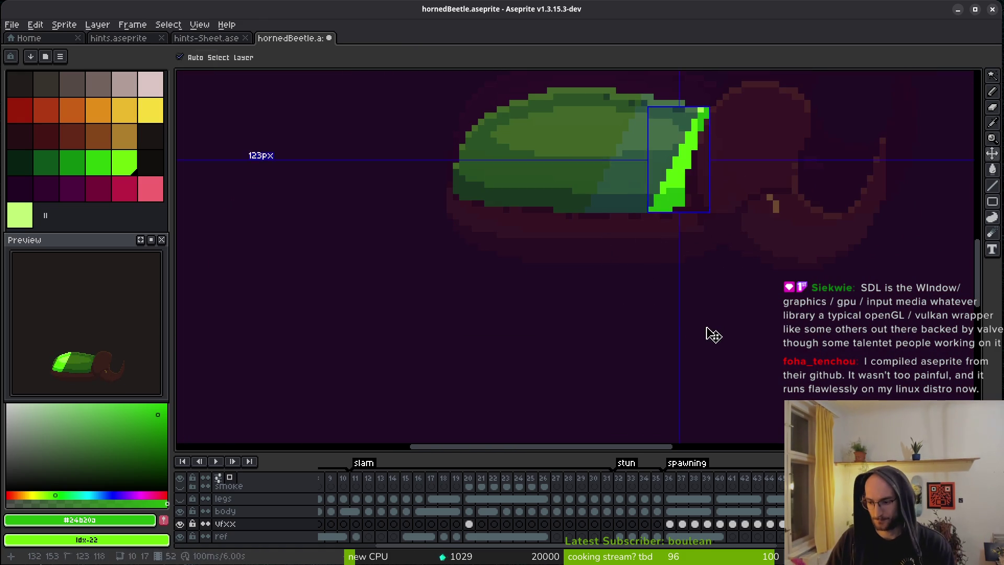
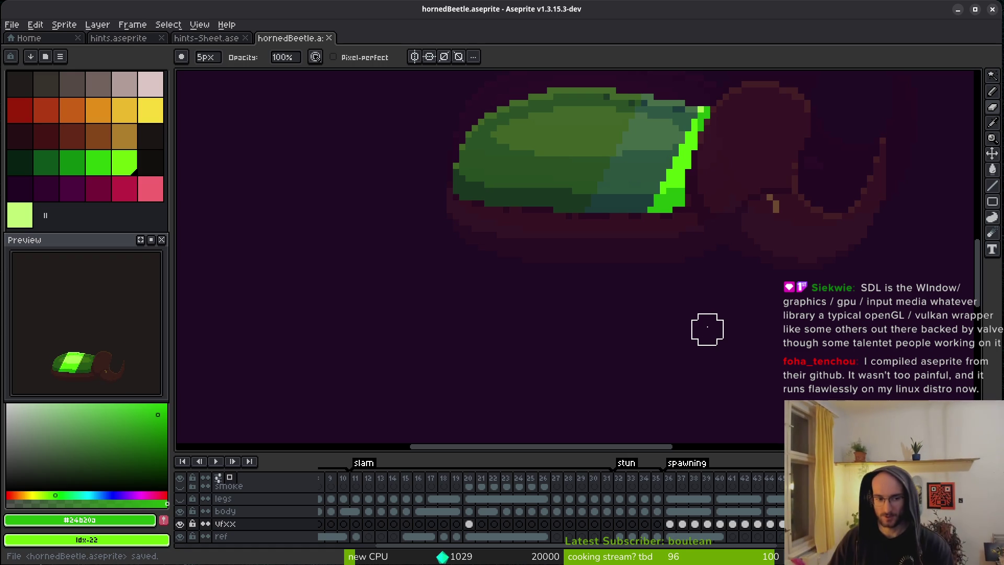
Step: Set the body layer's opacity to 100% in its layer properties
scroll(482, 225, "right", 3)
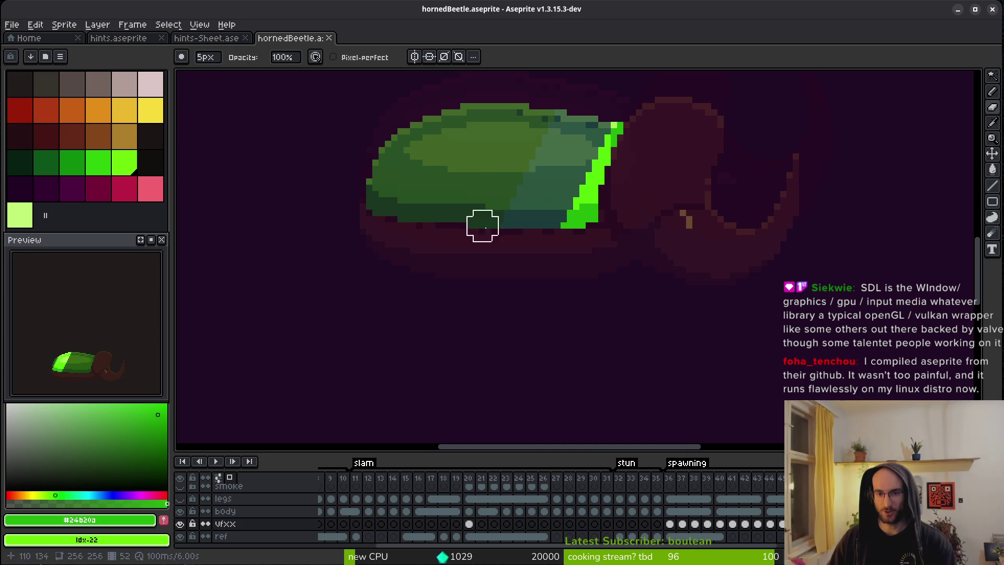
right_click(244, 512)
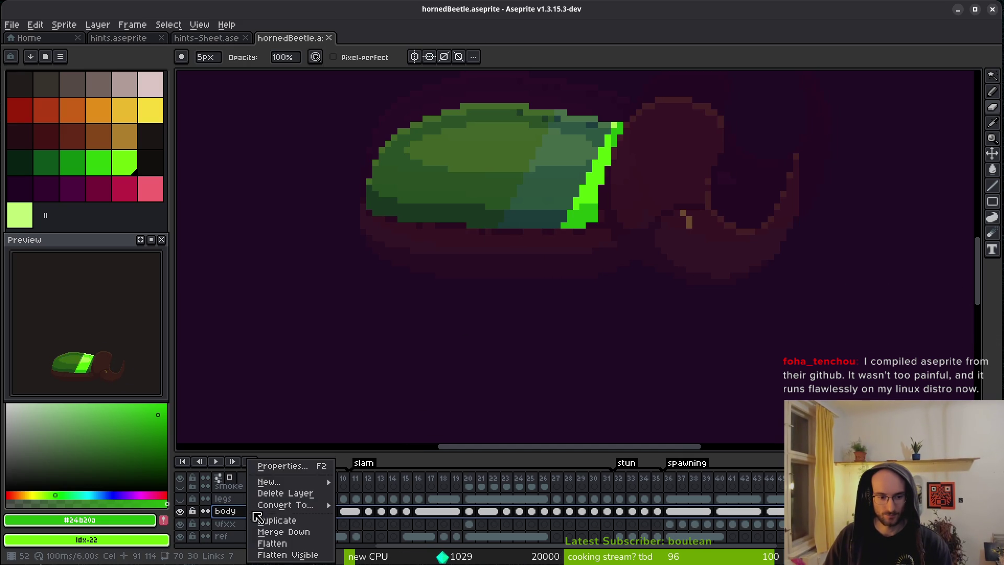
left_click(291, 472)
left_click_drag(849, 354, 893, 355)
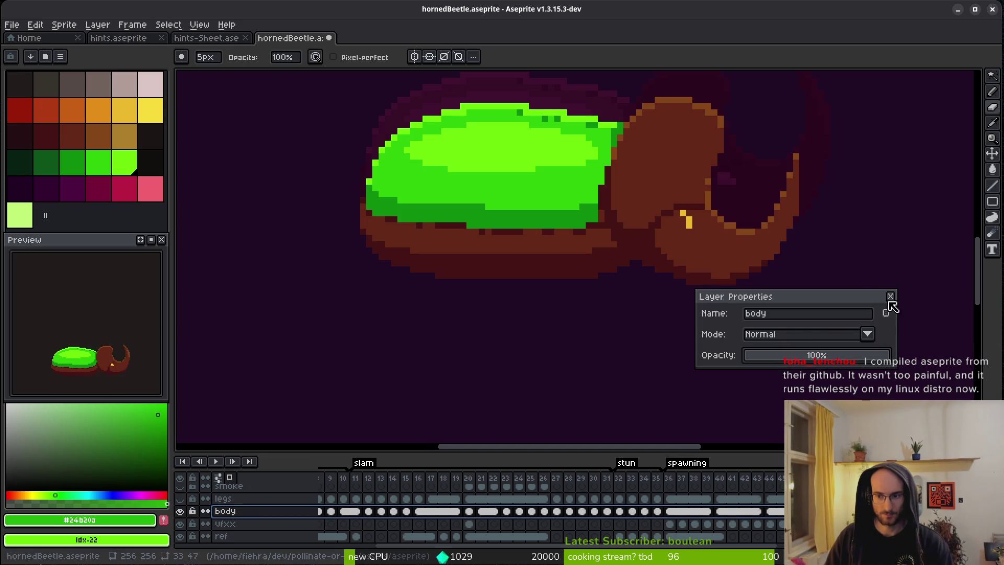
left_click(890, 296)
Step: Move the vfxx layer above the legs layer, show the legs layer again, and save the sprite
key("v")
left_click(254, 524)
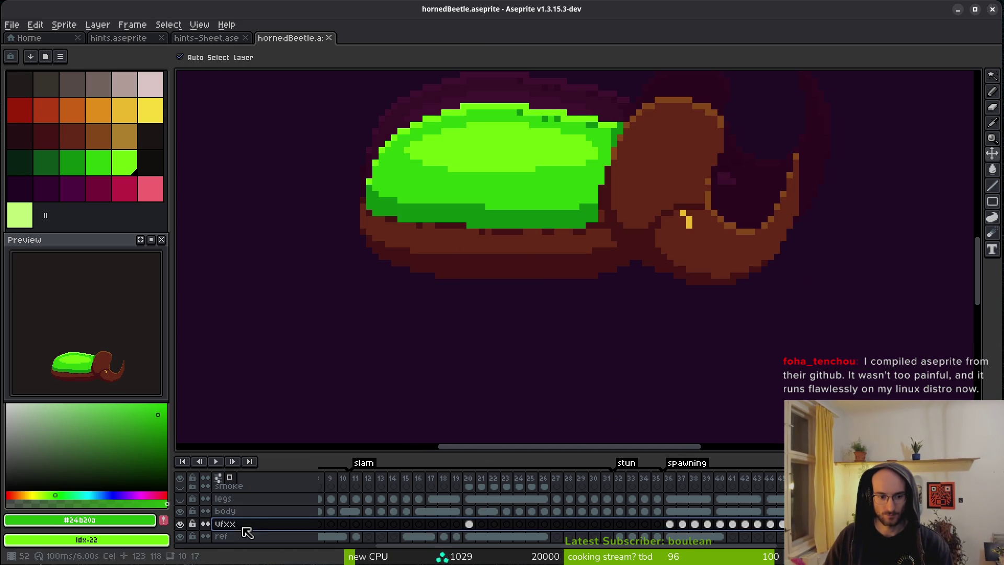
left_click_drag(271, 511, 270, 498)
key("ctrl+s")
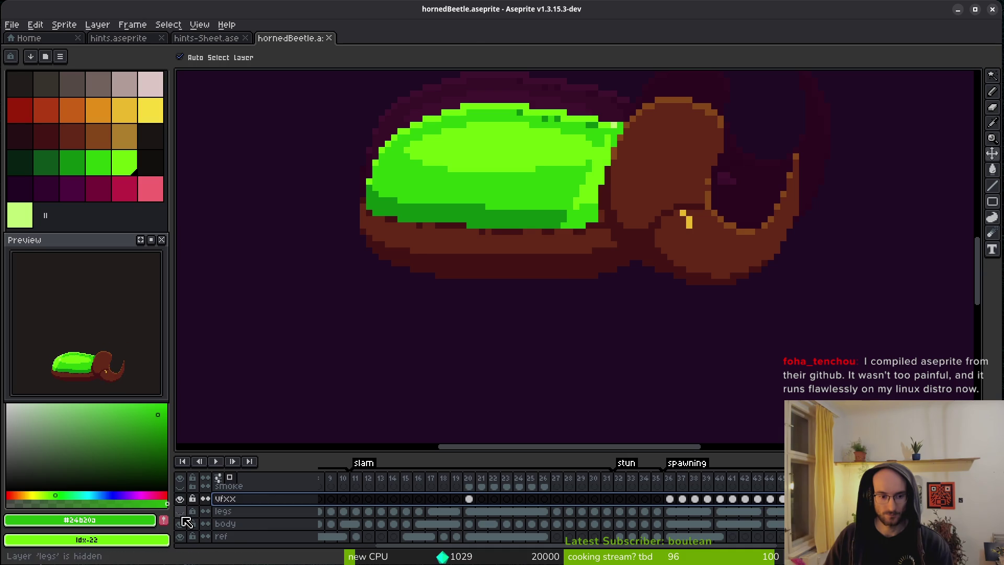
left_click(179, 511)
key("b")
Step: Centre the beetle in view and play the animation from the smoke layer
scroll(670, 281, "down", 3)
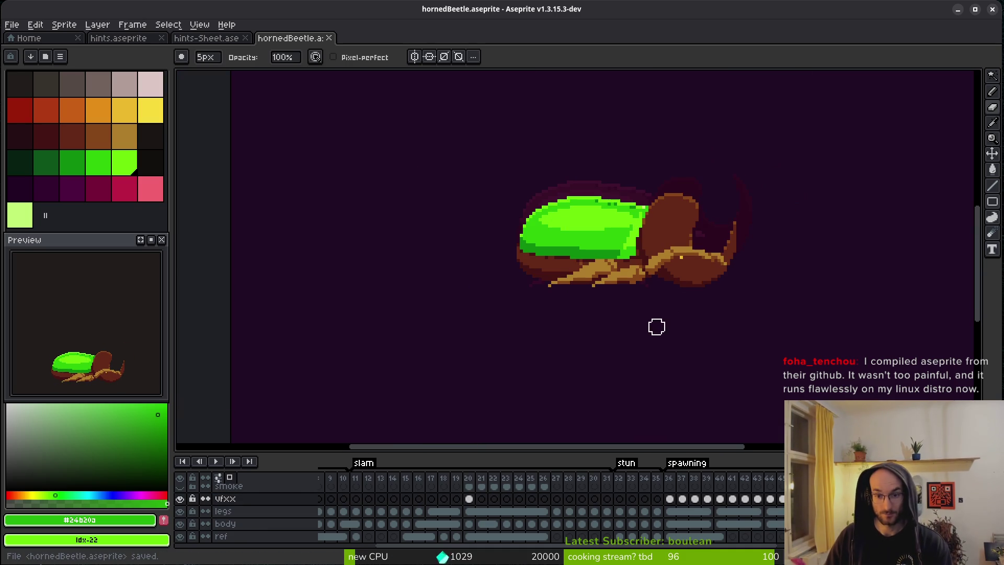
mouse_move(625, 270)
left_mouse_down()
mouse_move(721, 330)
mouse_move(753, 334)
left_mouse_up()
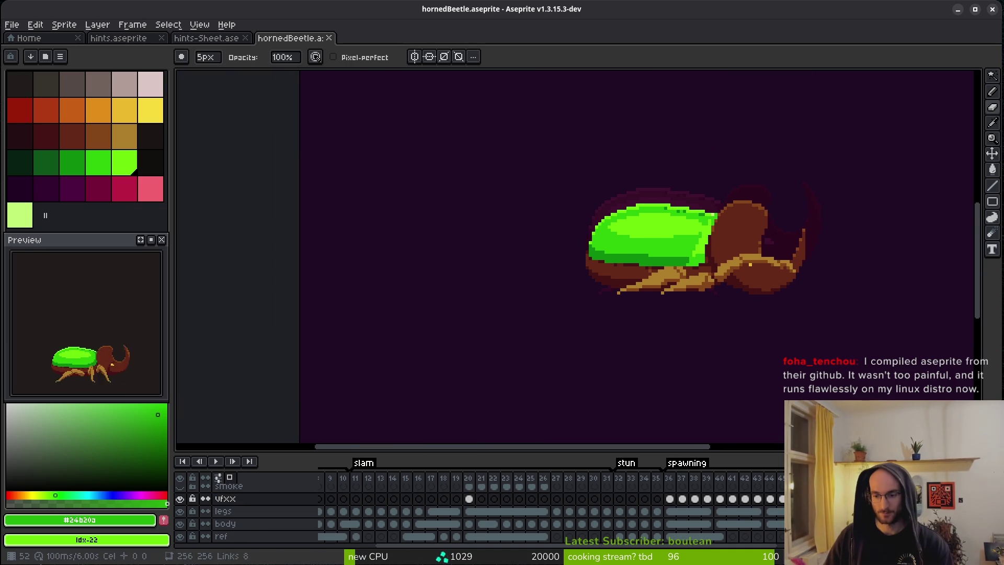
key("Up")
key("Return")
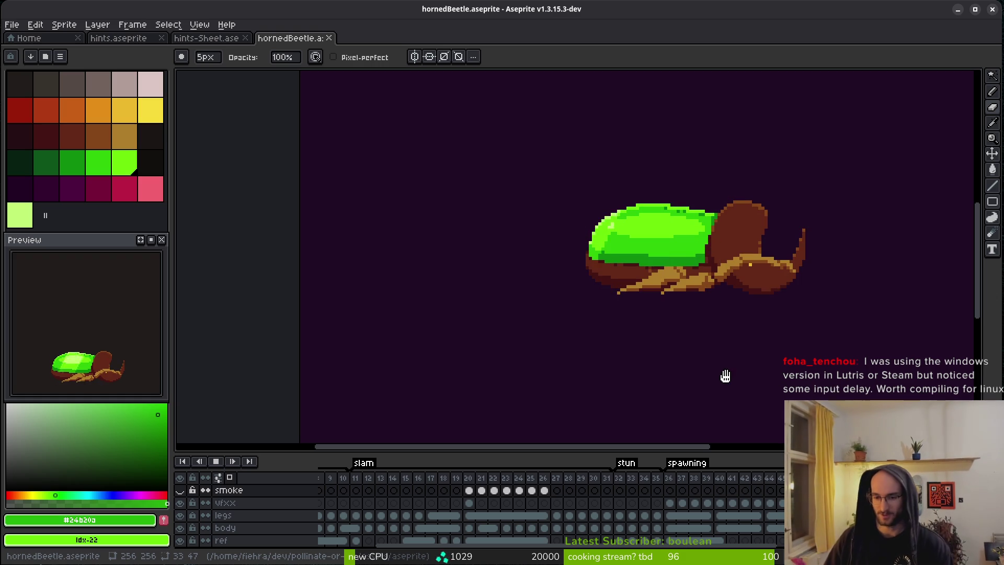
left_click_drag(847, 296, 569, 312)
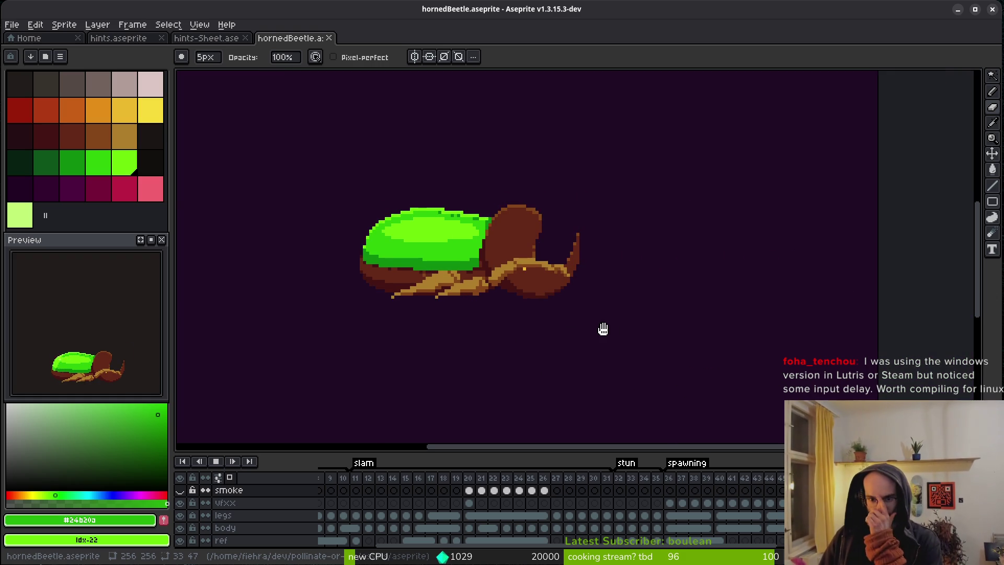
key("Return")
Step: Hide the ref layer and save the sprite
left_click(179, 540)
scroll(575, 318, "down", 5)
key("ctrl+s")
scroll(575, 317, "down", 2)
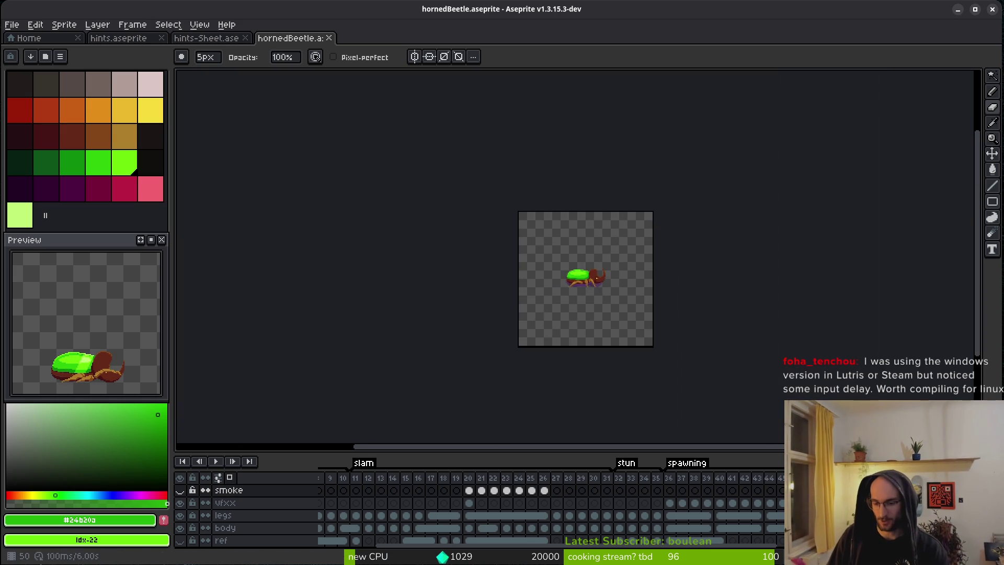
scroll(601, 292, "up", 4)
scroll(554, 293, "up", 2)
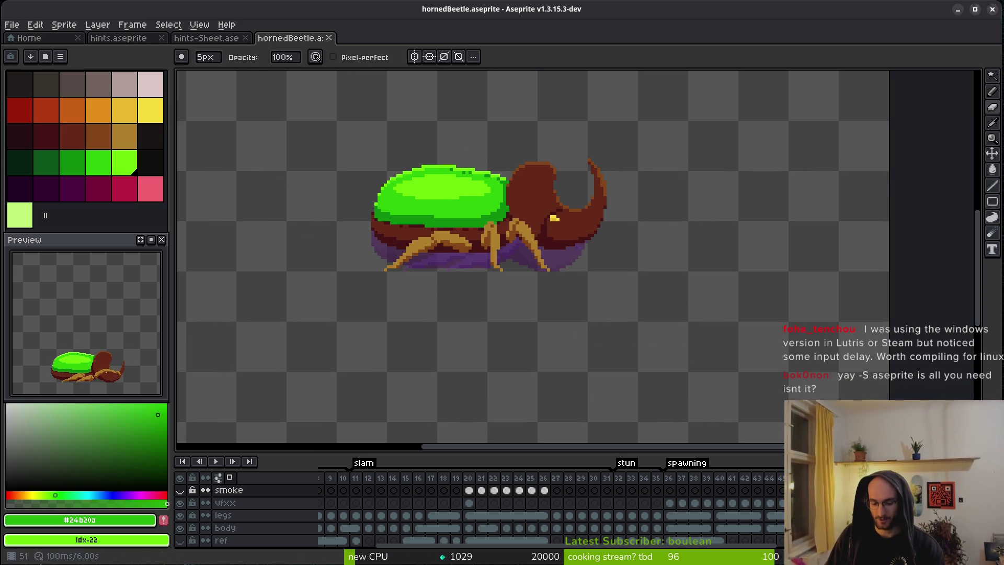
Step: Add a new empty frame and step through the frames back to frame 55
key("alt+shift+n")
key("Left")
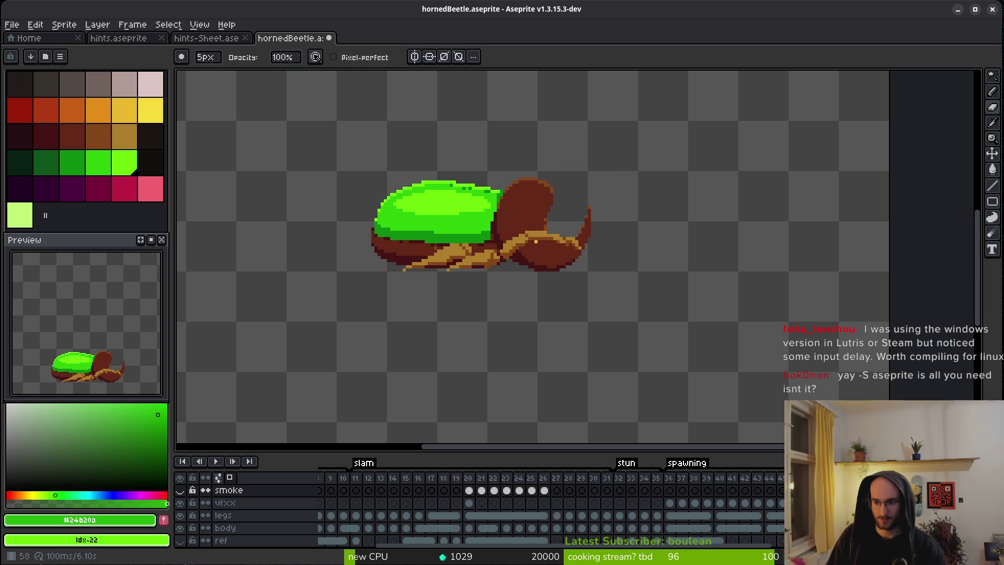
key("Right")
key("Down")
key("Left")
key("shift+Right")
key("shift+Right")
key("shift+Right")
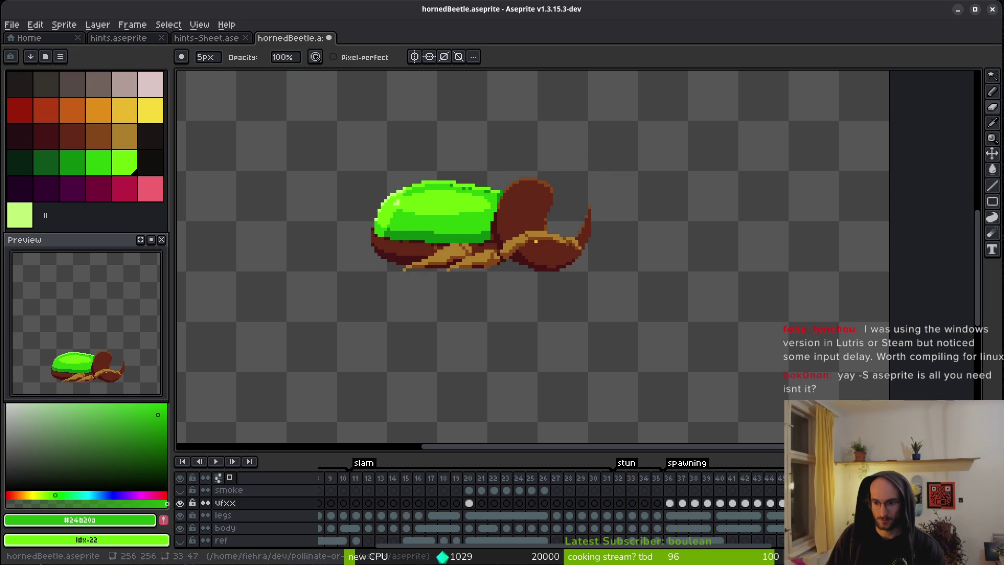
key("Left")
key("Left")
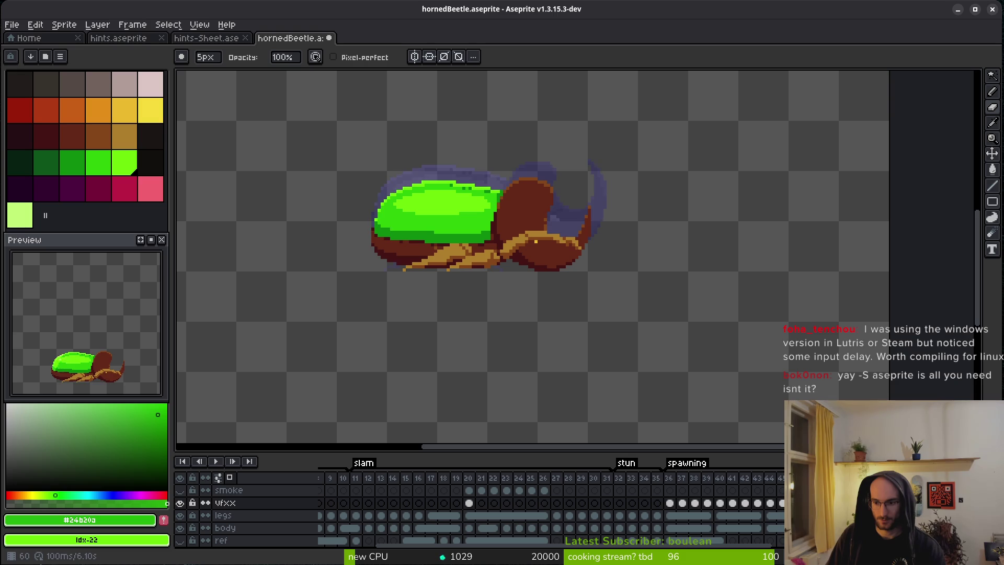
key("Left")
key("Left")
key("Left")
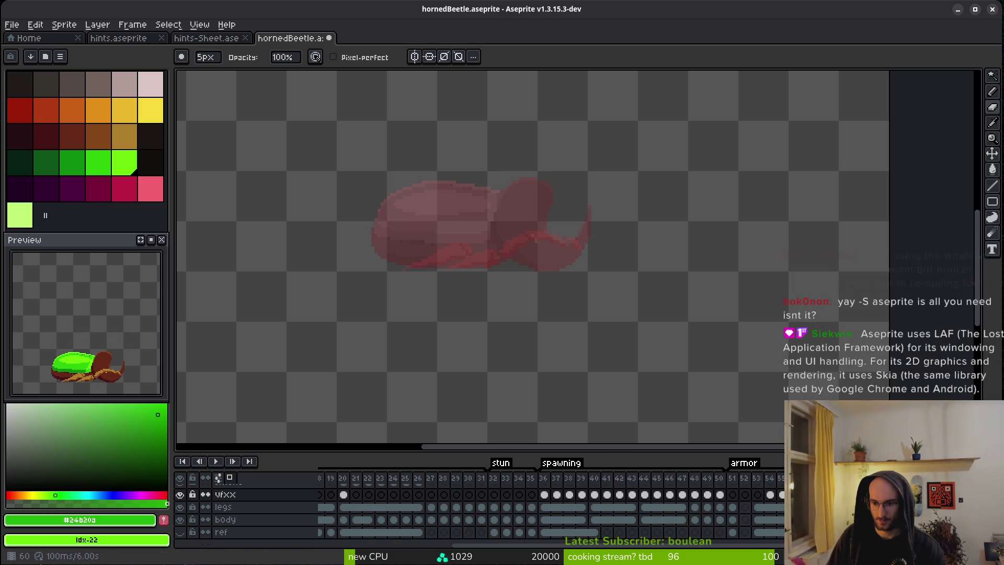
Step: Undo a stray new layer, add a frame on the legs layer, replay, and heighten the timeline
key("Left")
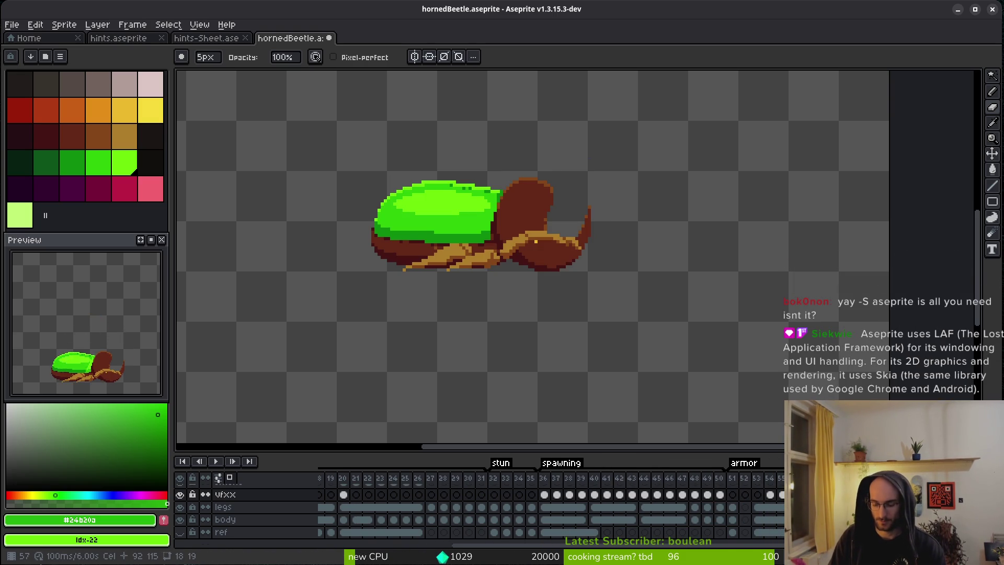
key("shift+n")
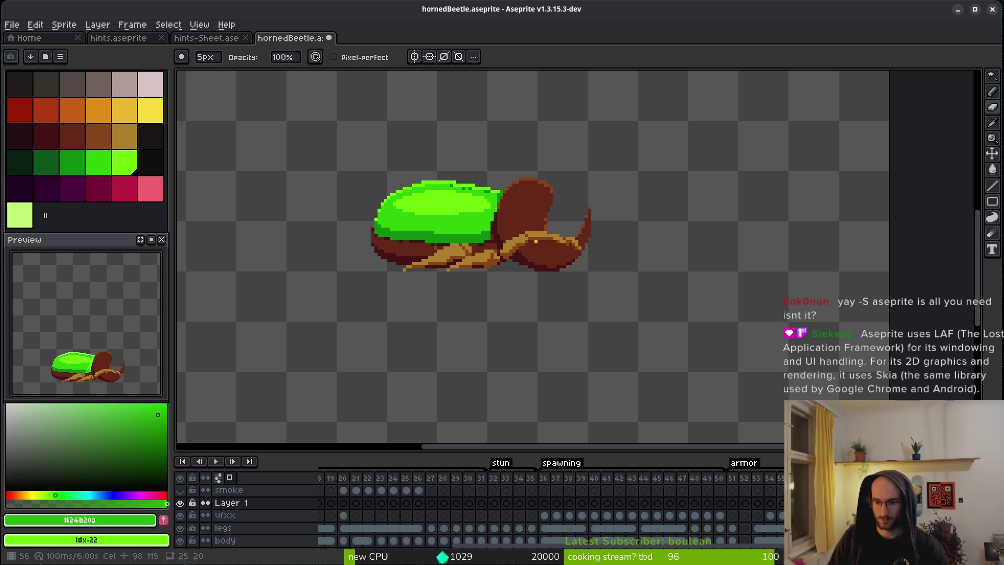
key("ctrl+z")
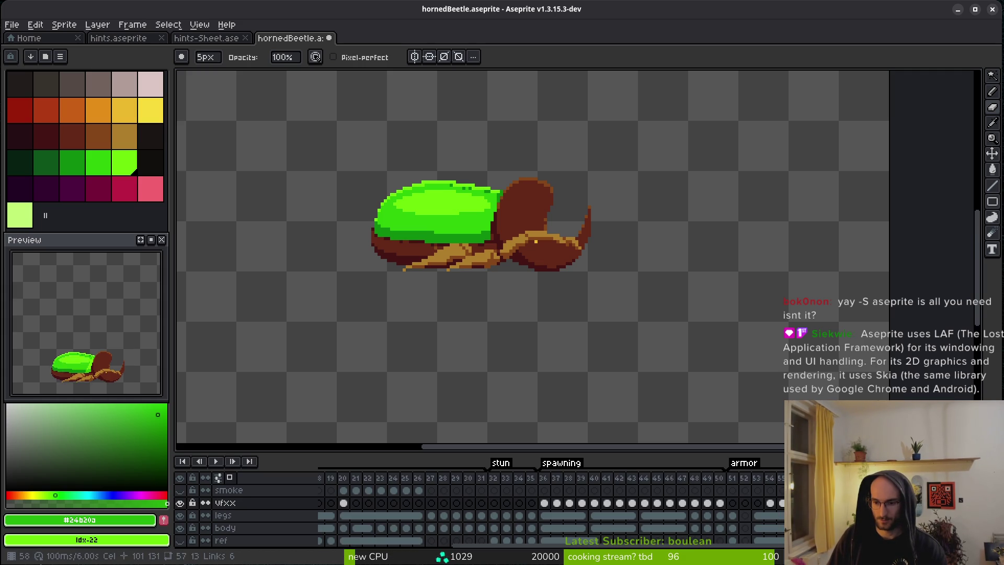
key("Down")
key("alt+n")
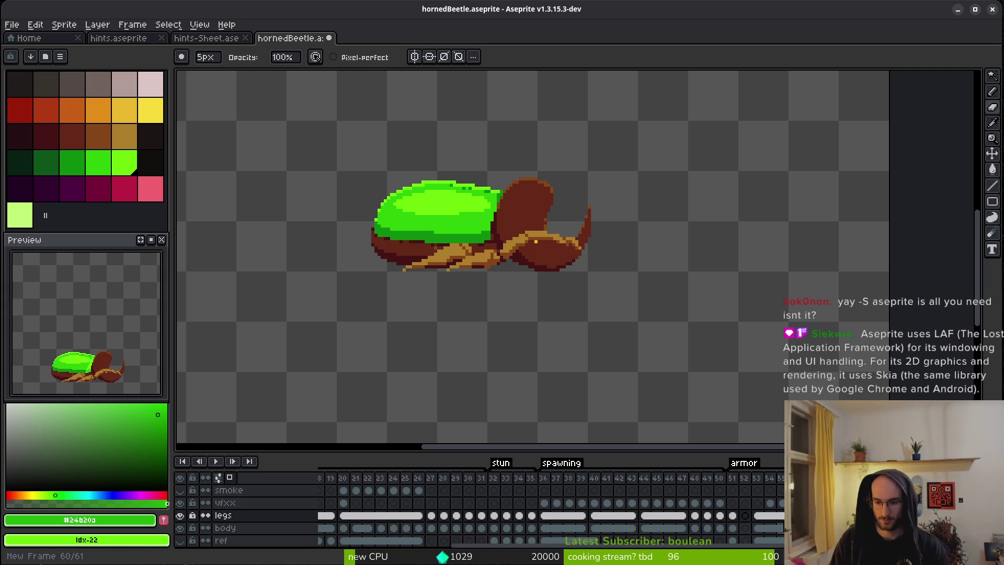
key("Return")
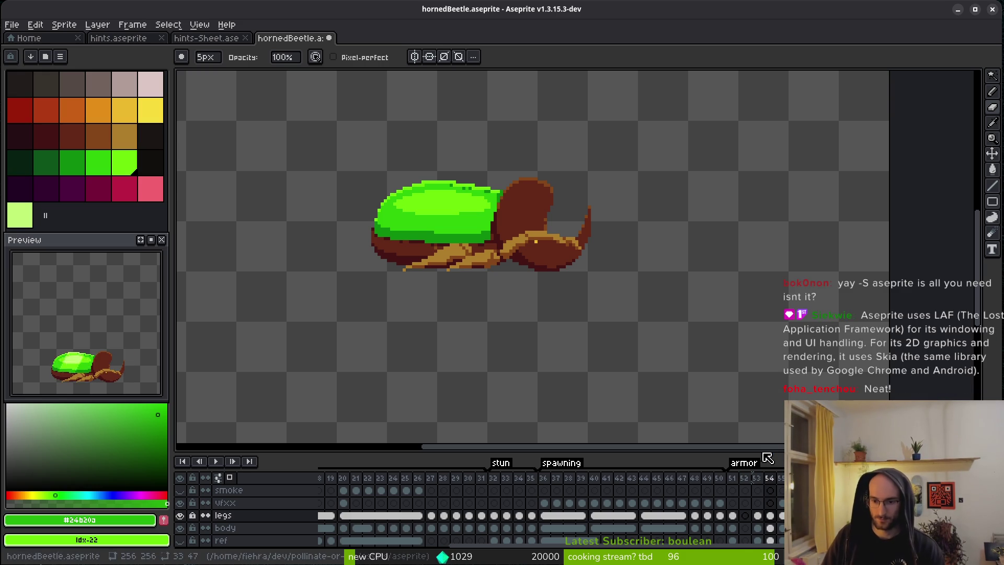
mouse_move(769, 452)
left_mouse_down()
mouse_move(790, 395)
mouse_move(790, 407)
left_mouse_up()
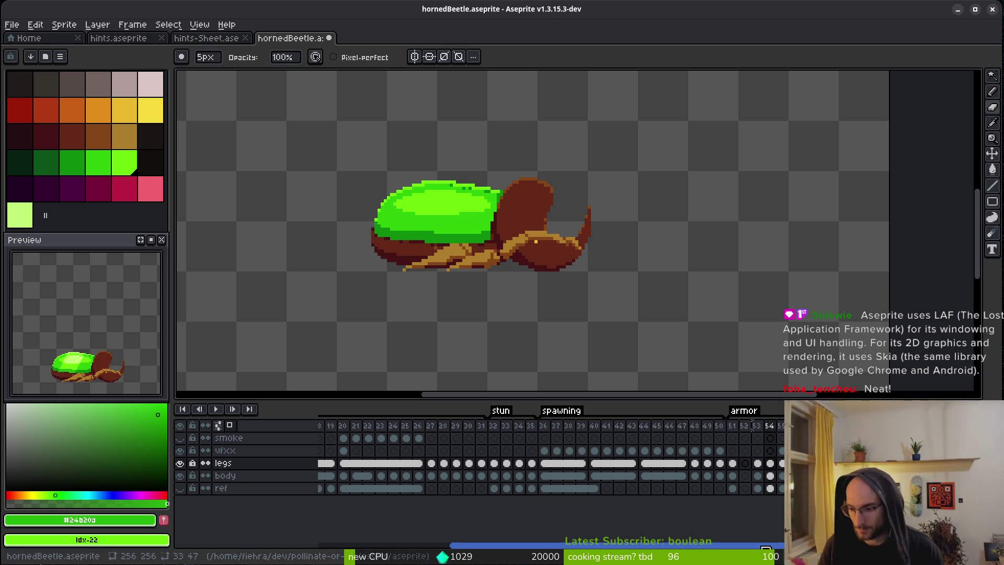
Step: Paste frame 51 to push the armor frames one frame later, then play it back
left_click(746, 426)
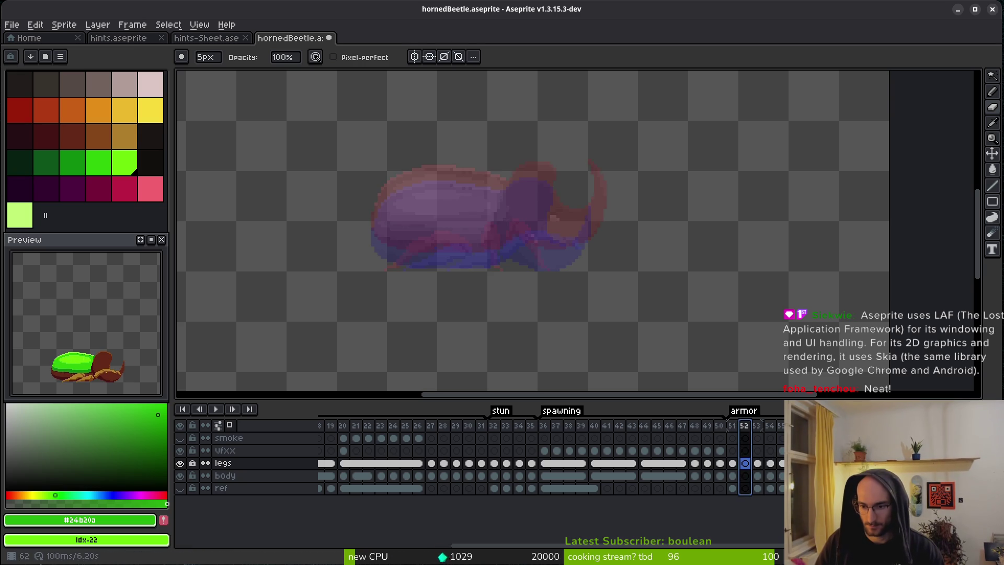
key("Right")
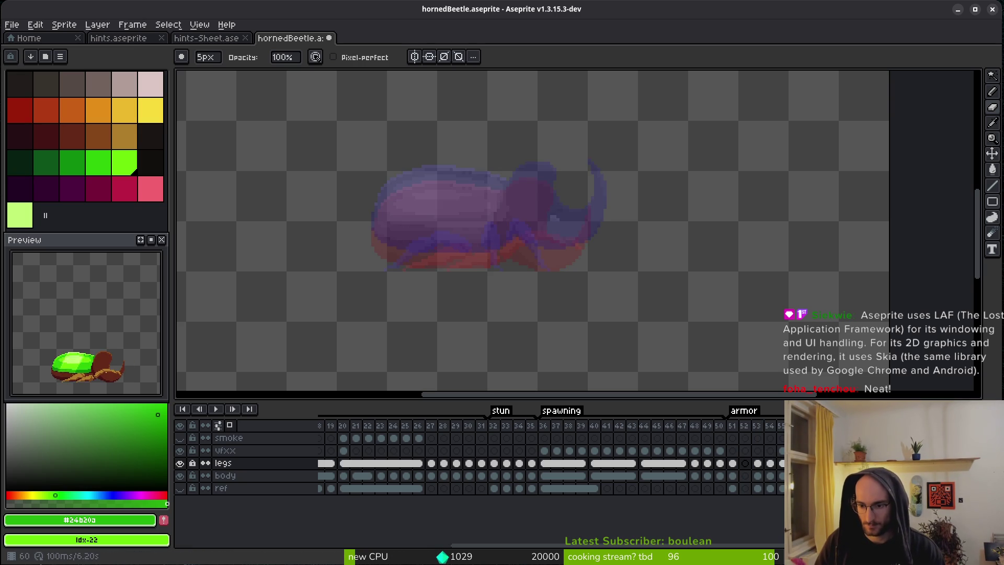
left_click(734, 430)
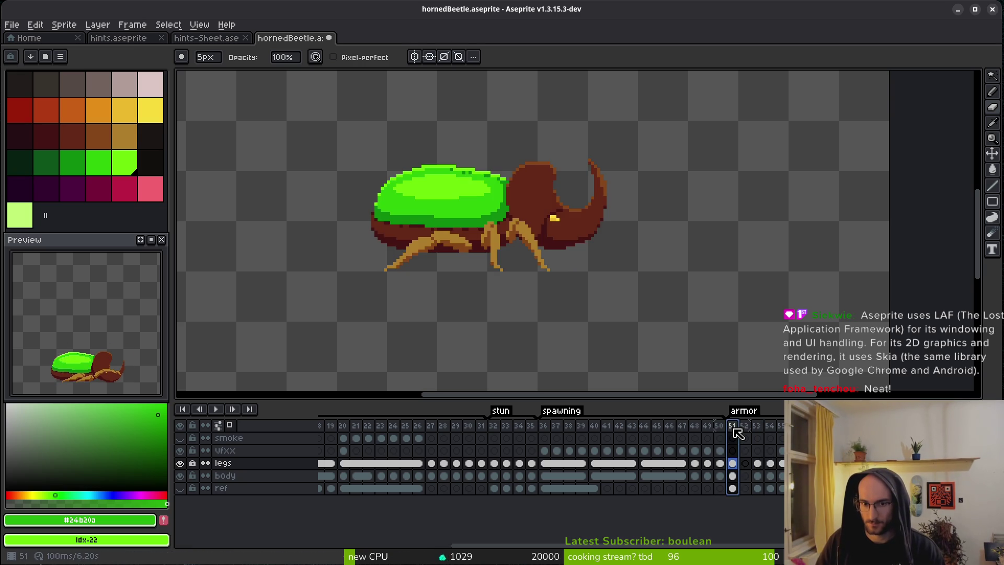
key("ctrl+v")
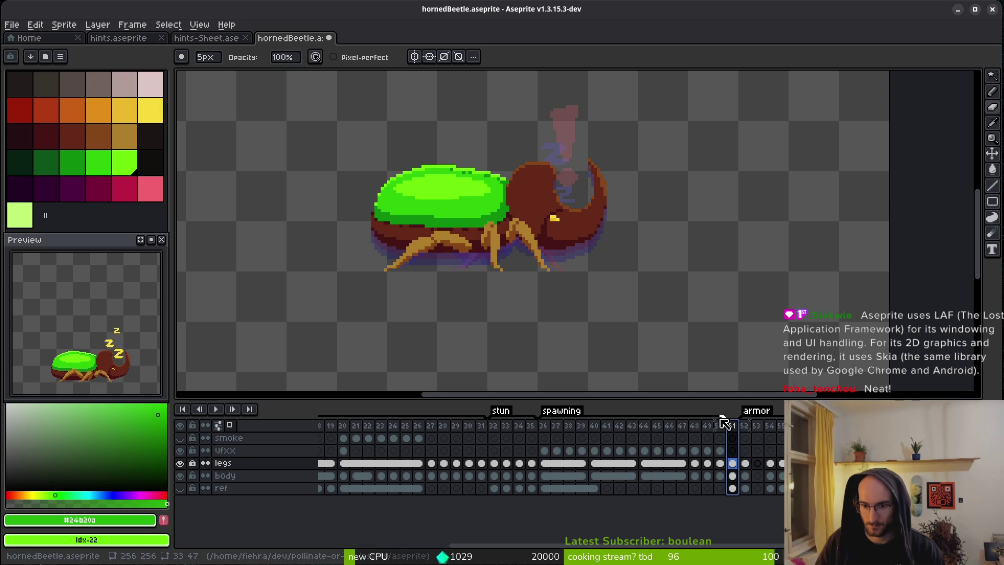
mouse_move(718, 426)
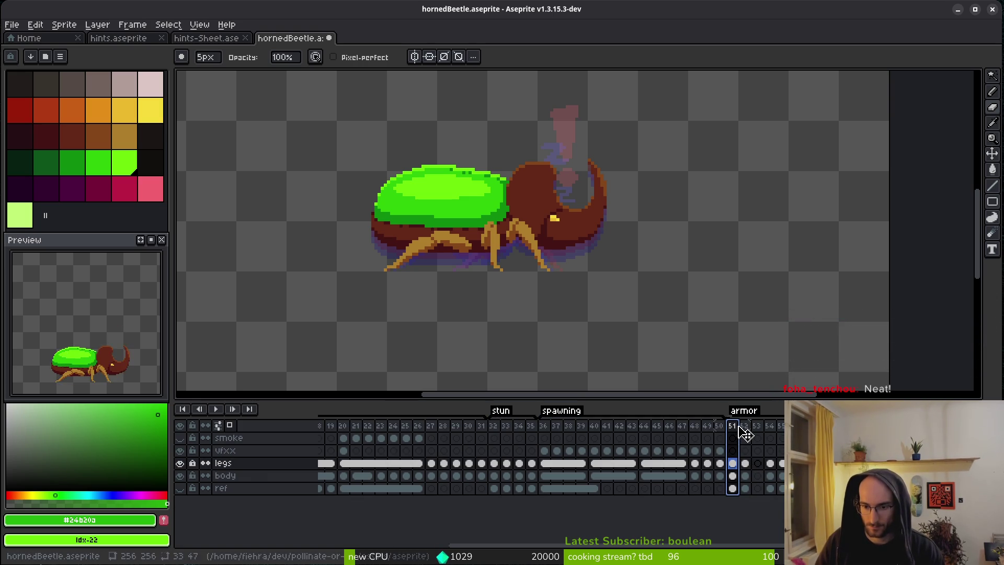
left_click_drag(714, 421, 715, 421)
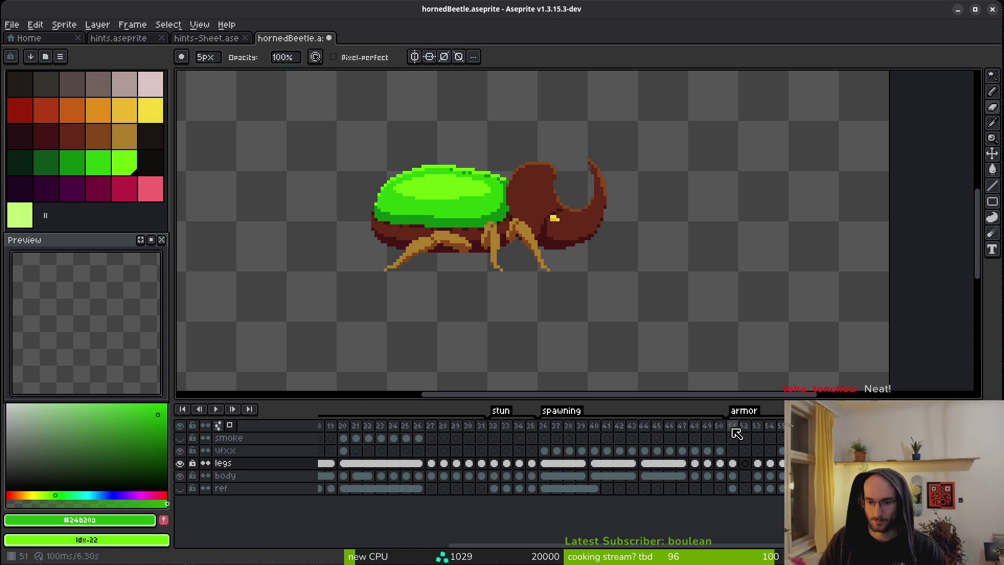
left_click(747, 448)
key("Return")
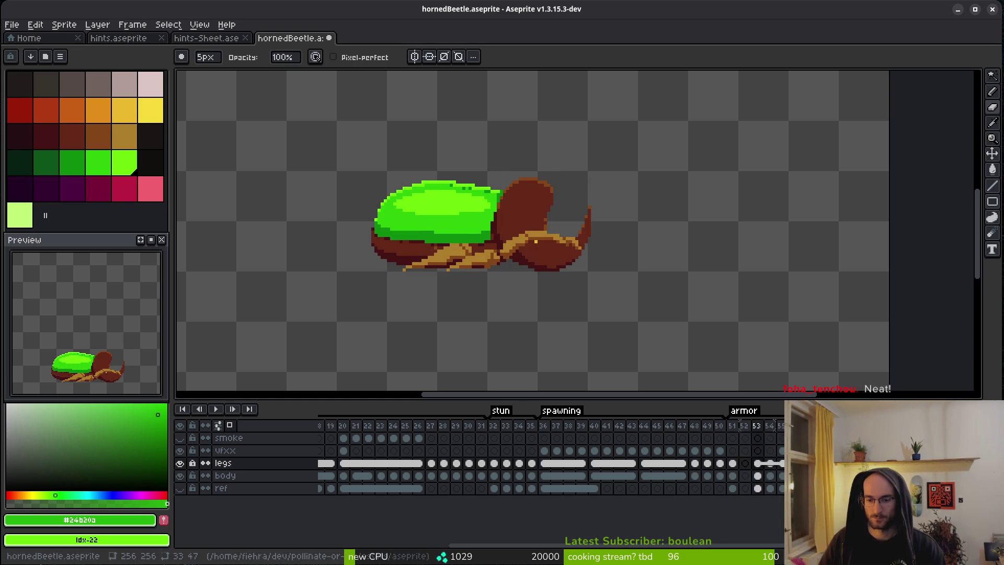
key("Return")
scroll(511, 258, "up", 1)
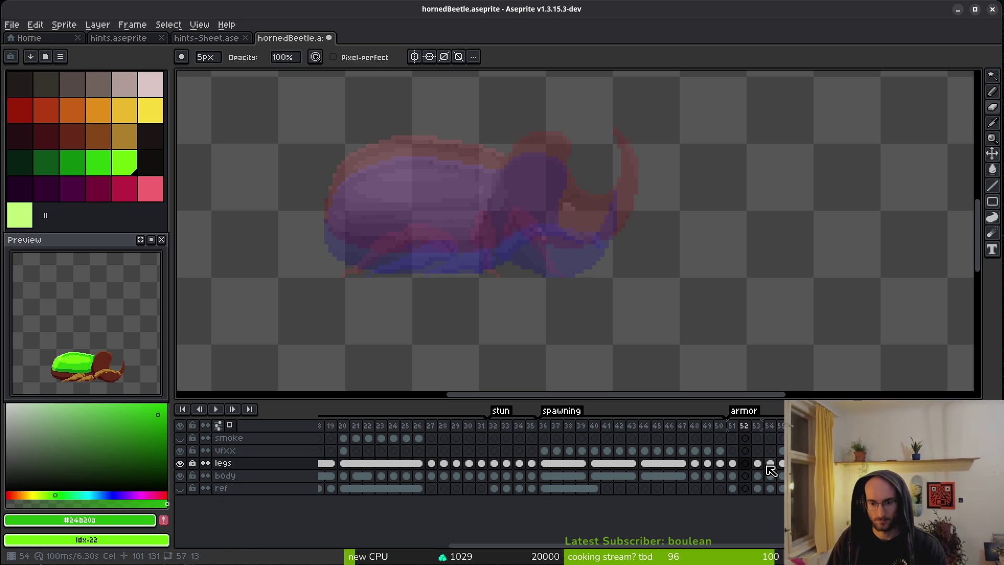
Step: Save hornedBeetle.aseprite with frame 51 selected
left_click(734, 425)
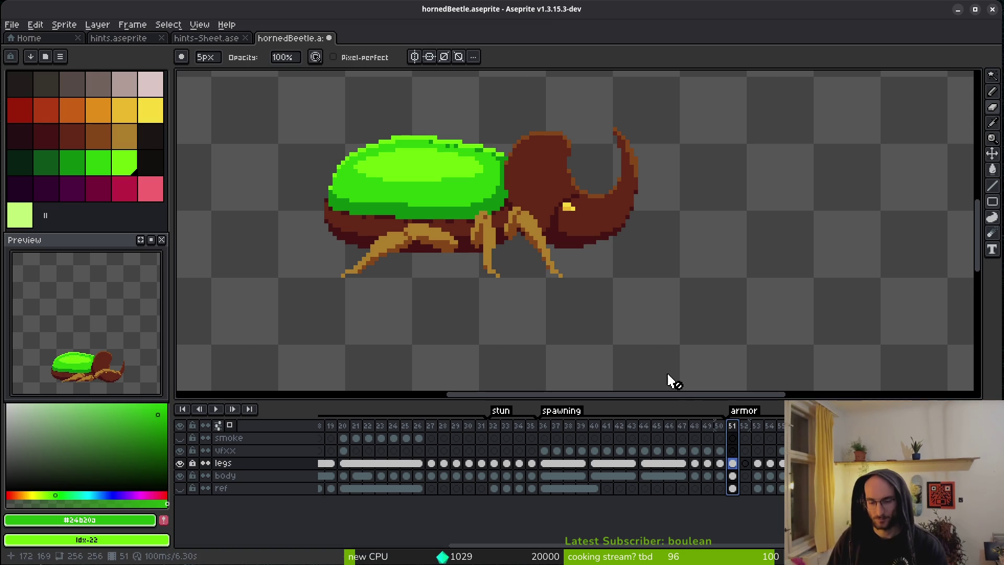
scroll(651, 317, "down", 2)
key("ctrl+s")
left_click_drag(616, 266, 635, 287)
key("ctrl+s")
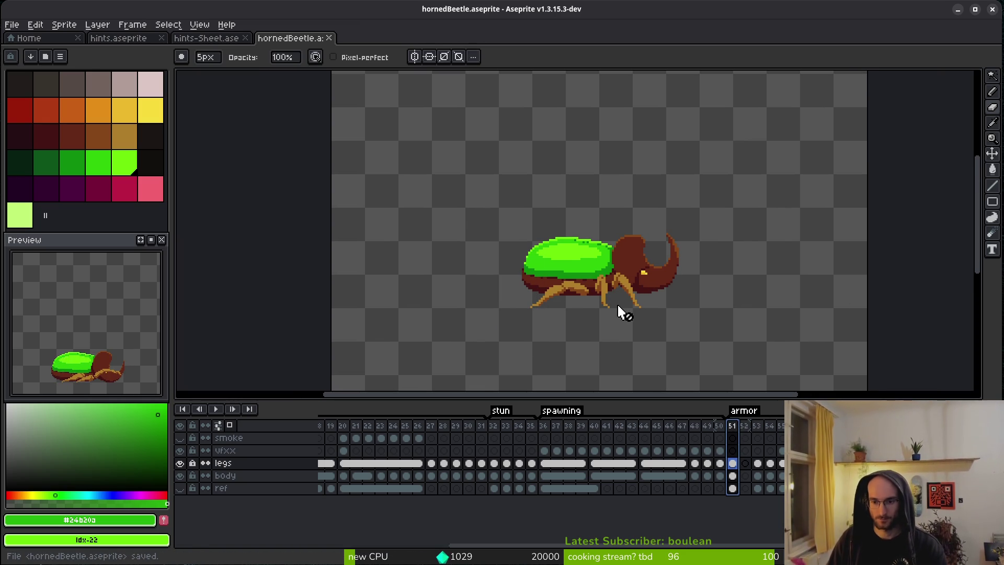
scroll(614, 298, "down", 1)
scroll(611, 293, "up", 1)
key("alt")
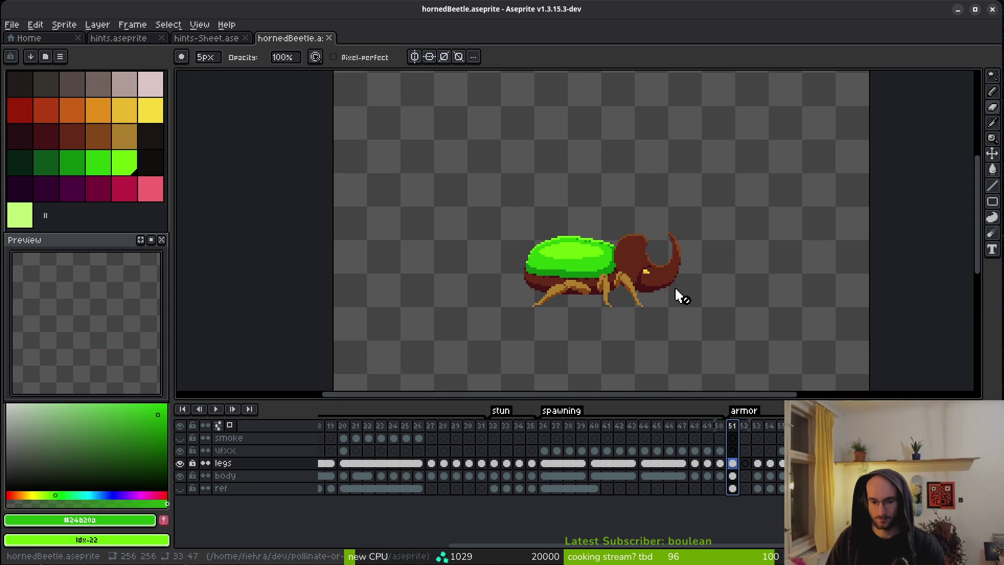
Step: Bring up the Export Sprite Sheet settings, reopening them after one cancel
key("ctrl+e")
left_click(389, 186)
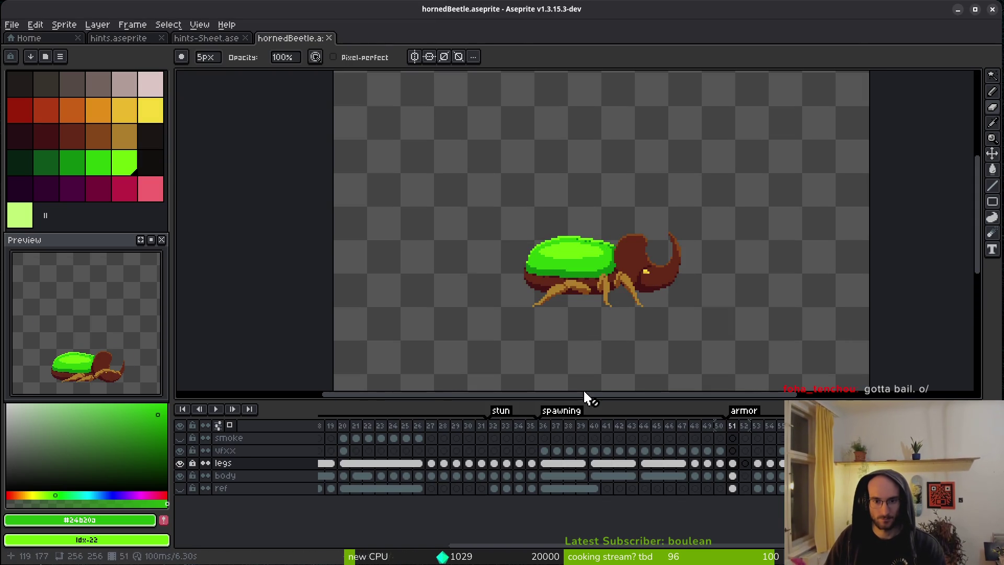
key("ctrl+e")
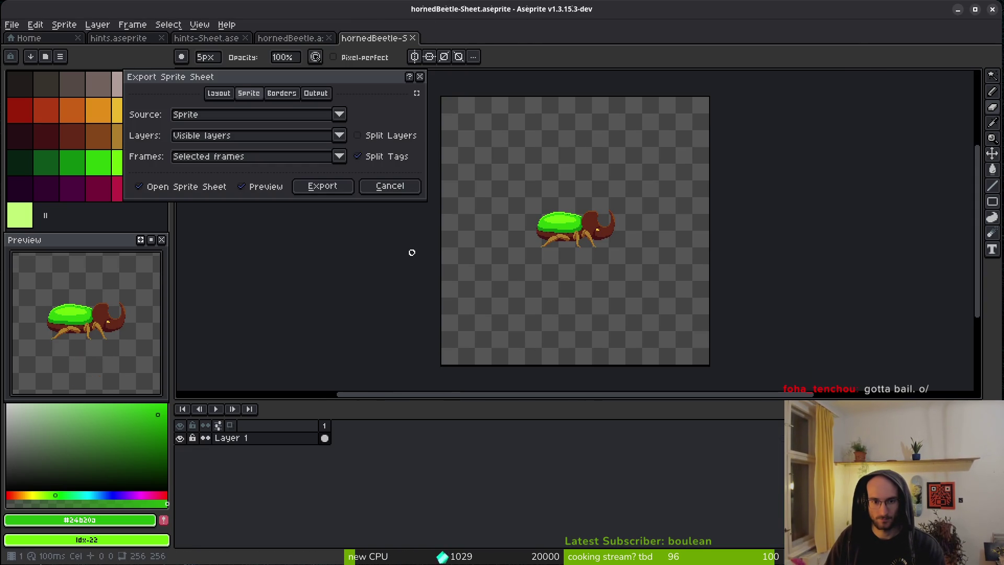
Step: Switch the export to all frames and reopen the Export Sprite Sheet settings from frame 1
left_click(291, 161)
left_click(196, 174)
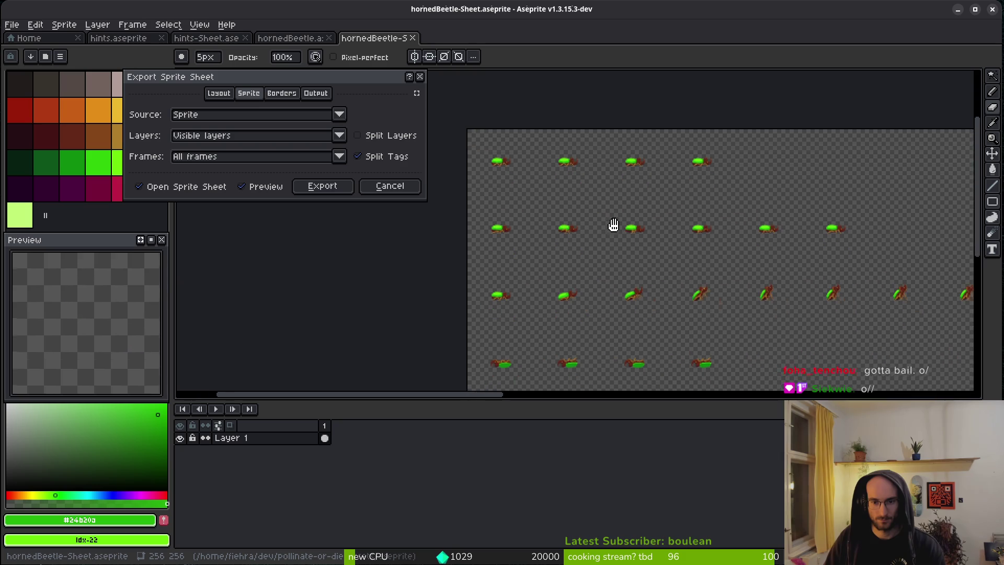
left_click(400, 186)
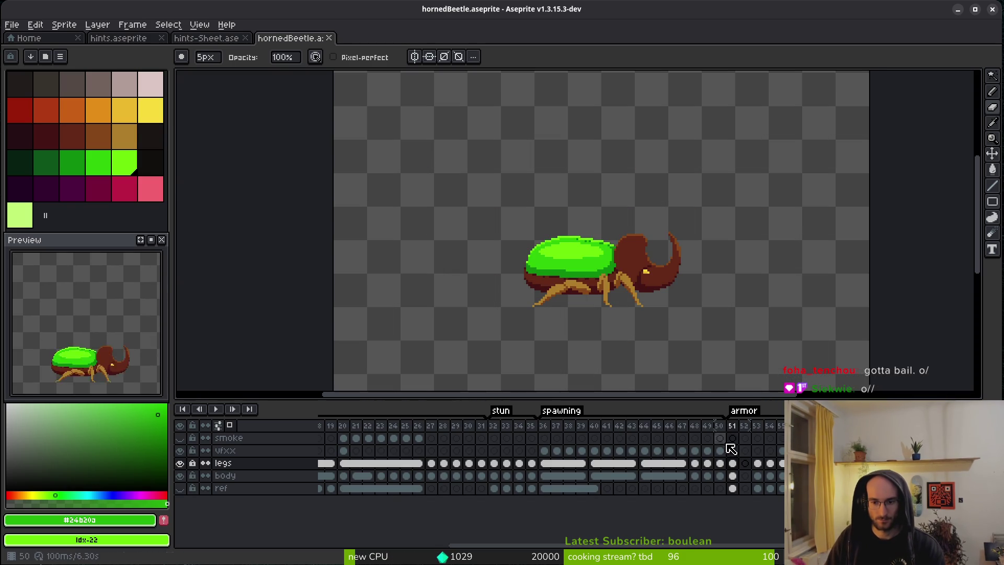
key("ctrl+e")
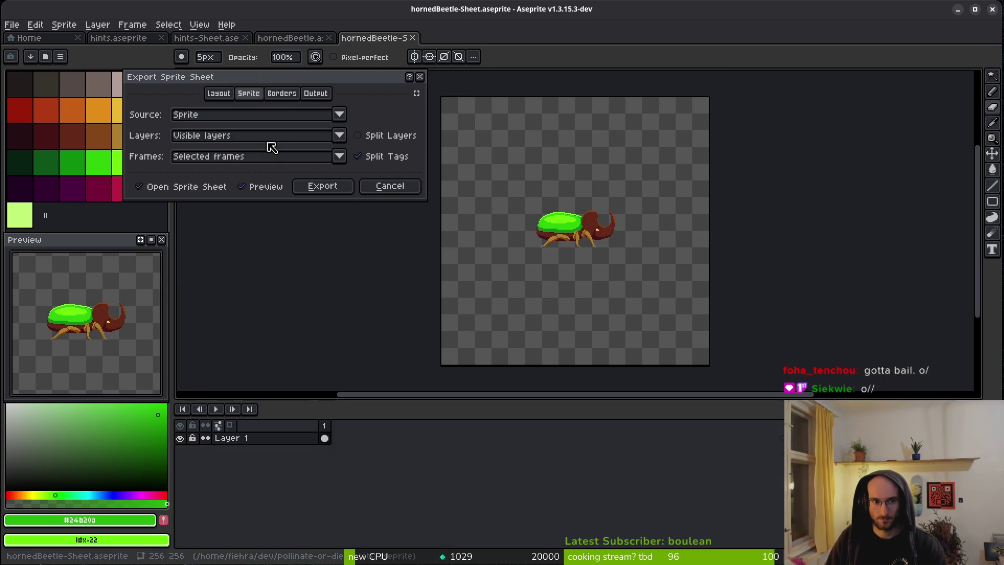
key("Escape")
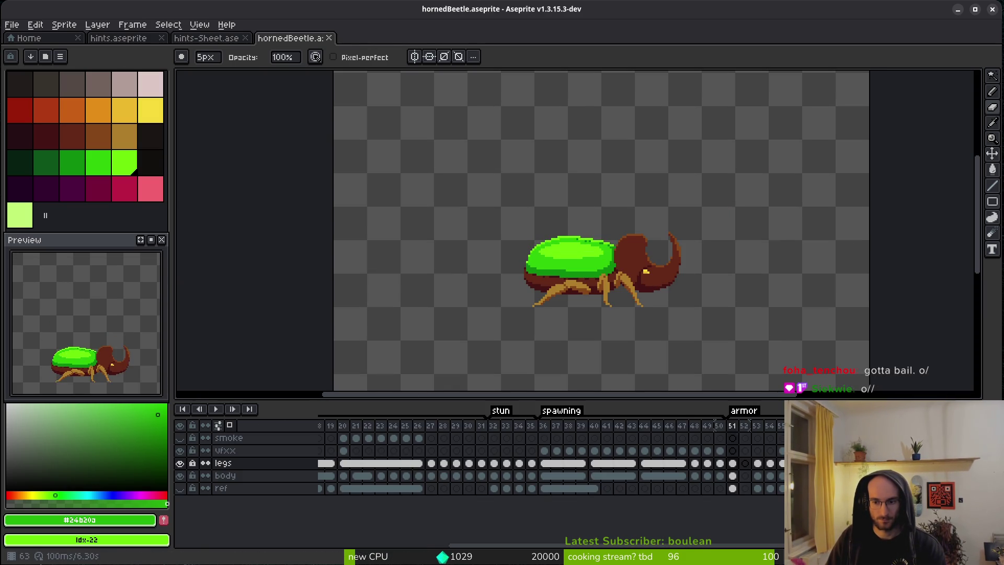
key("Home")
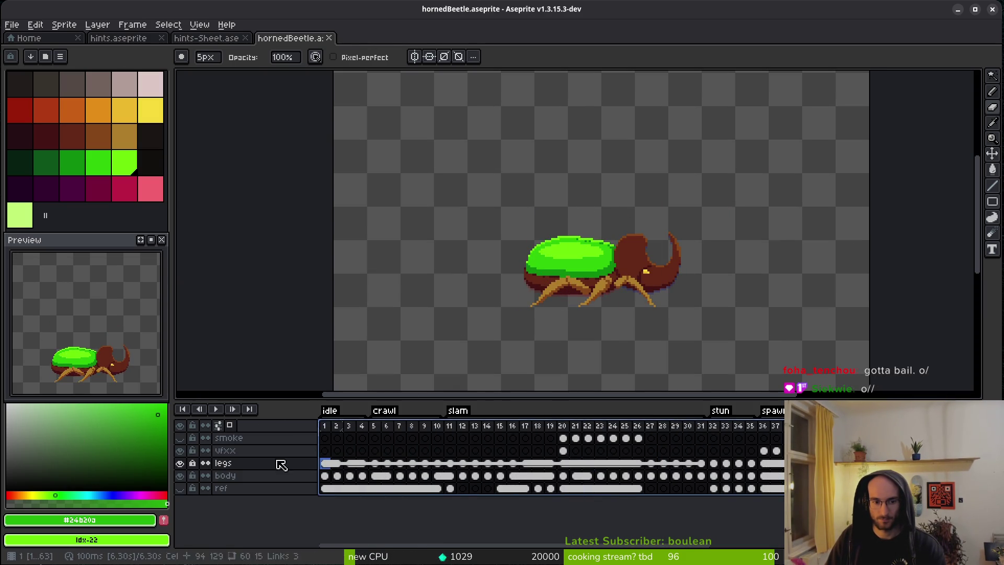
scroll(594, 460, "right", 5)
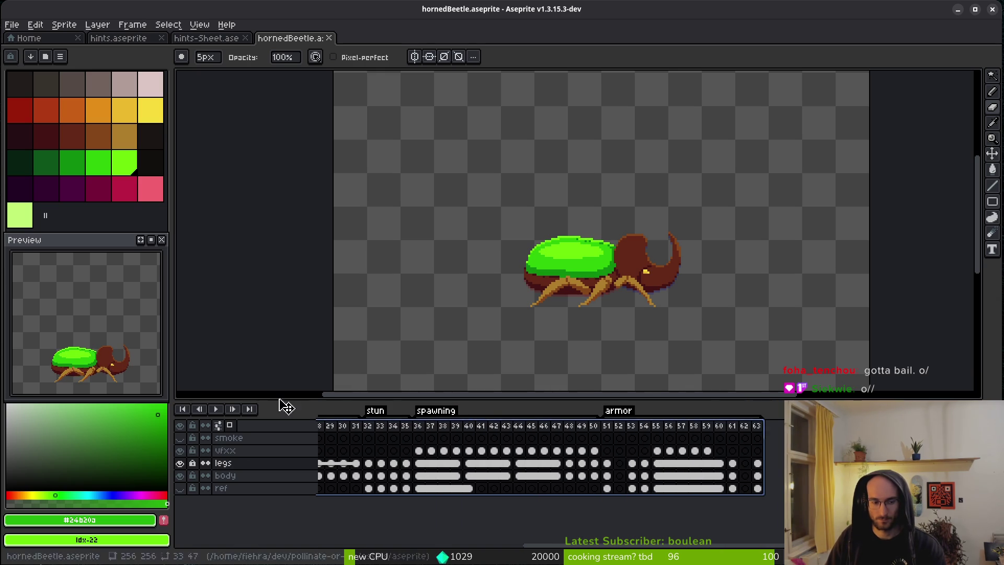
key("ctrl+e")
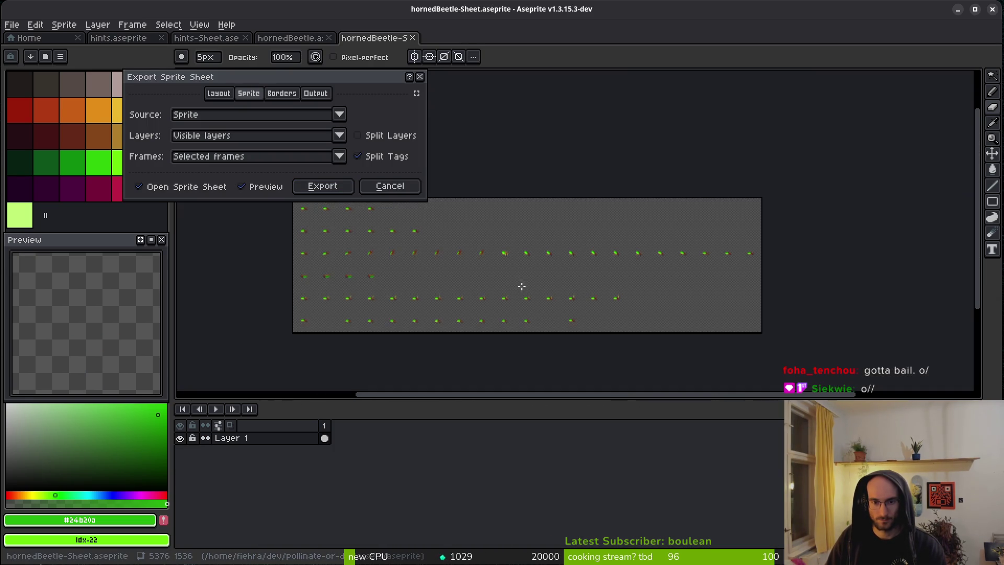
Step: Generate the beetle sheet and browse to the art/enemies folder as the output location
left_click(322, 186)
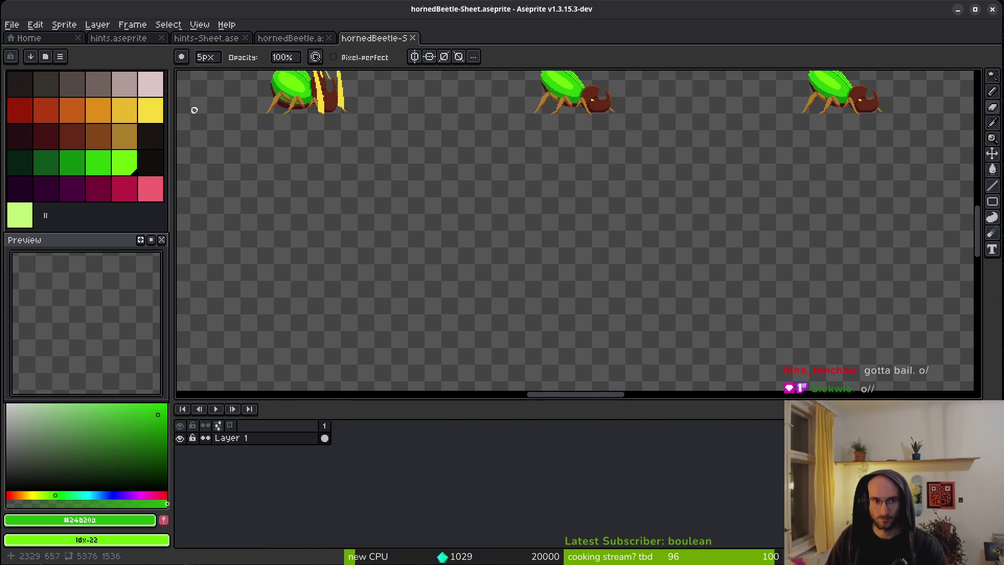
key("ctrl+shift+e")
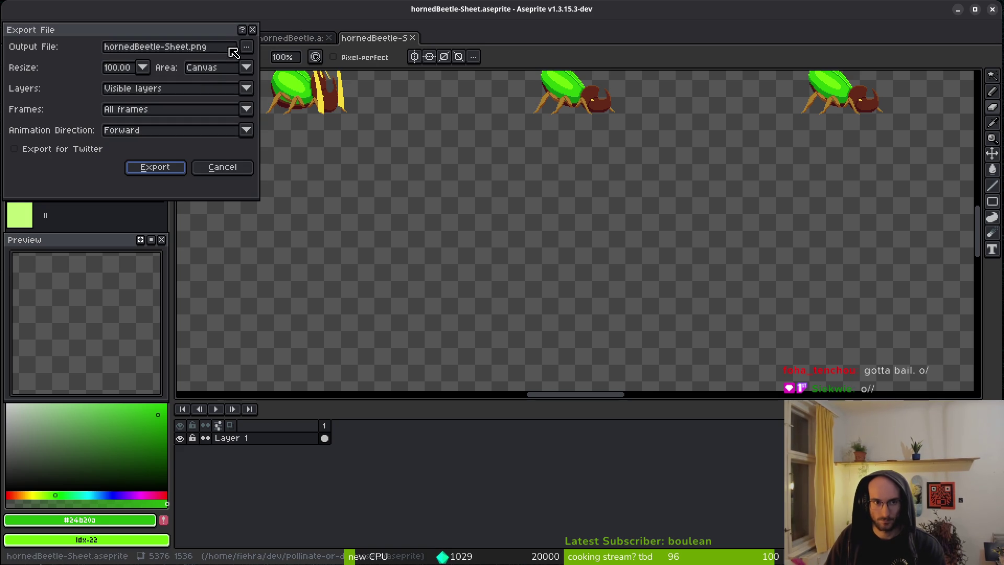
left_click(246, 47)
left_click(301, 65)
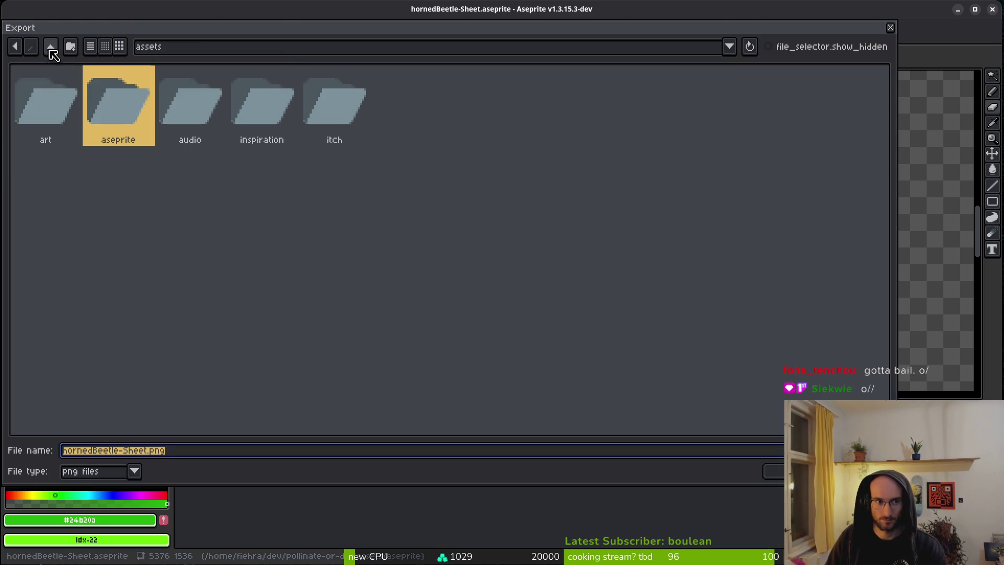
double_click(49, 101)
double_click(126, 108)
Step: Export the sheet over the existing hornedBeetle-Sheet.png, confirming the overwrite
left_click(868, 110)
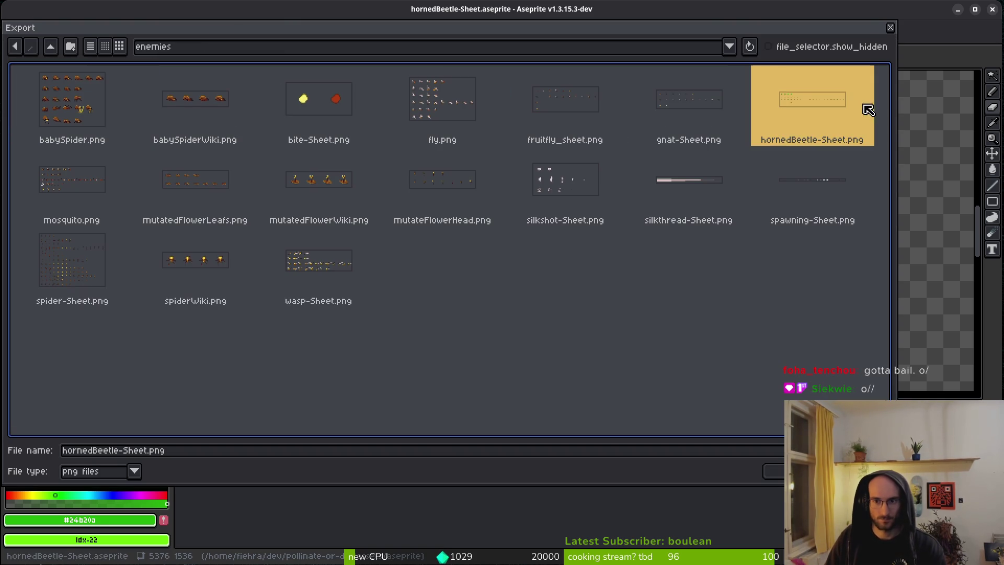
left_click(774, 471)
left_click(434, 316)
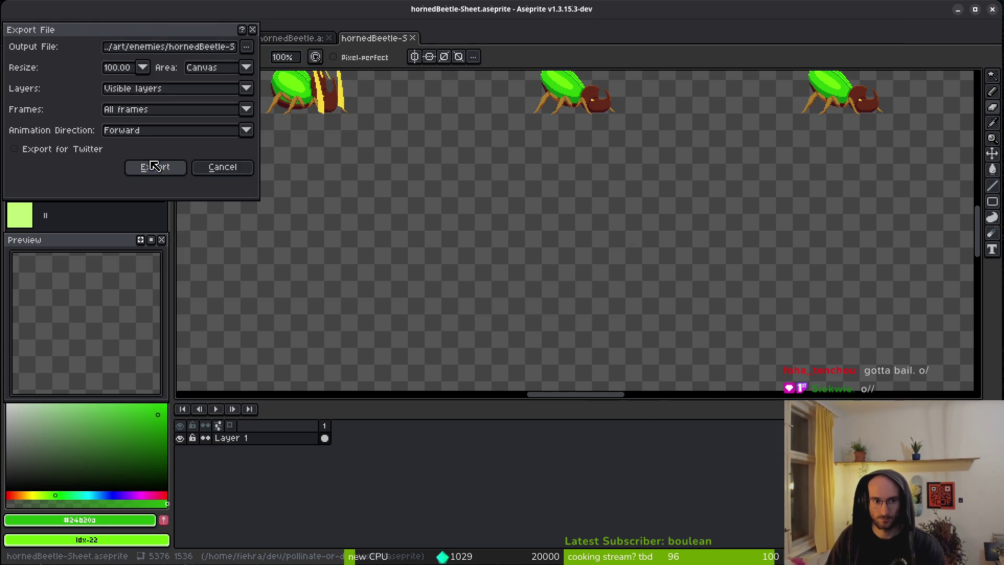
left_click(155, 167)
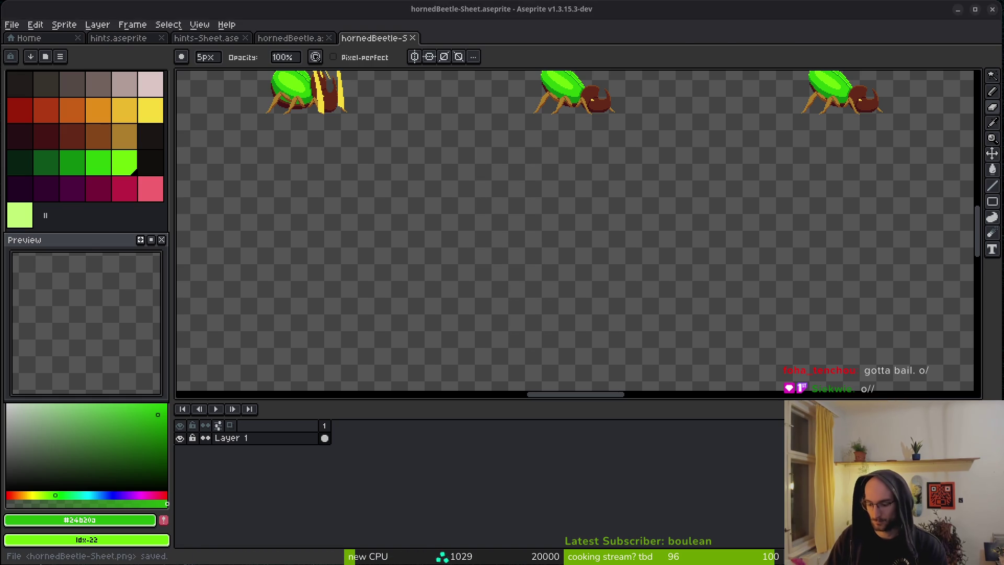
key("super+Down")
key("super+Up")
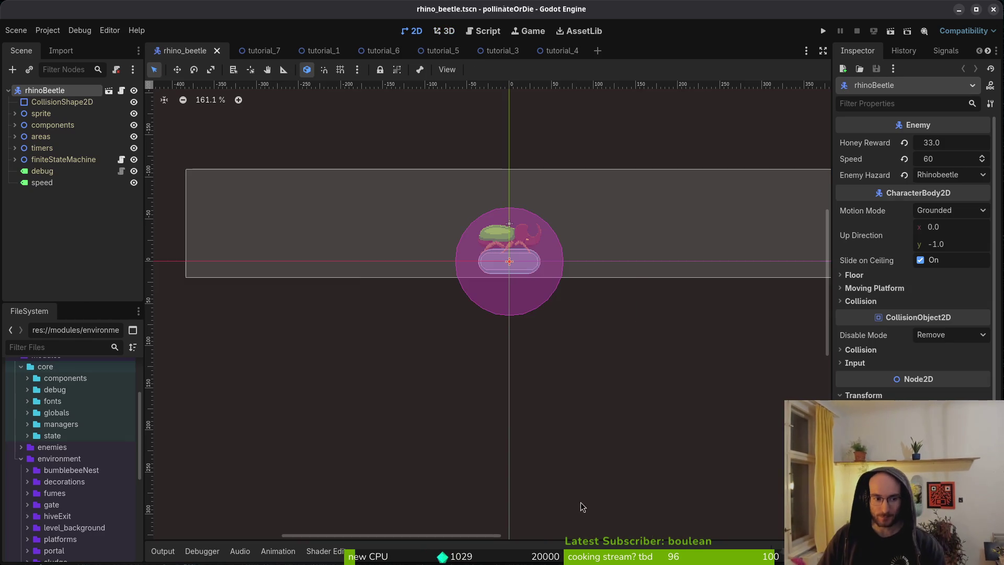
Step: Collapse the environment folder and close the tutorial_7 scene tab
left_click(21, 460)
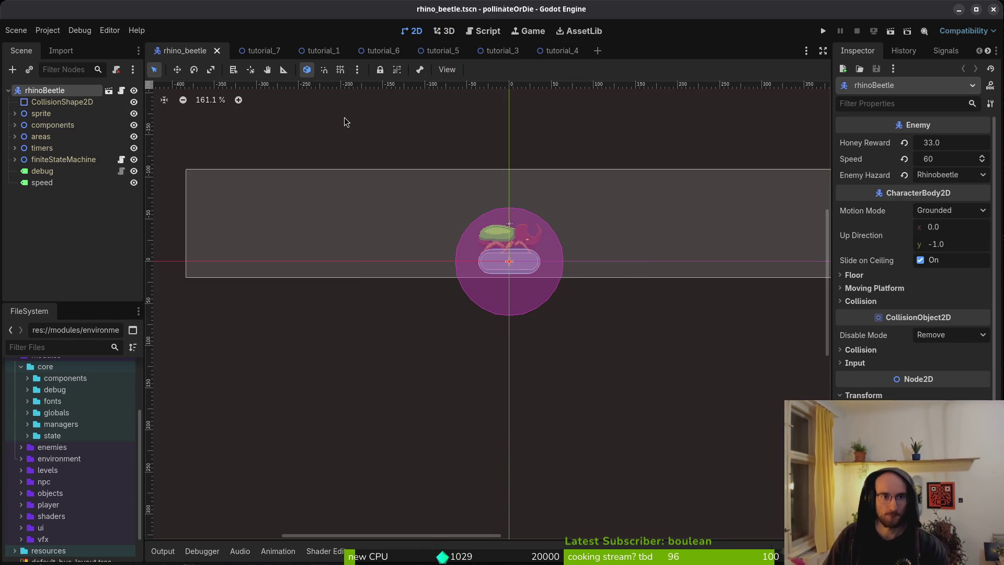
middle_click(261, 53)
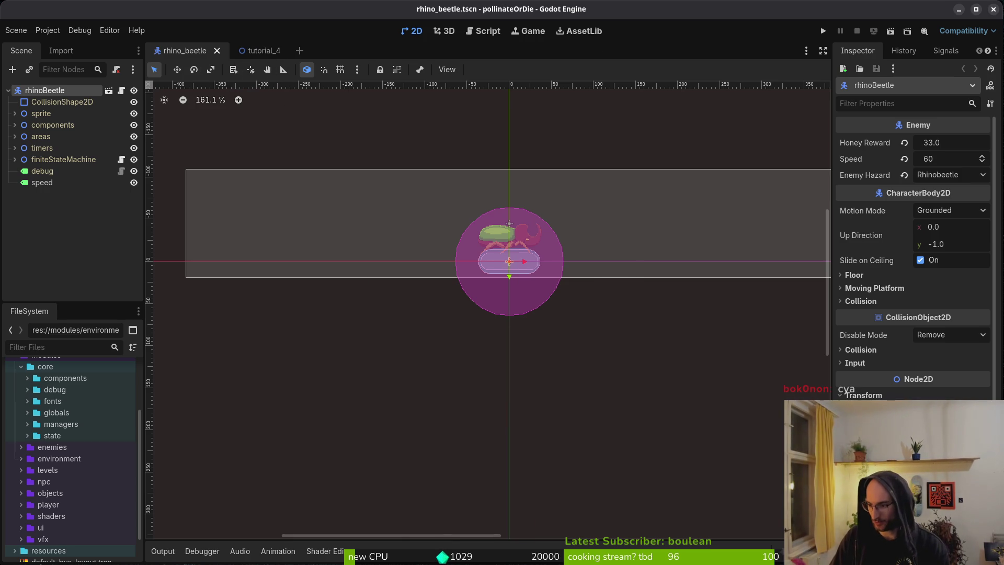
key("alt+Tab")
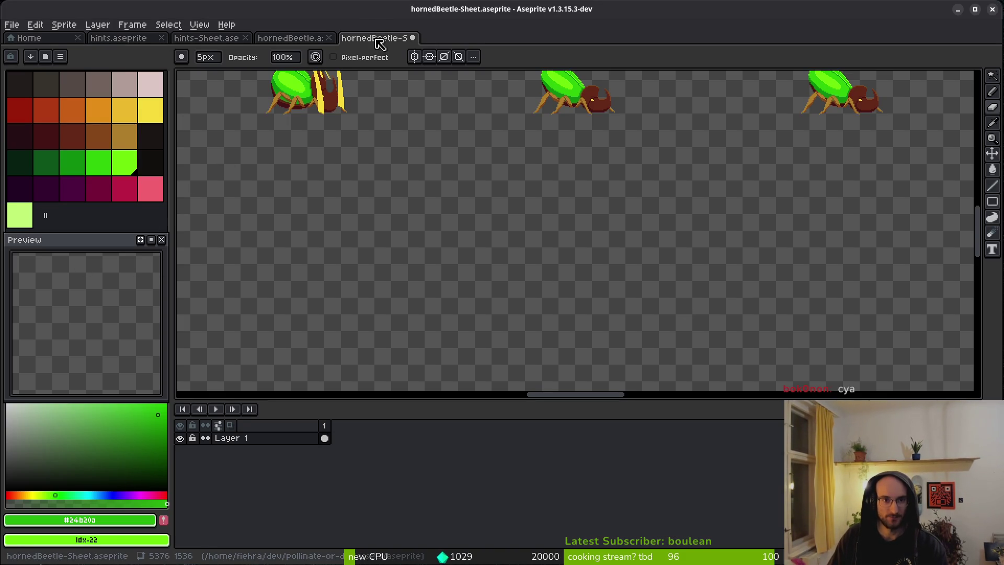
Step: Close the generated sheet document without saving and reopen hornedBeetle.aseprite
key("minus")
key("minus")
key("minus")
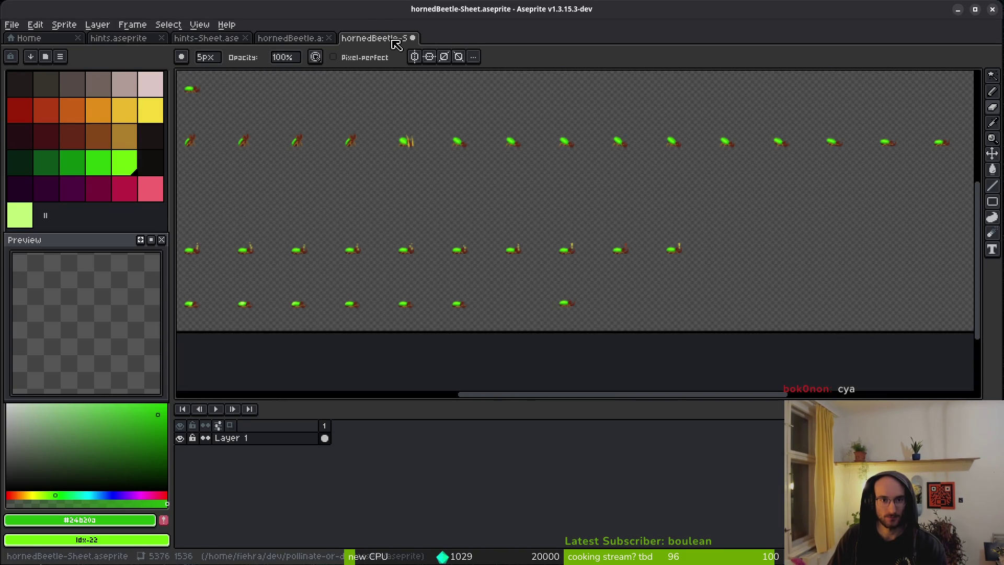
middle_click(395, 39)
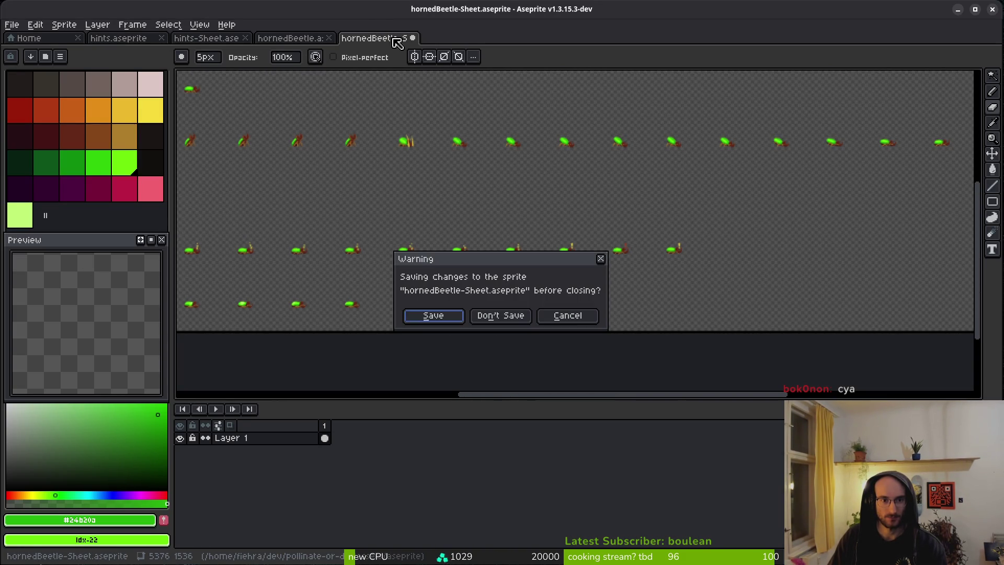
left_click(522, 321)
key("ctrl+w")
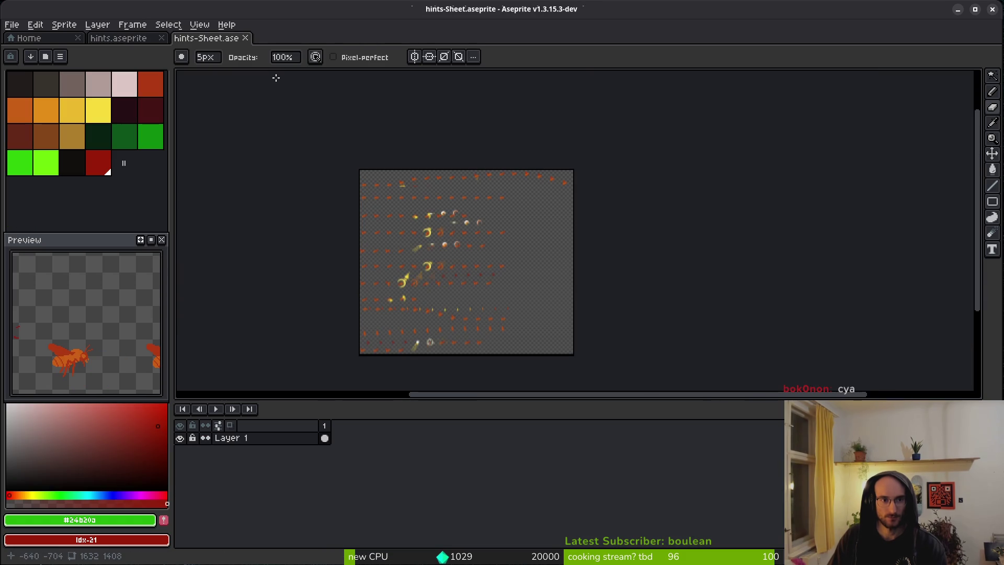
key("ctrl+shift+t")
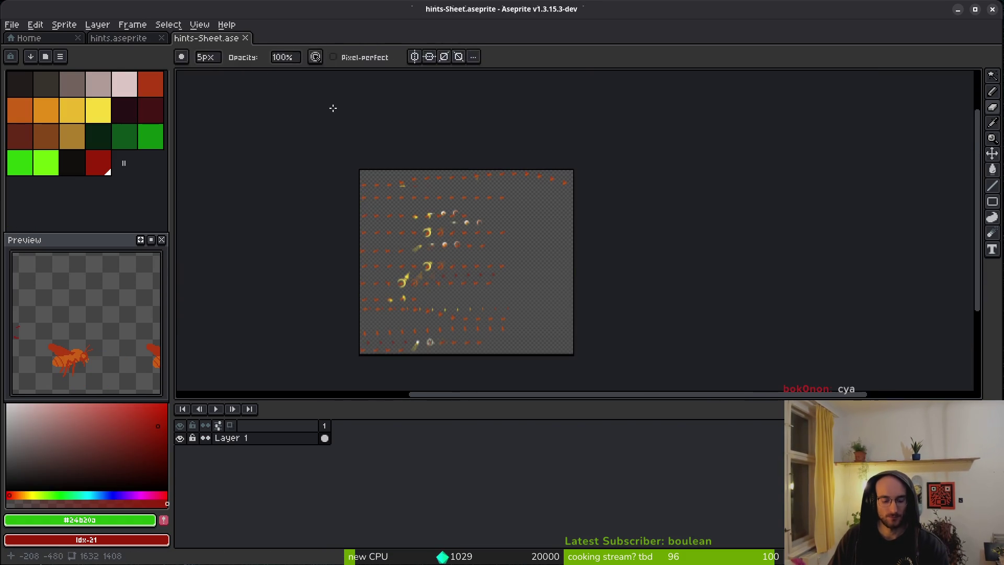
Step: Close the hints-Sheet and hints documents, then reopen hornedBeetle.aseprite
left_click(208, 39)
middle_click(208, 38)
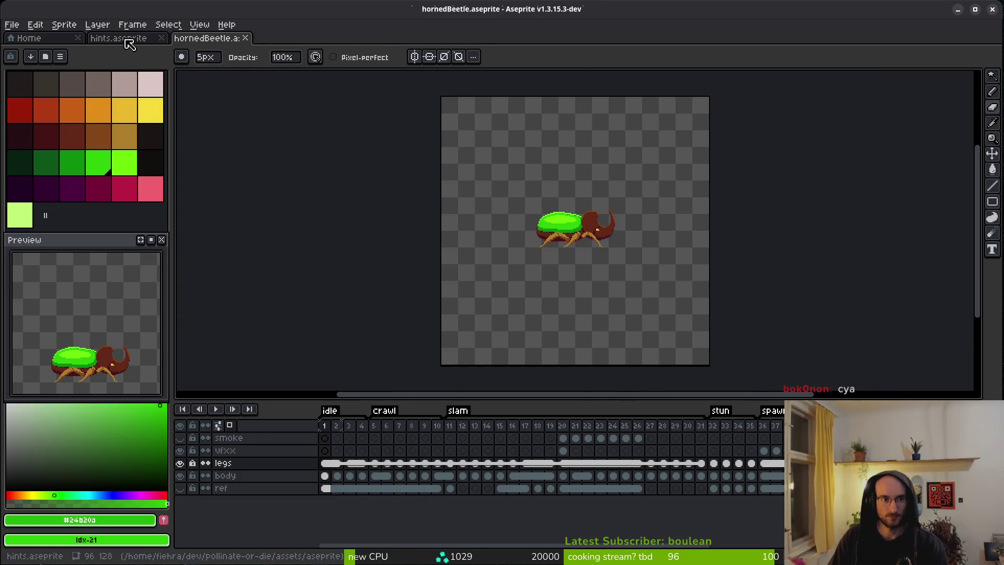
left_click(122, 38)
middle_click(123, 38)
key("ctrl+w")
left_click(100, 24)
key("Escape")
key("ctrl+shift+t")
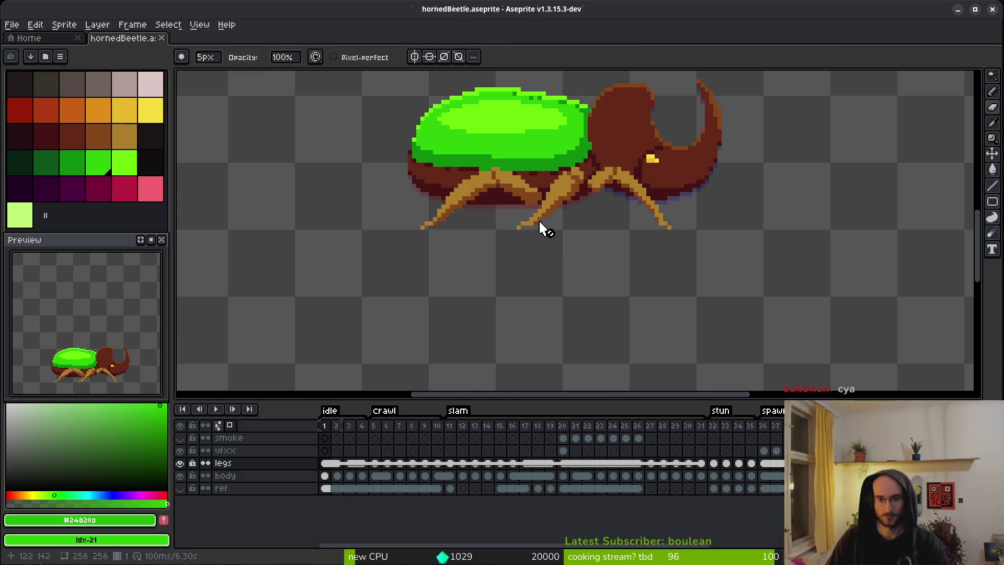
Step: Save the beetle sprite, go to frame 4 on the smoke layer, and pick the eyedropper
left_click_drag(540, 226, 518, 293)
key("ctrl+s")
left_click_drag(660, 280, 577, 285)
key("Right")
key("Right")
key("Right")
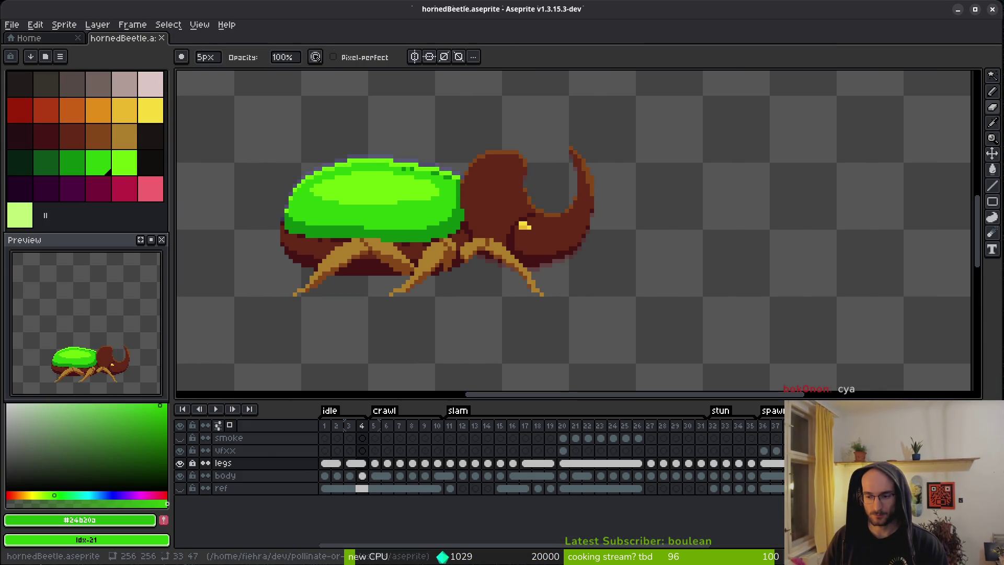
left_click(564, 438)
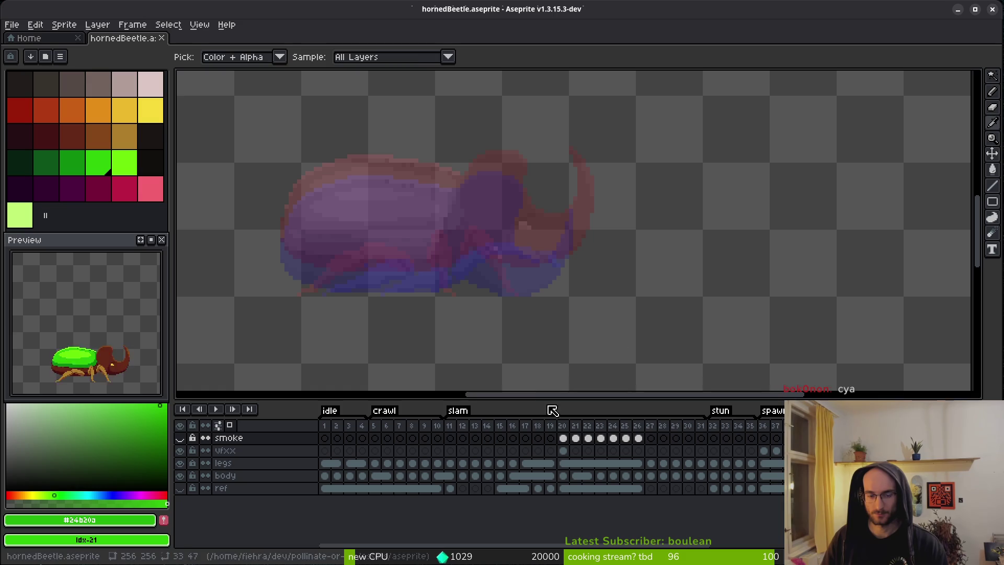
key("i")
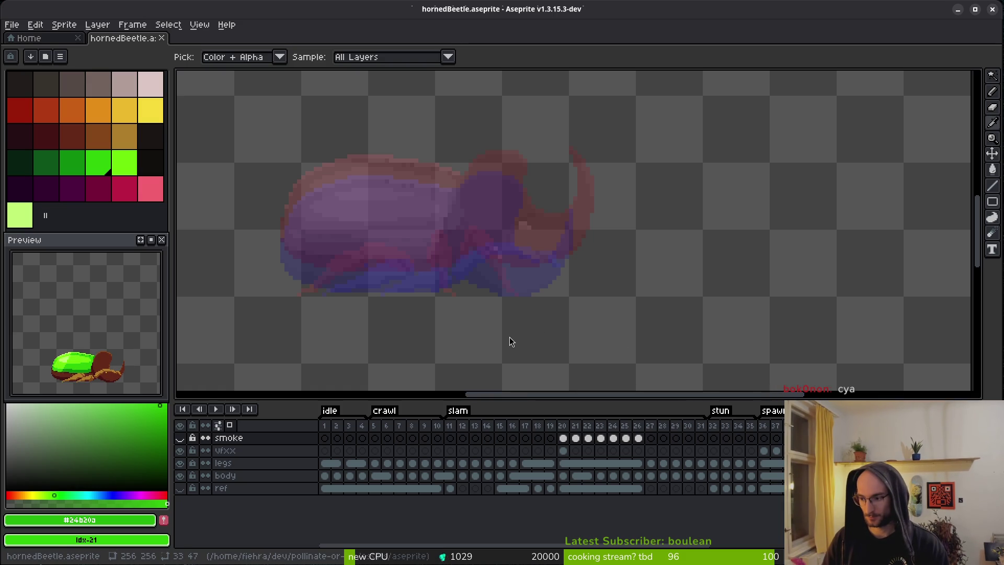
key("alt+Tab")
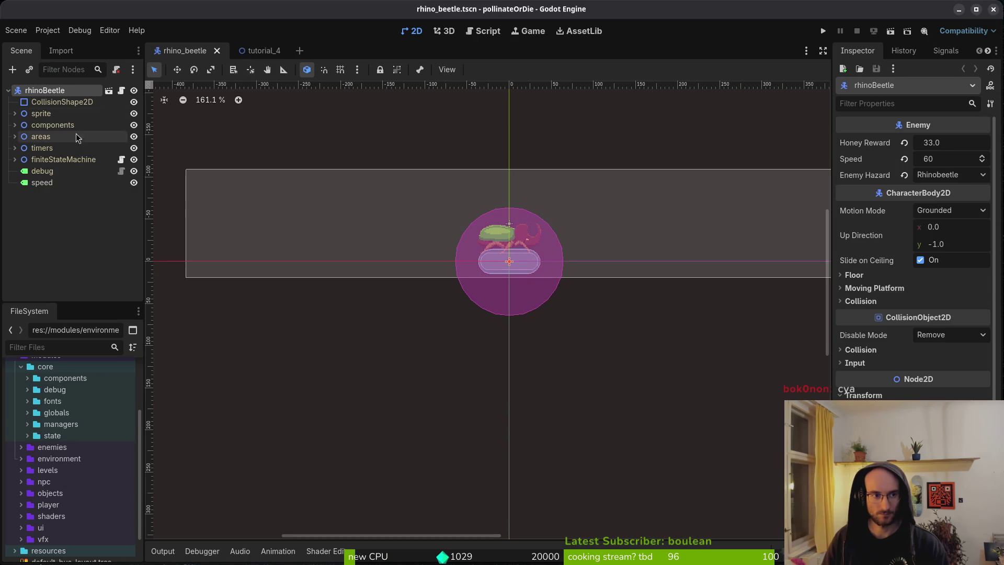
Step: Select the beetle's Sprite2D and raise its Vframes from 5 to 6
left_click(15, 113)
left_click(50, 125)
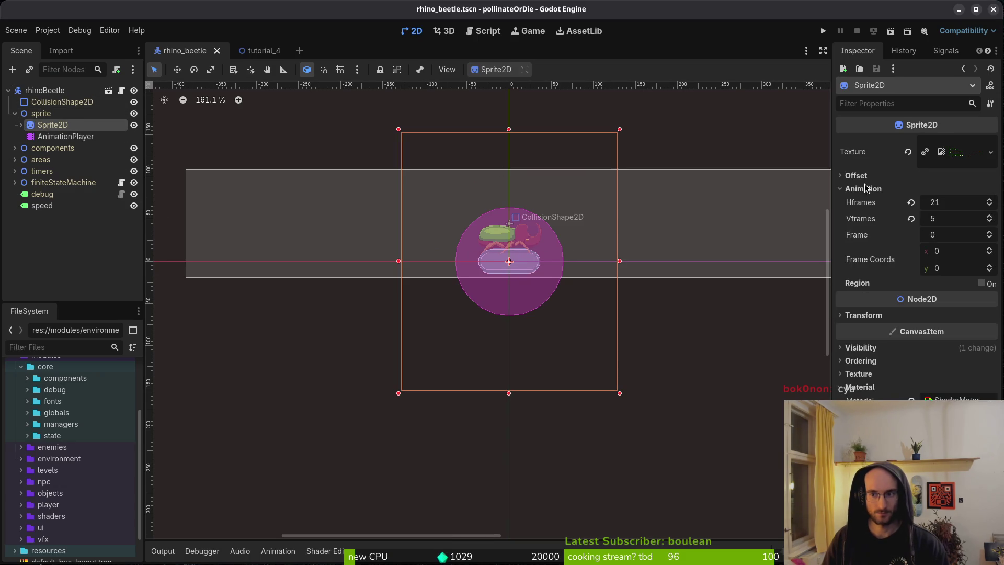
key("Up")
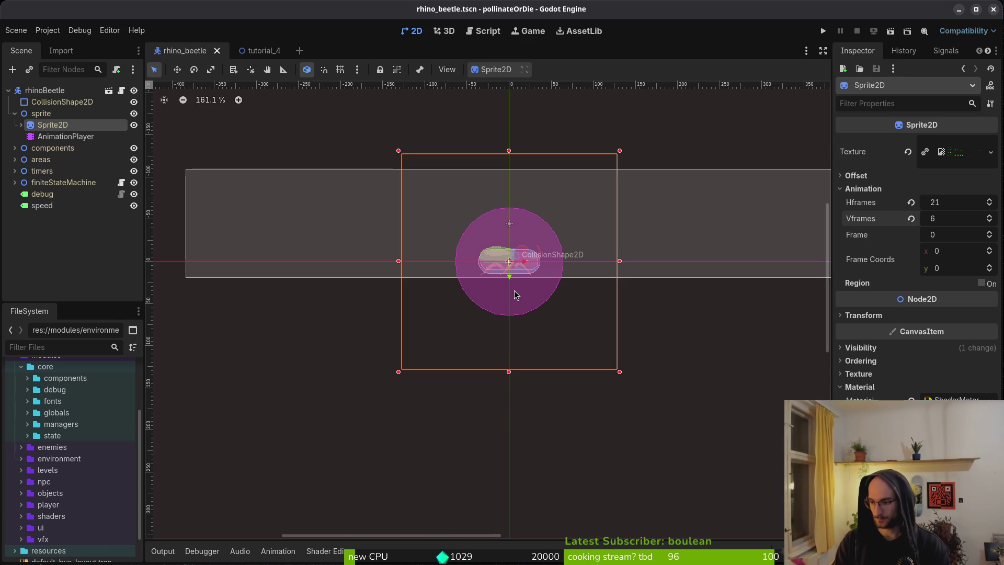
key("super")
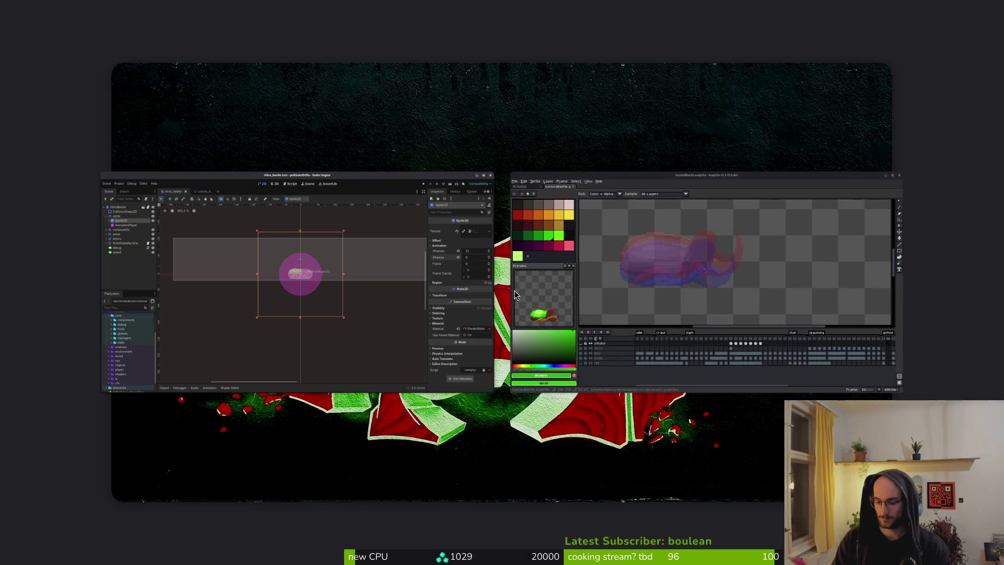
Step: In the terminal, change into the dev/pollinate-or-die project folder
key("super")
key("super+2")
type("cd dev/pol")
key("Return")
type("cd dev/")
key("BackSpace")
key("BackSpace")
key("BackSpace")
type("de")
key("BackSpace")
type("ev/po")
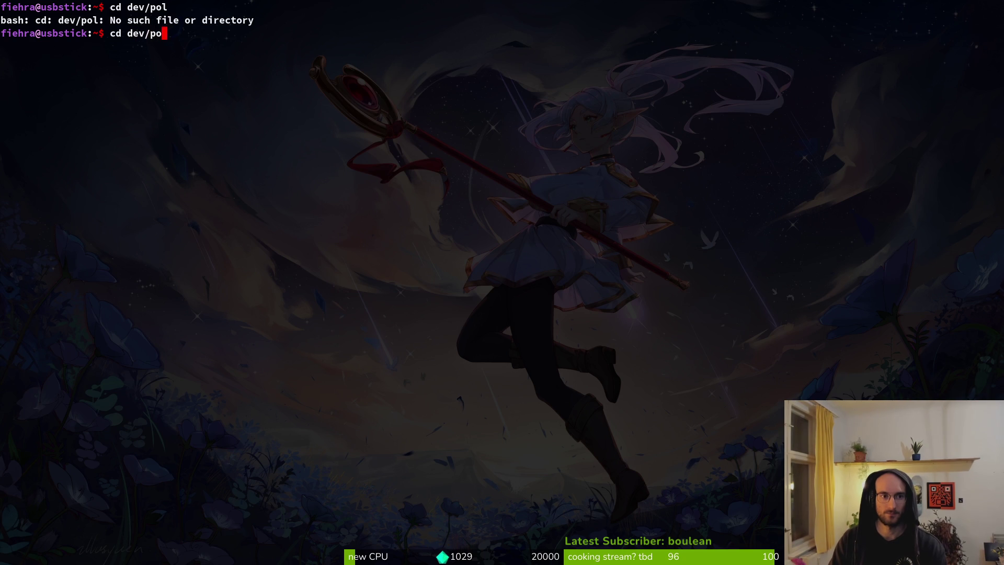
key("Tab")
key("Return")
Step: Open the project folder in Neovim with 'vim .'
type("vim .")
key("Return")
key("super+2")
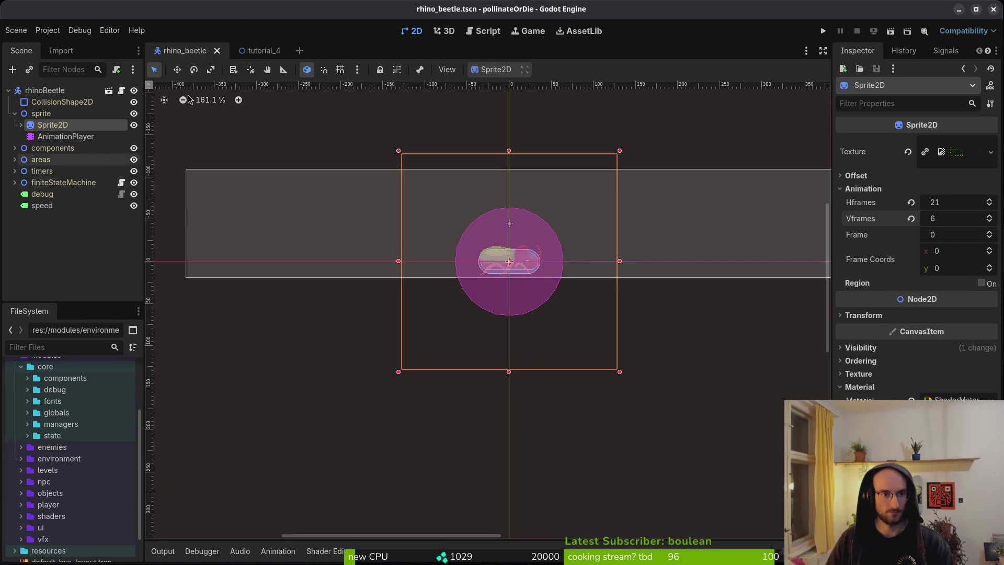
Step: Add a Node2D child under finiteStateMachine
left_click(15, 114)
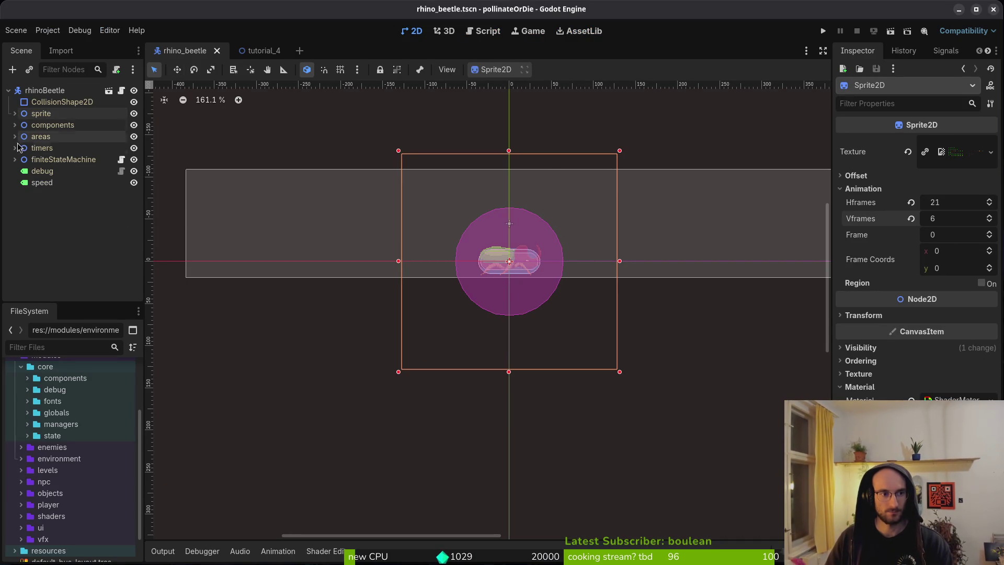
left_click(14, 159)
left_click(89, 161)
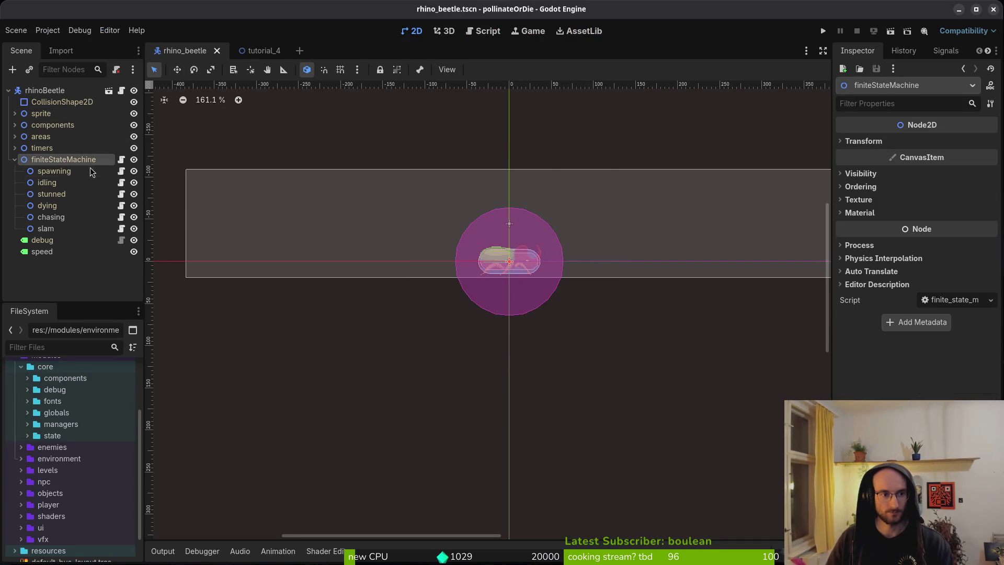
key("ctrl+a")
type("armor")
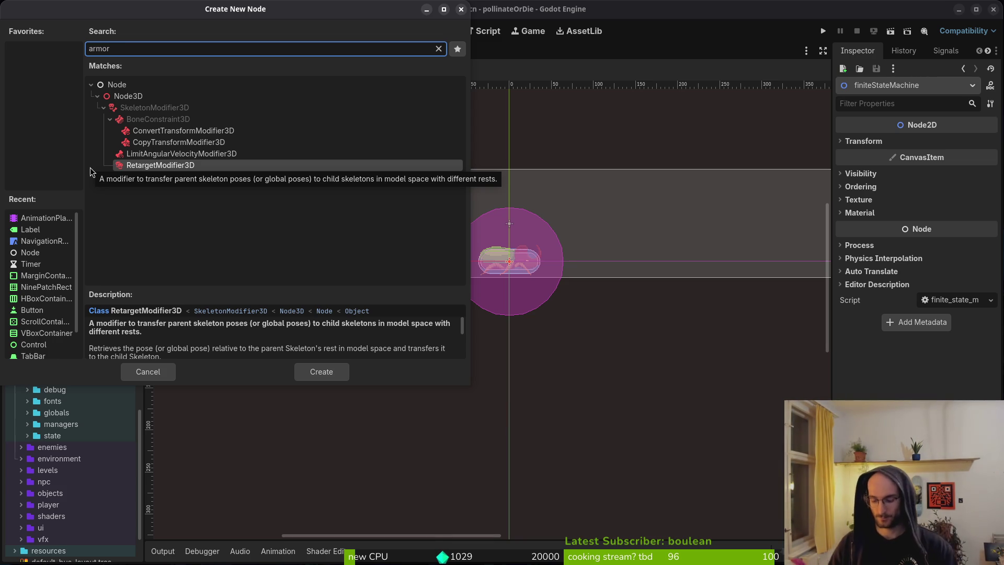
key("BackSpace")
key("BackSpace")
key("BackSpace")
type("node")
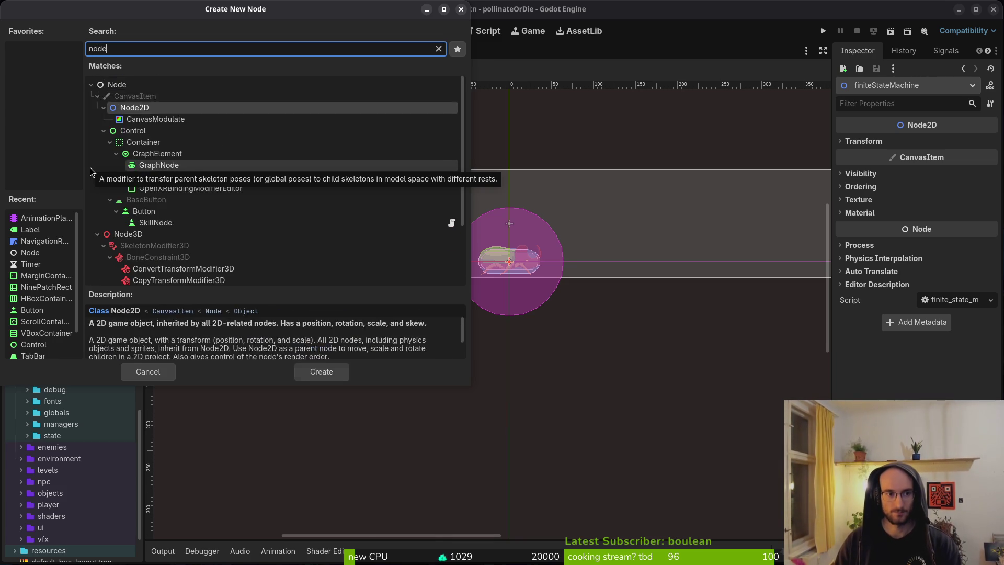
key("Down")
key("Return")
Step: Rename the new node to 'defending' after trying 'armor' and 'shelling'
key("F2")
type("sarmo")
key("BackSpace")
key("BackSpace")
key("BackSpace")
type("armo,r")
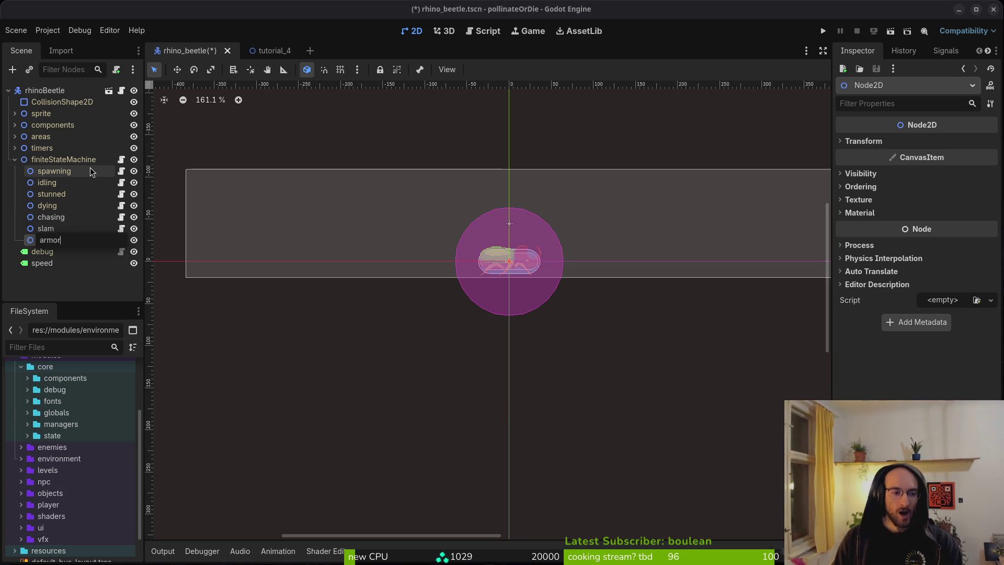
key("BackSpace")
key("BackSpace")
key("BackSpace")
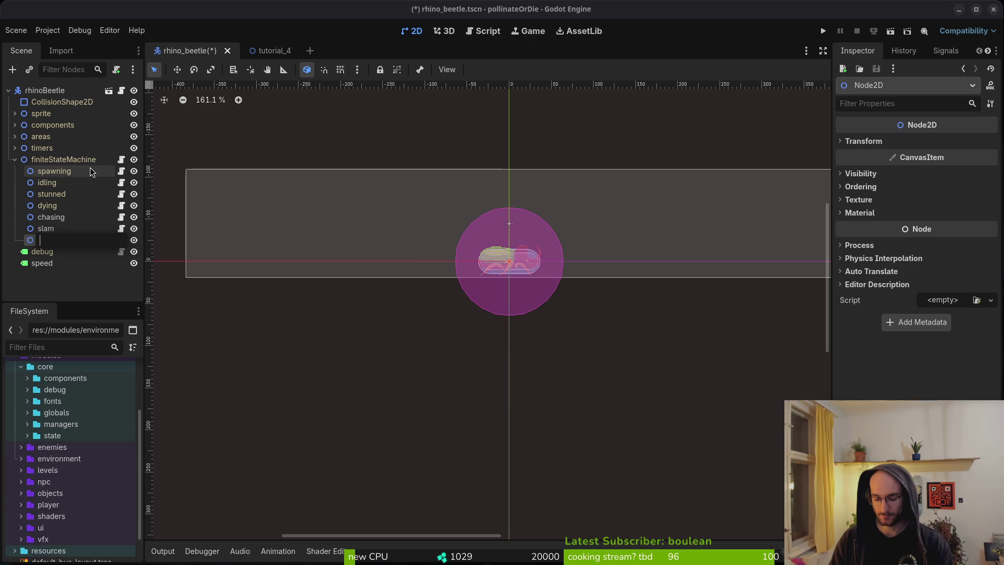
type("shelling")
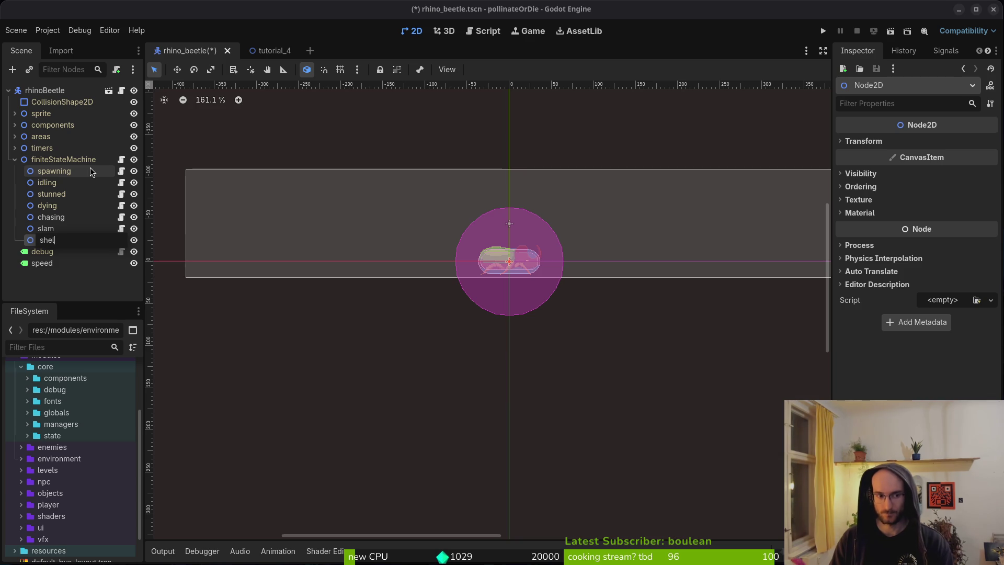
key("BackSpace")
key("BackSpace")
key("BackSpace")
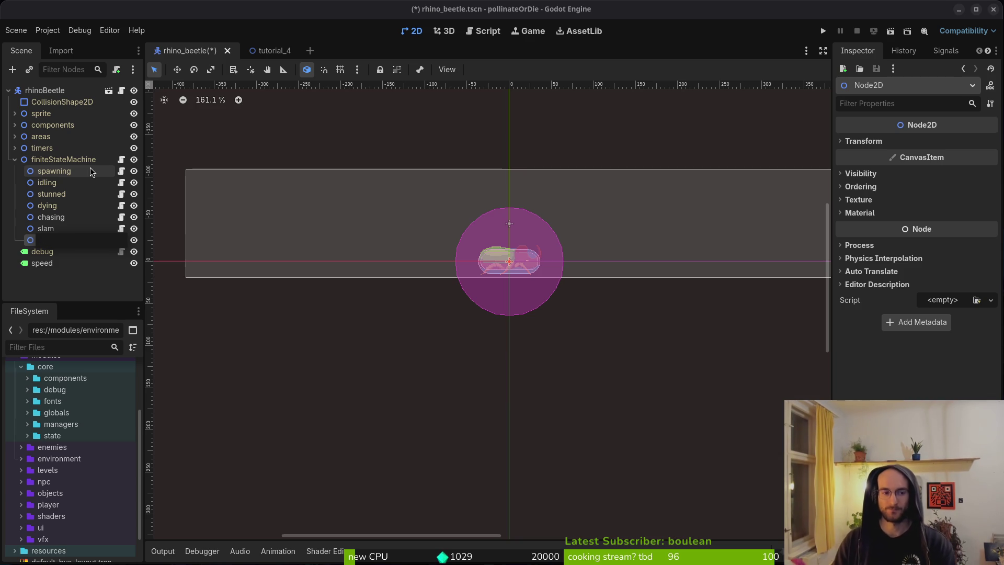
type("def")
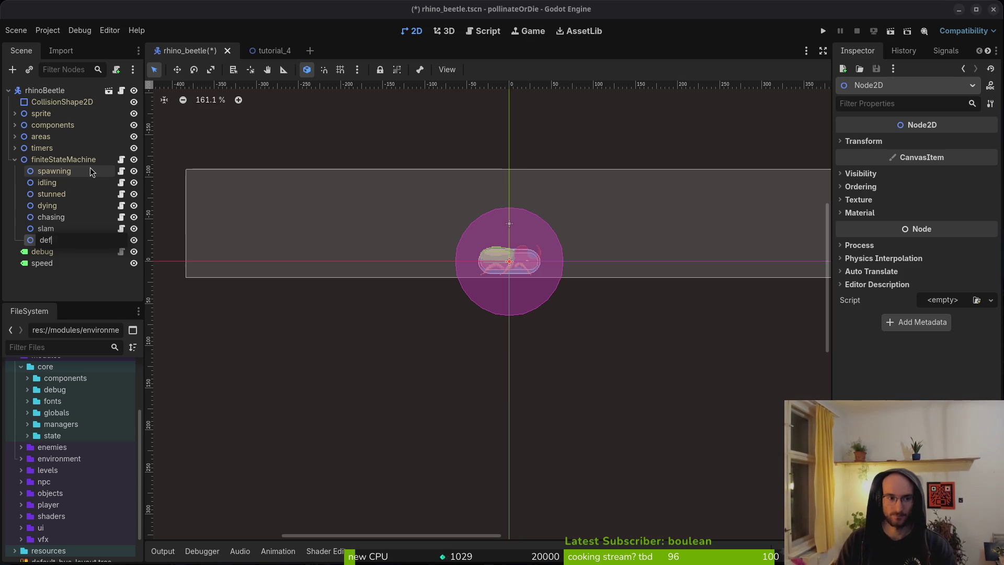
type("ending")
key("Return")
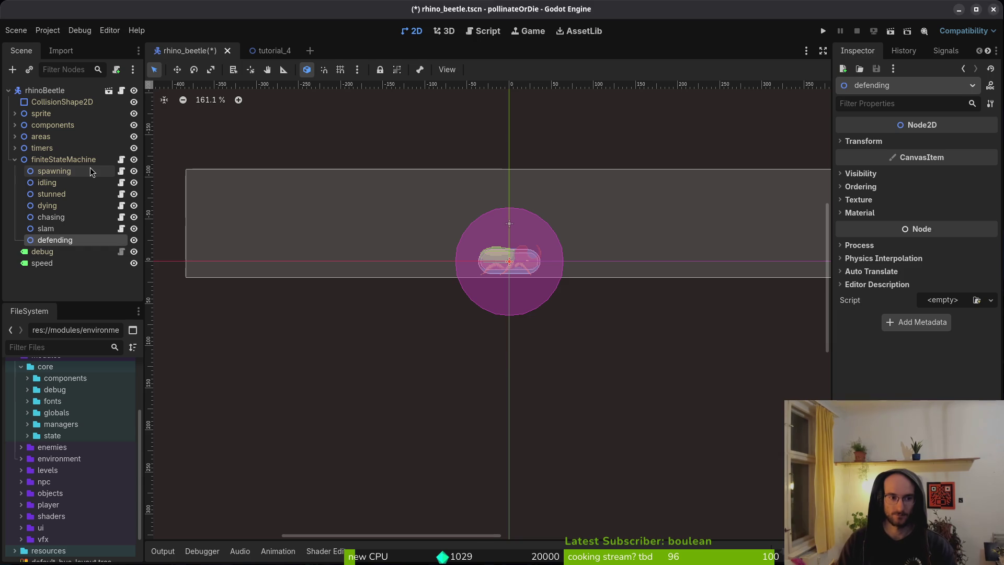
right_click(115, 243)
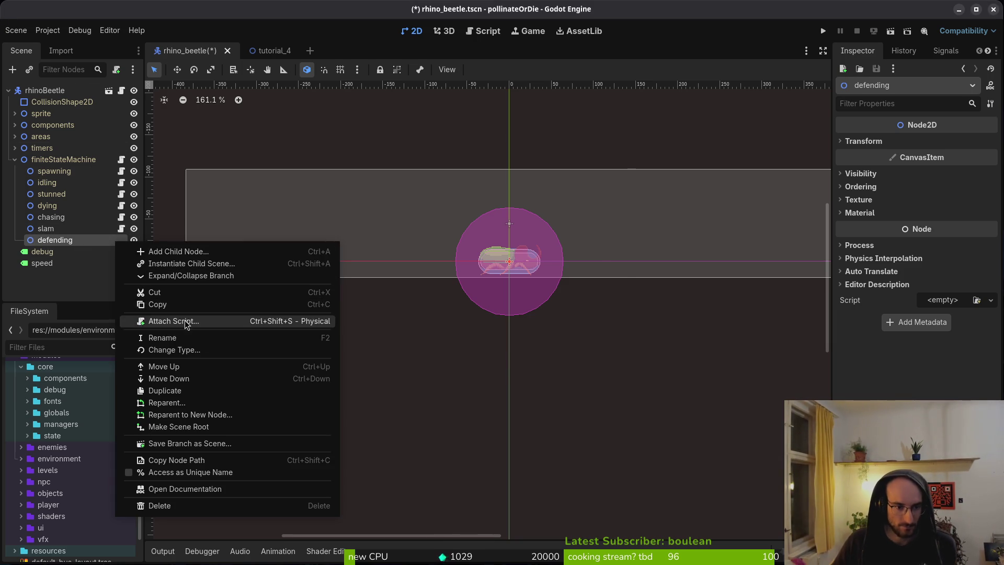
Step: Attach the existing core/state/state.gd script to the defending node
left_click(173, 321)
left_click(616, 270)
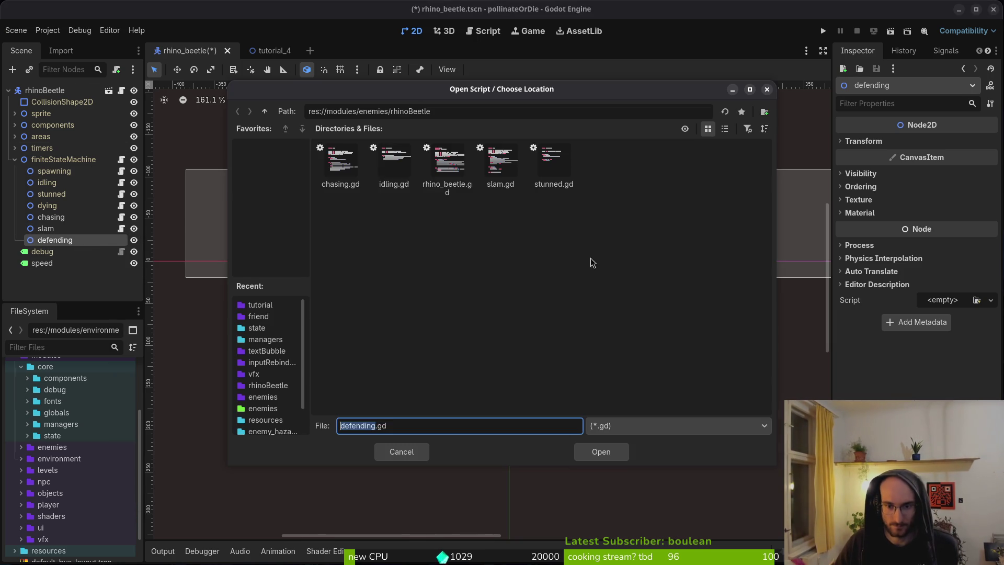
left_click(264, 111)
left_click(265, 111)
double_click(340, 161)
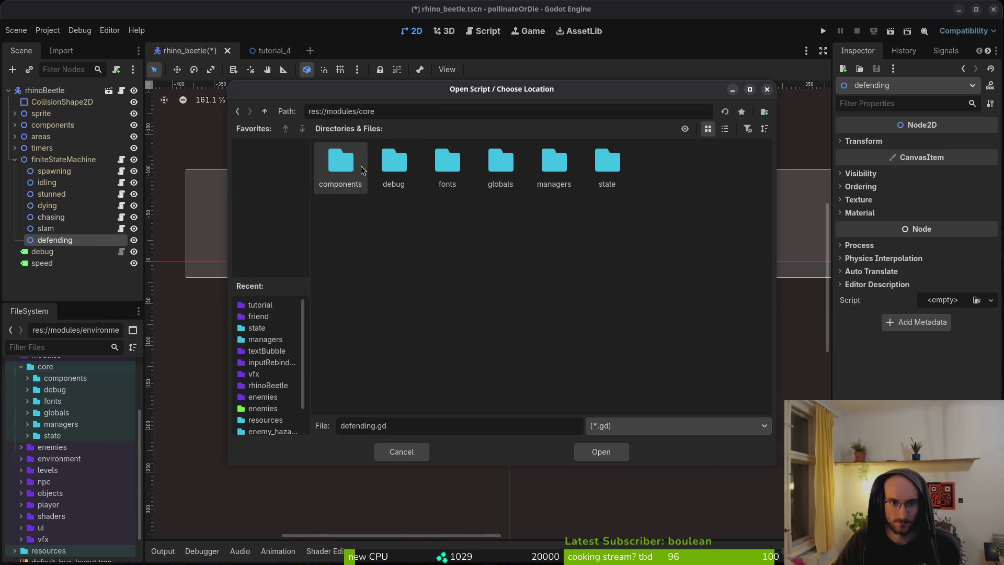
double_click(606, 167)
left_click(660, 166)
left_click(601, 452)
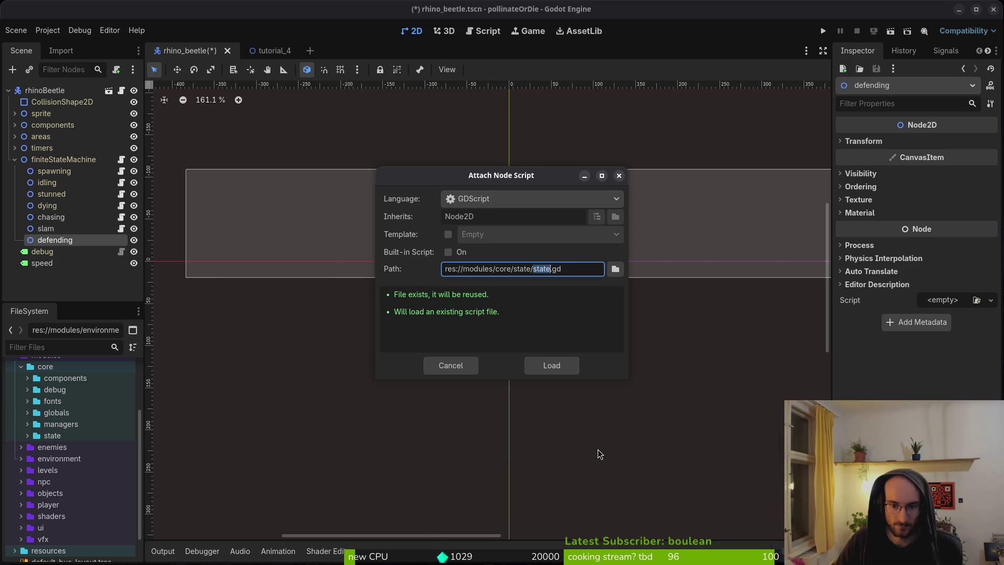
left_click(551, 365)
Step: Re-attach defending with a newly created defending.gd script, then check Neovim and move on to Aseprite
right_click(91, 239)
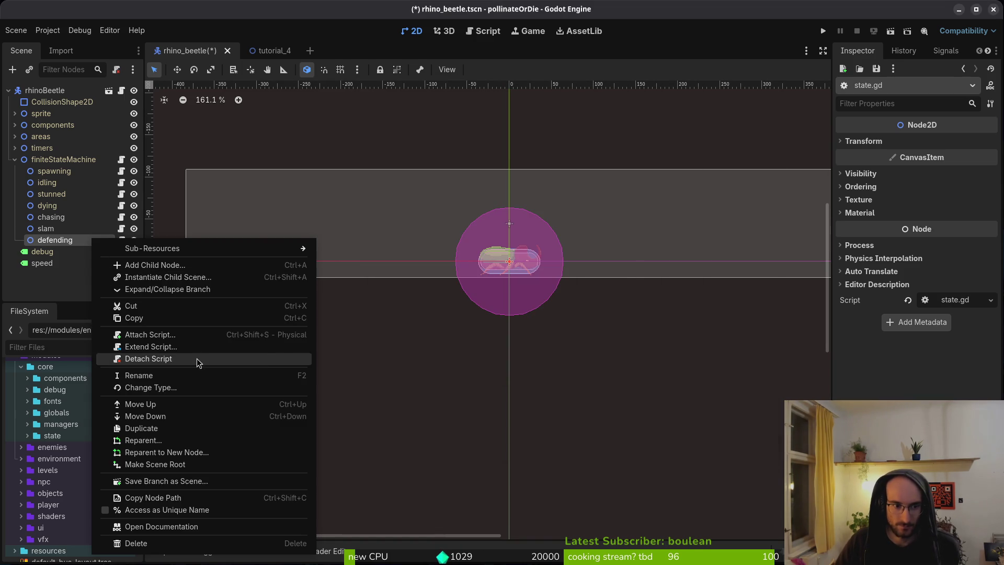
left_click(173, 335)
left_click(565, 367)
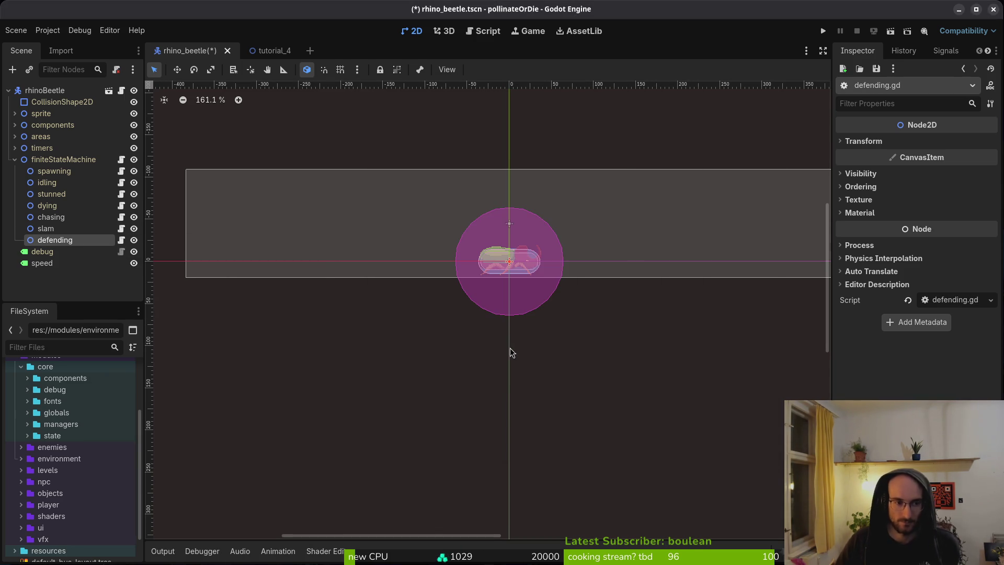
key("alt+Tab")
key("alt+Tab")
key("alt+Tab")
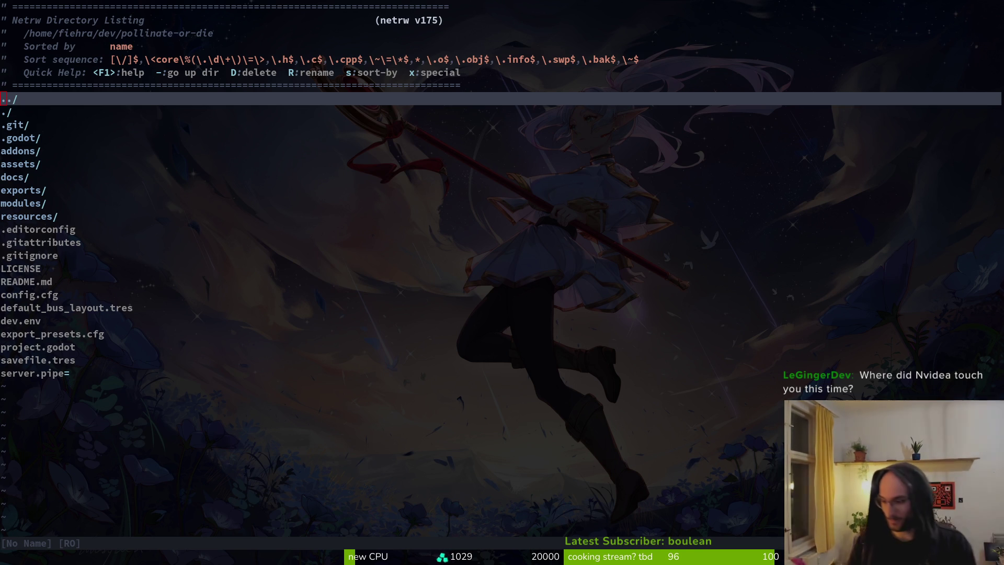
key("alt+Tab")
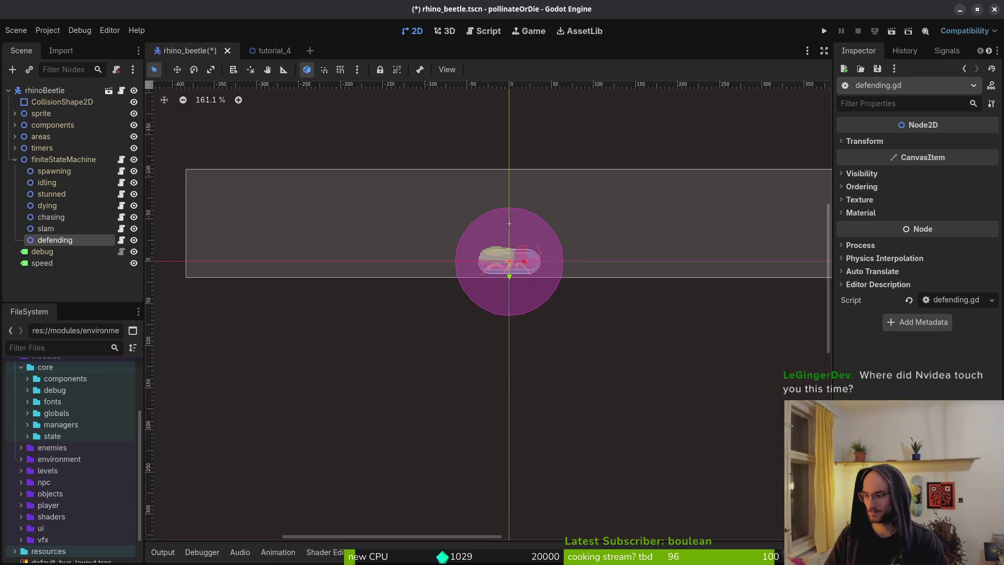
key("alt+Tab")
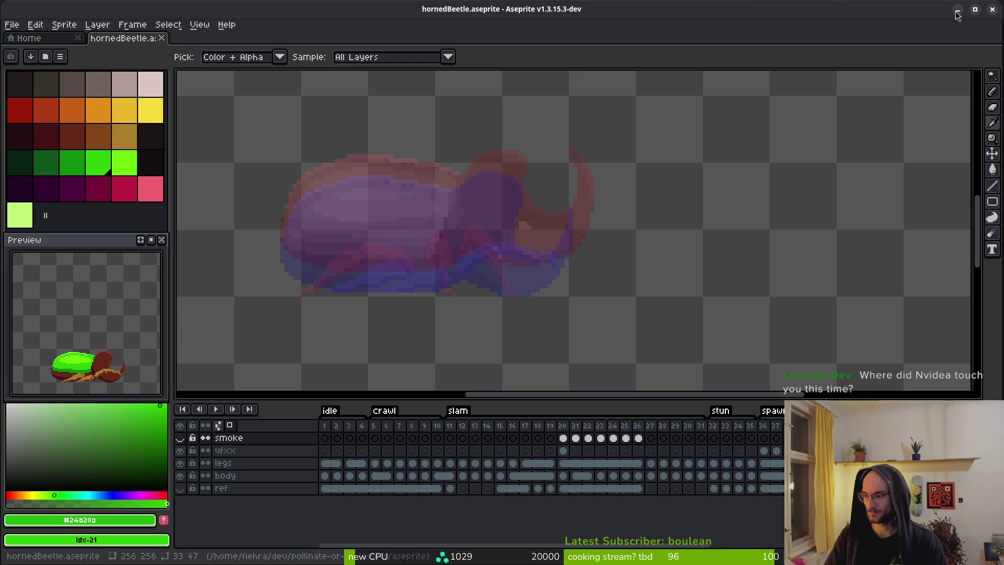
Step: Switch Aseprite to the Pencil tool for freehand drawing, then flip back and forth to end on Godot
key("alt+Tab")
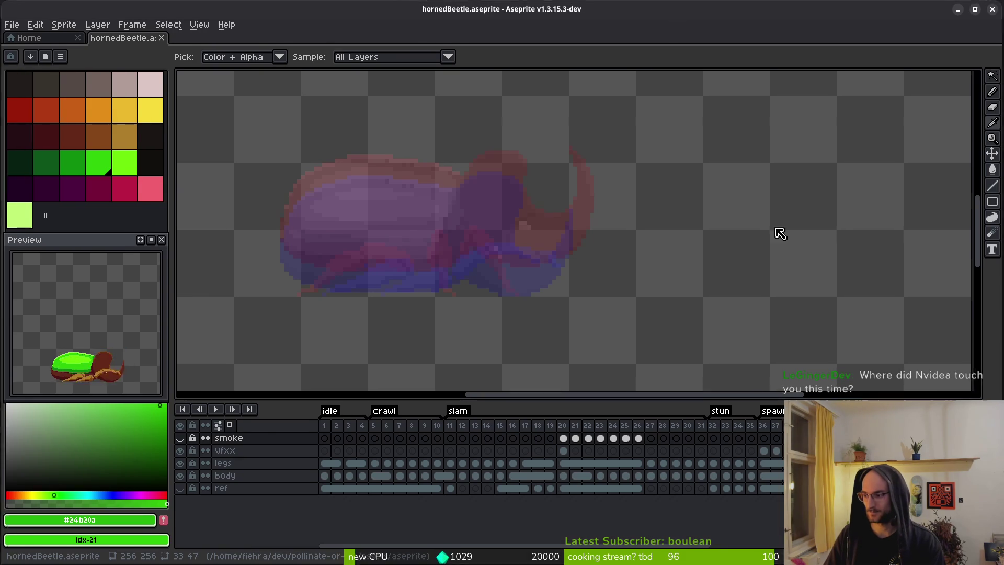
key("alt+Tab")
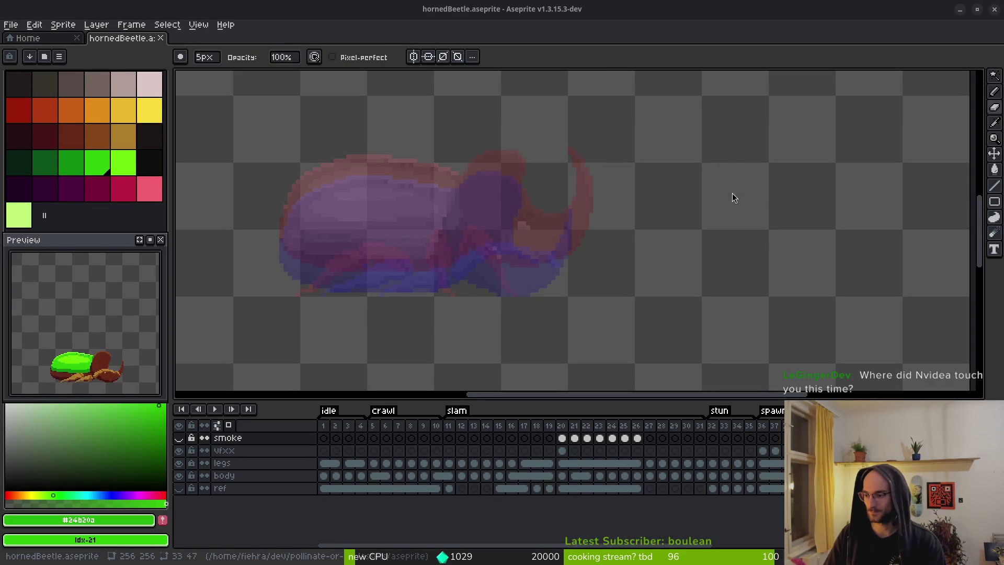
key("alt+Tab")
key("alt+Tab")
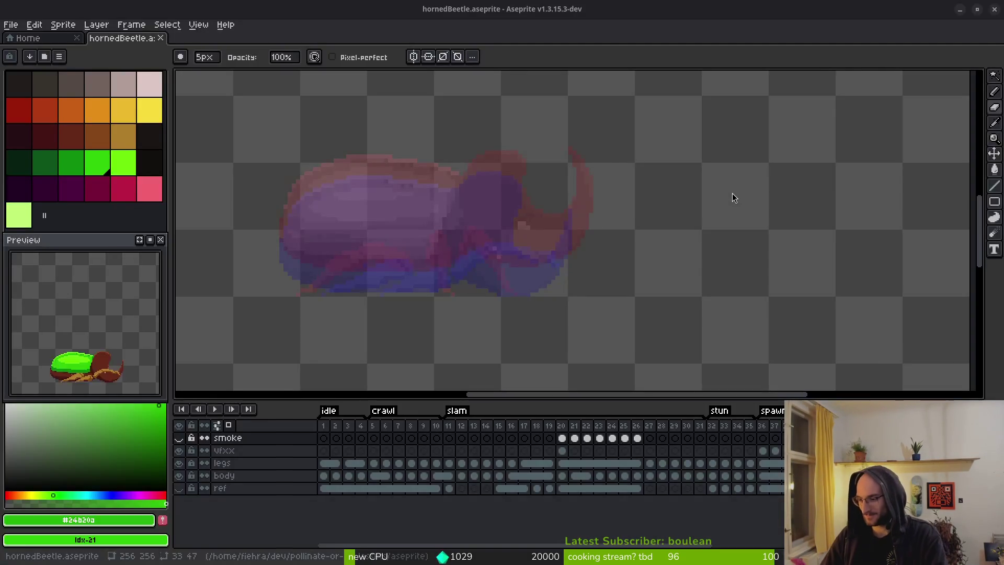
key("alt+Tab")
key("alt+Tab")
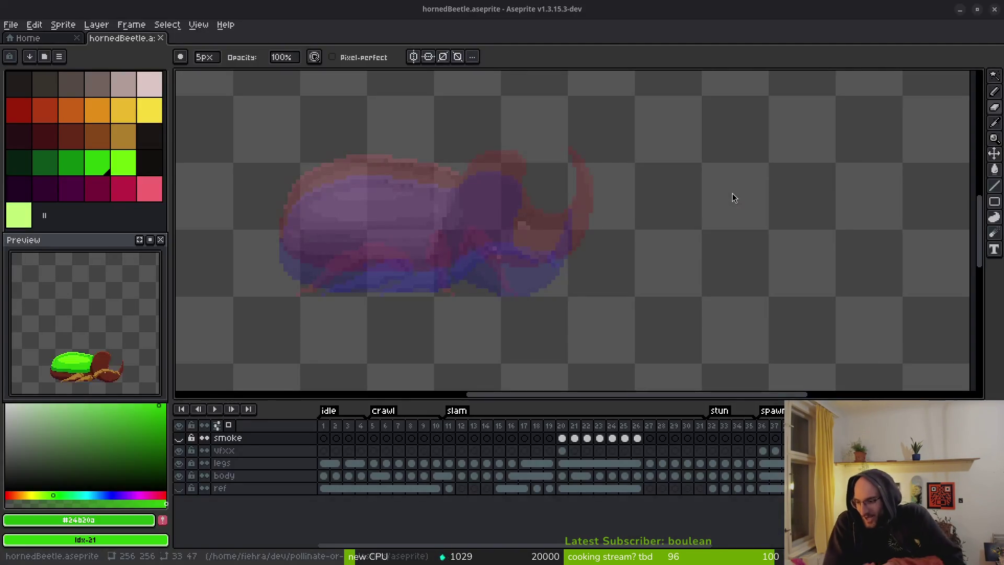
key("alt+Tab")
key("alt+Tab")
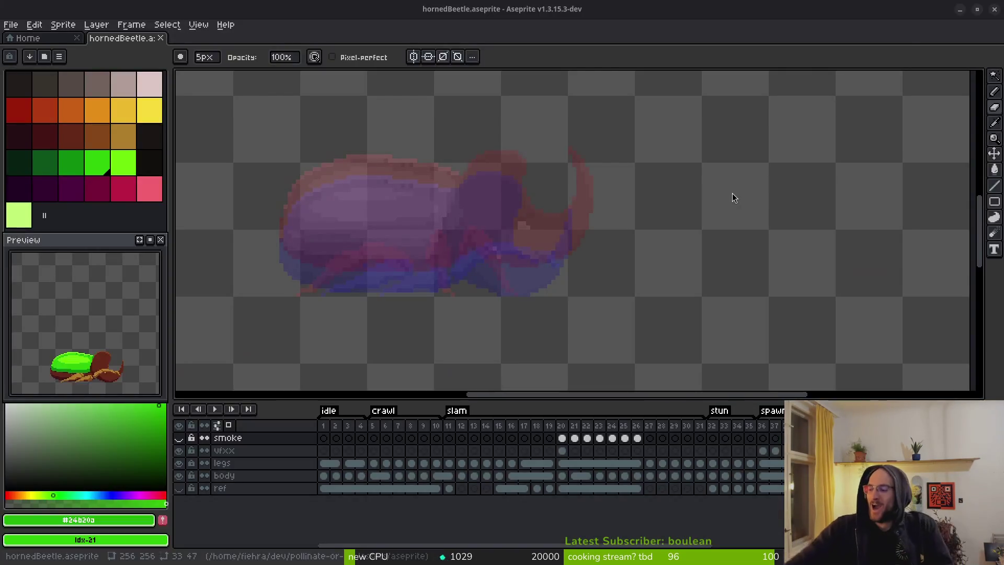
key("alt+Tab")
key("alt+Tab")
key("alt+Tab")
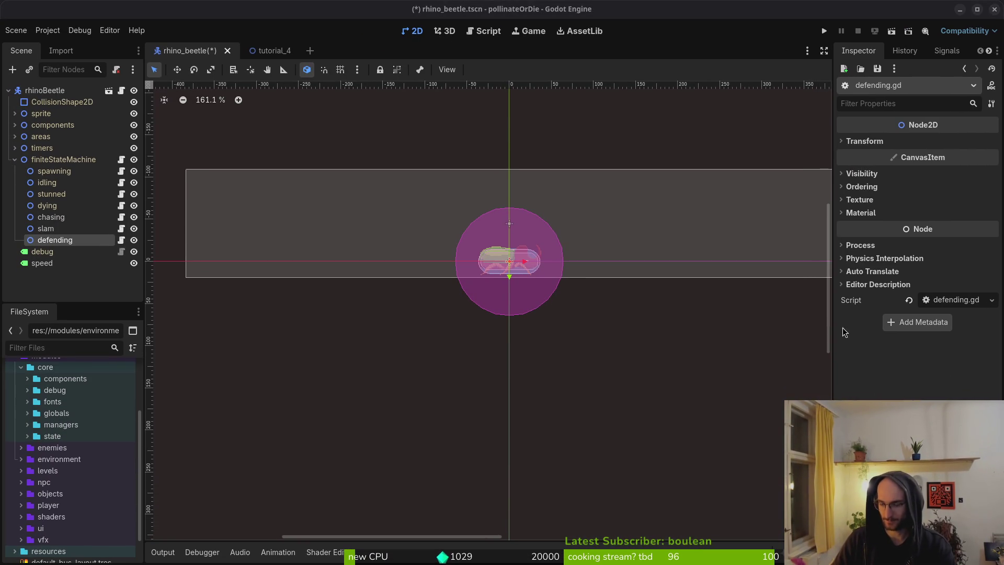
Step: Bring Aseprite with hornedBeetle.aseprite to the front
key("alt+Tab")
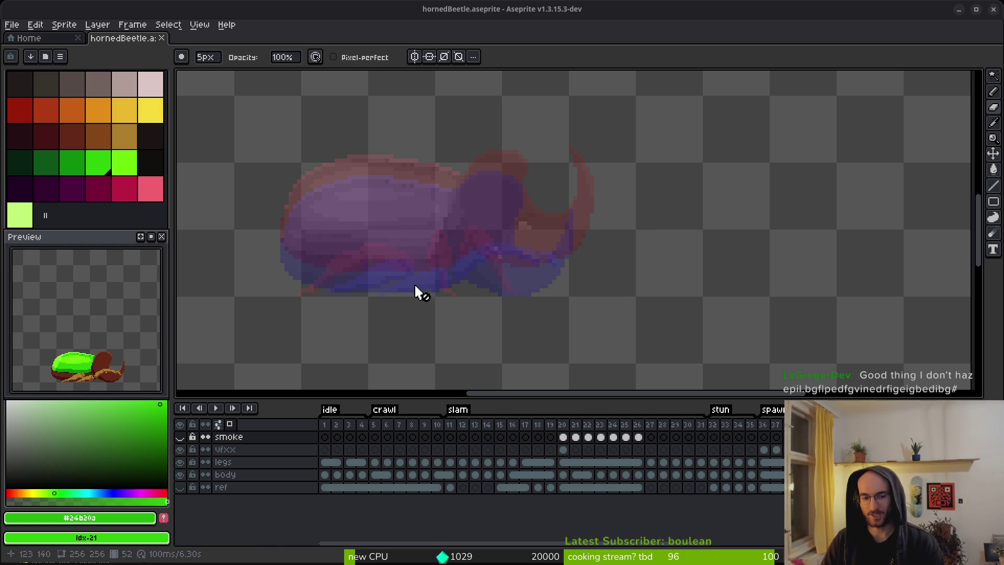
Step: Make palette colour 21 the foreground and 22 the background, pick the eyedropper, then return to Godot
left_click_drag(506, 400, 521, 427)
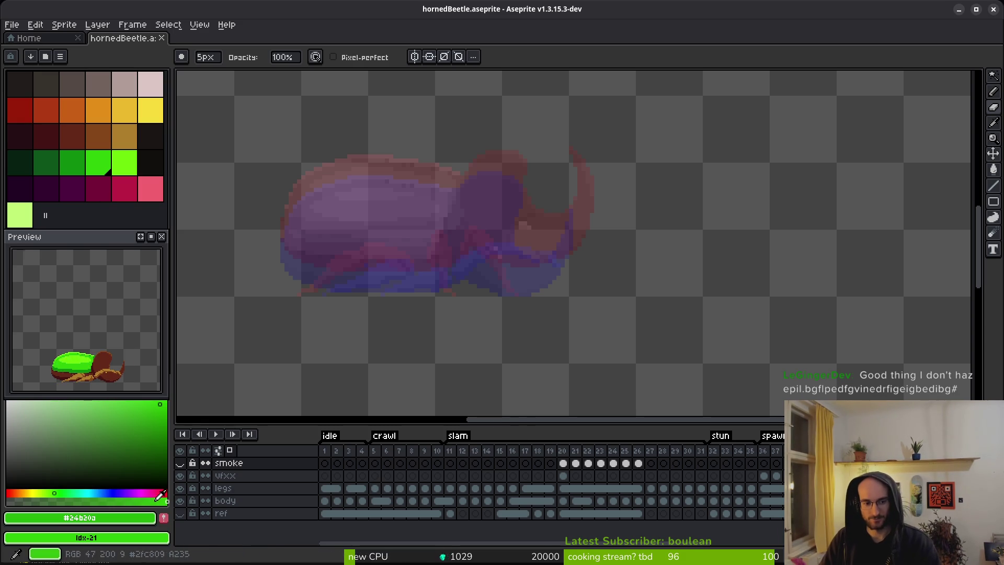
left_click_drag(369, 339, 394, 345)
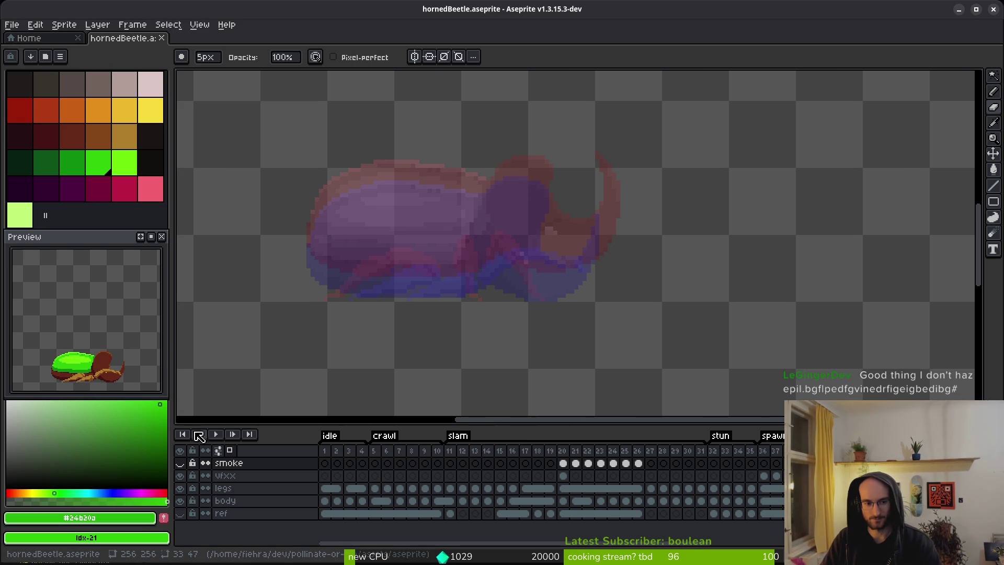
left_click(99, 166)
right_click(128, 166)
left_click_drag(527, 295, 549, 292)
key("i")
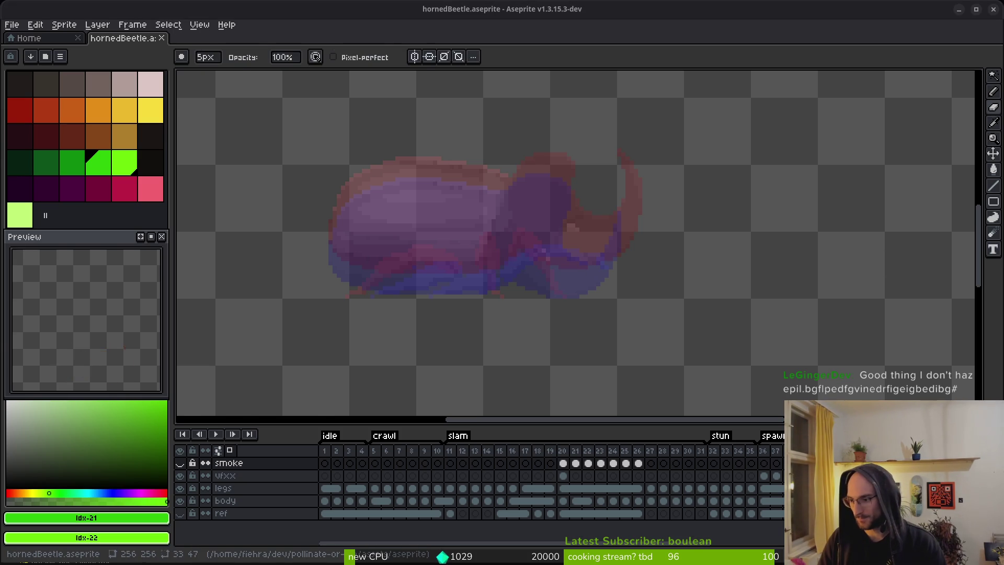
key("super+2")
key("super+1")
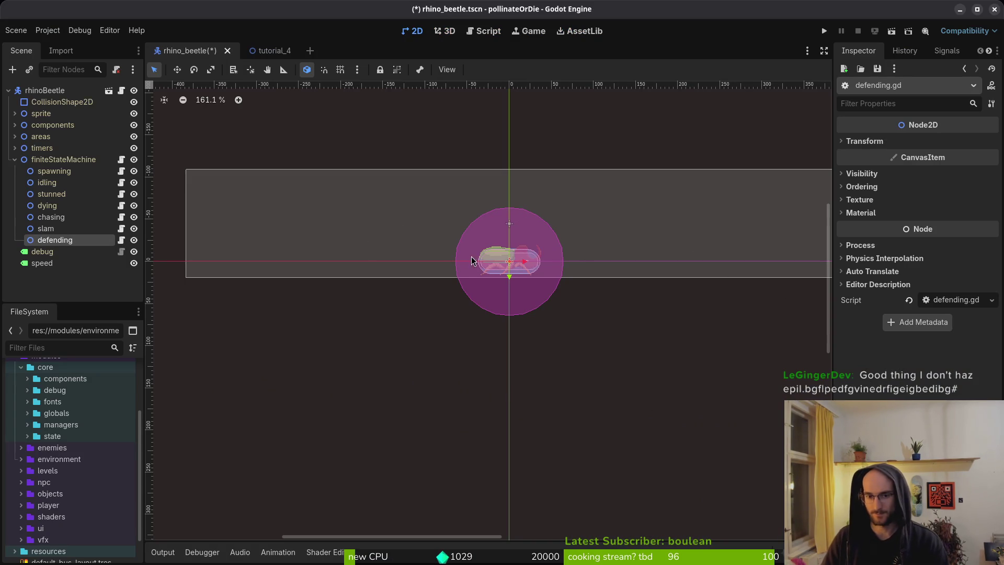
Step: Select the slamTriggerRange collision shape, set its radius to 48 and save the scene
scroll(504, 246, "up", 2)
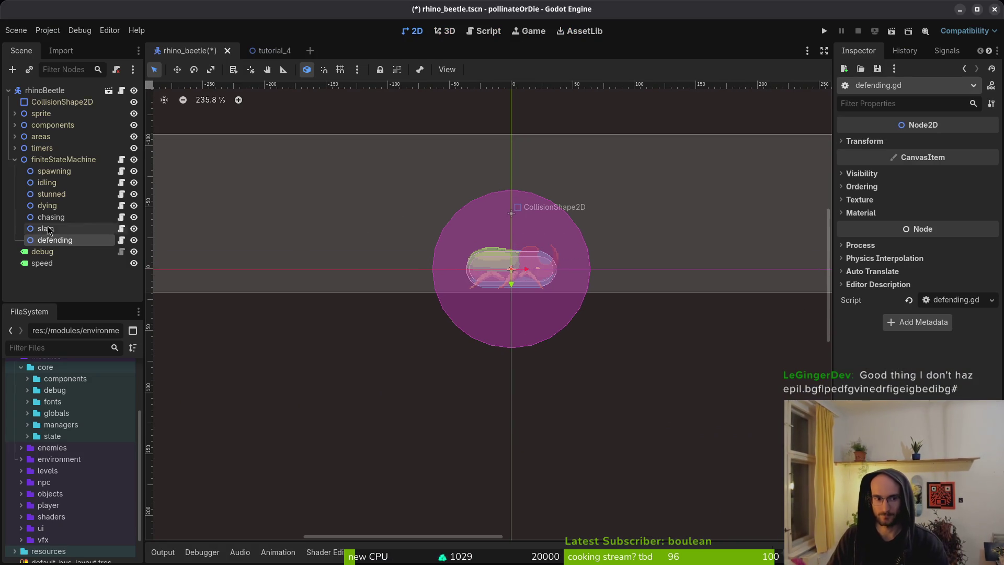
left_click(15, 160)
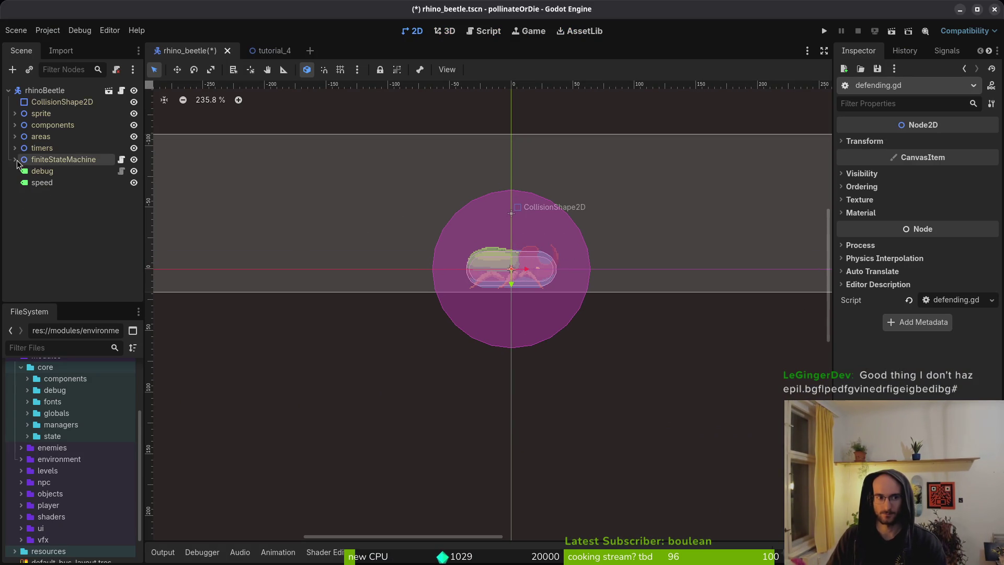
left_click(501, 323)
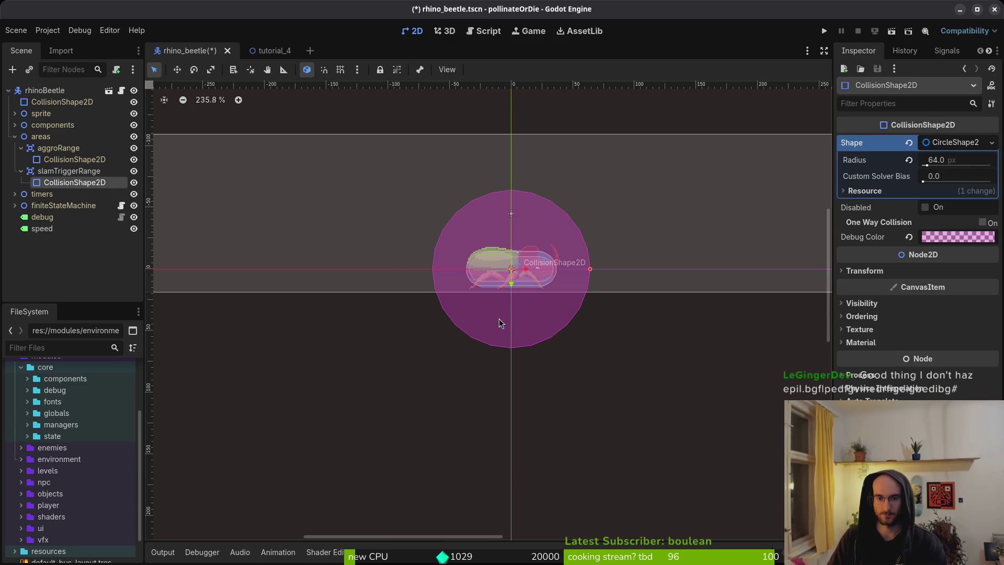
left_click(941, 160)
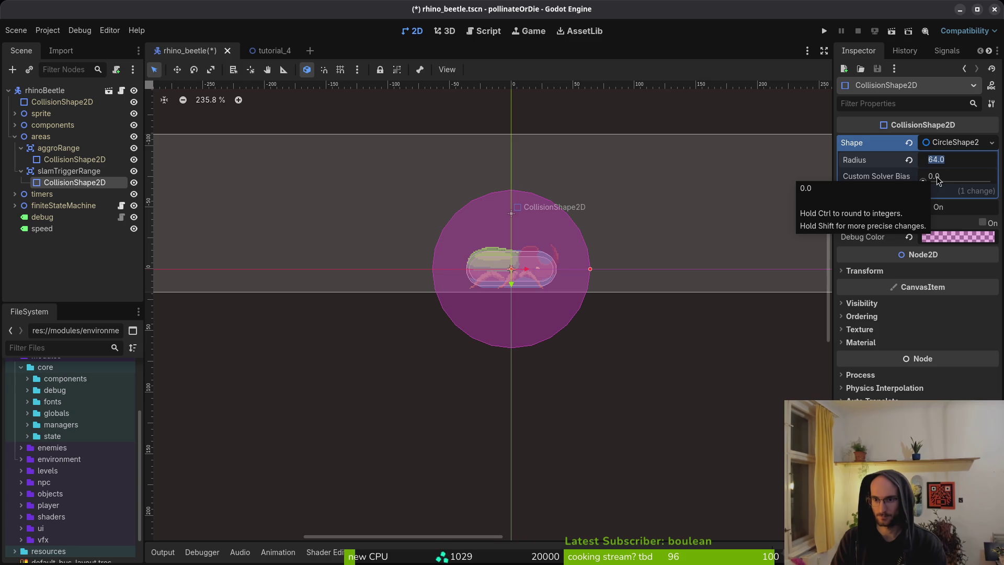
type("48")
key("Return")
key("ctrl+s")
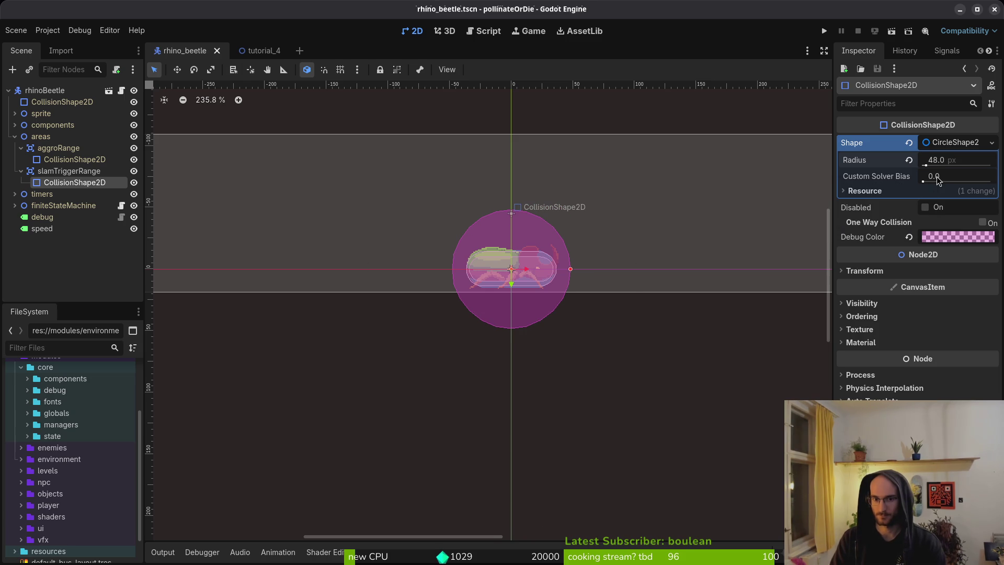
Step: Change the collision radius to 56, save rhino_beetle, and collapse the scene tree
left_click(940, 166)
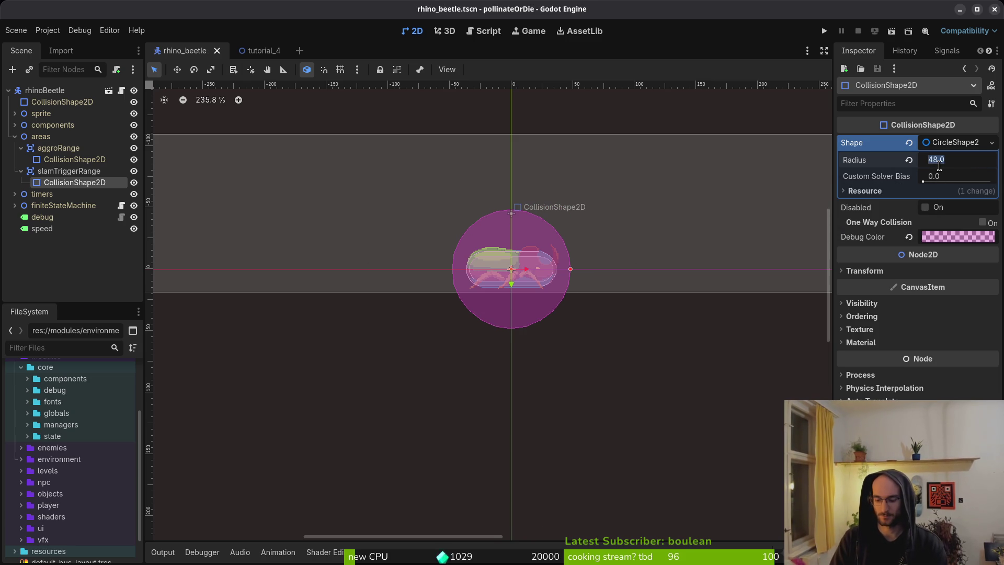
type("56")
key("Return")
key("ctrl+s")
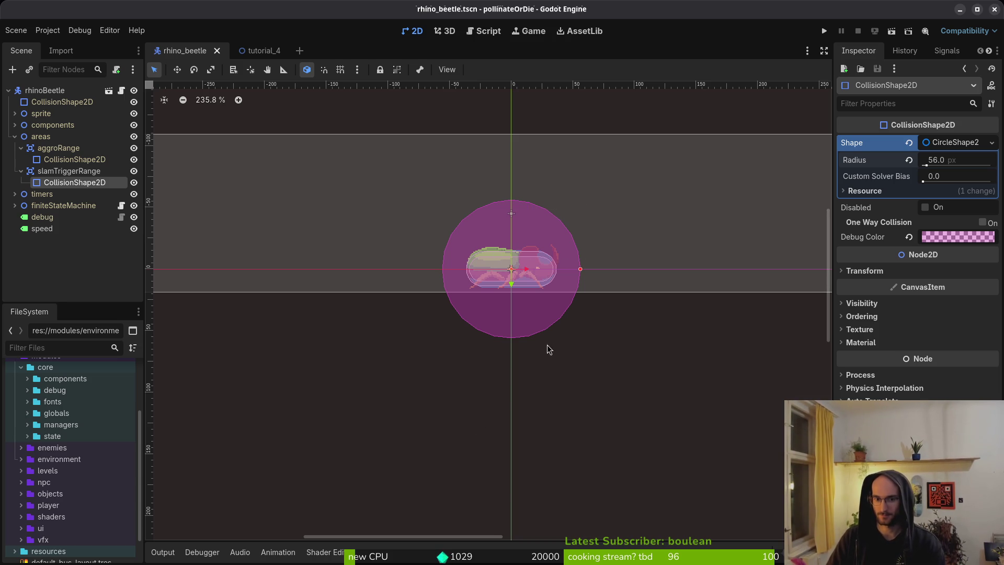
scroll(536, 376, "up", 2)
scroll(536, 376, "right", 2)
key("ctrl+s")
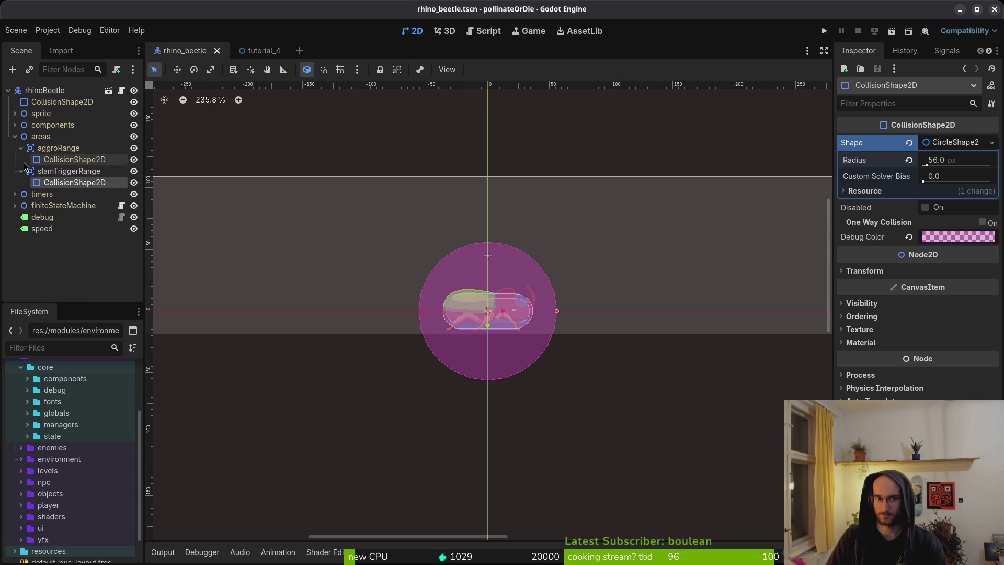
left_click(15, 137)
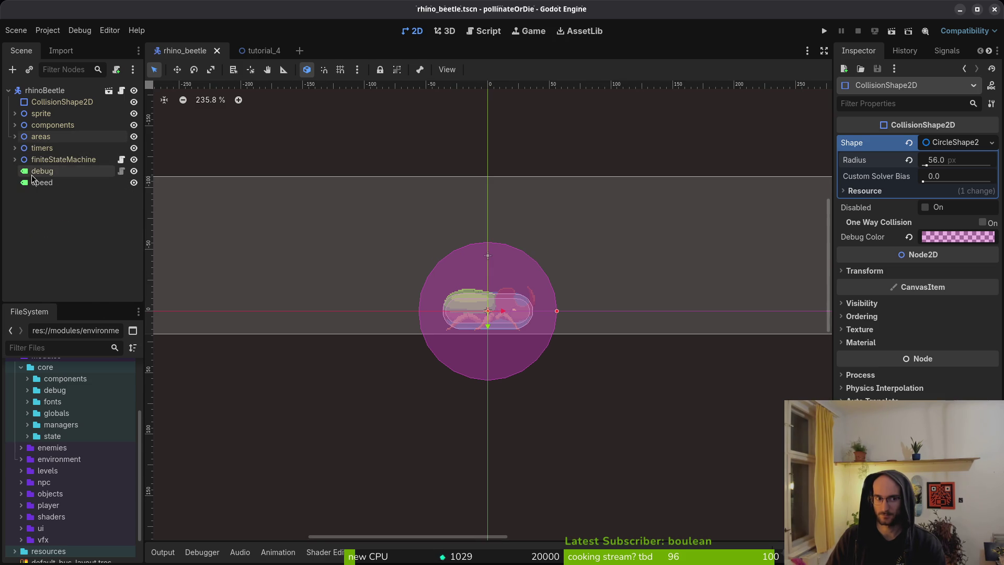
left_click(9, 92)
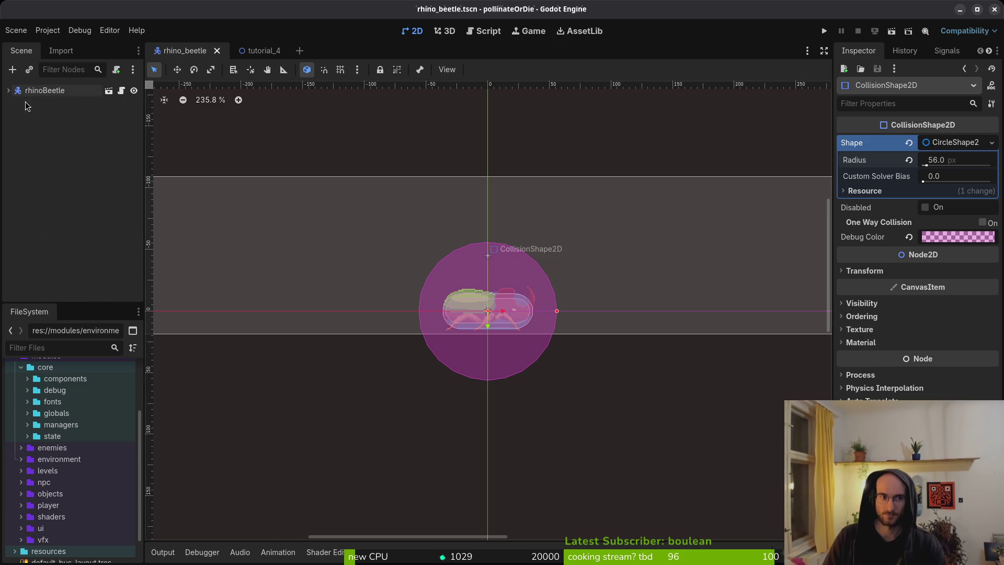
left_click(9, 90)
Step: Open defending.gd in Neovim, add blank lines below extends State and save
key("super+2")
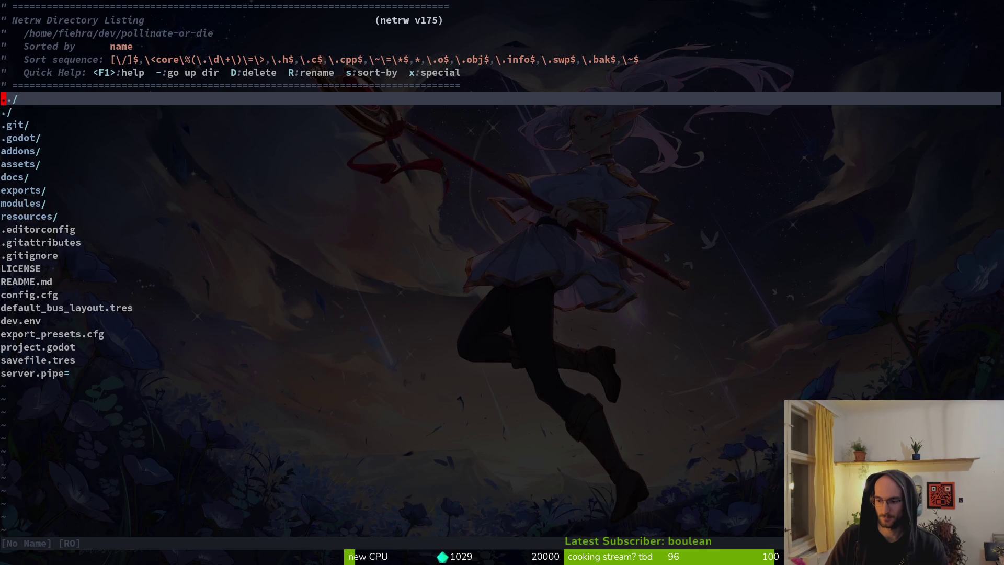
key("space")
key("f")
key("f")
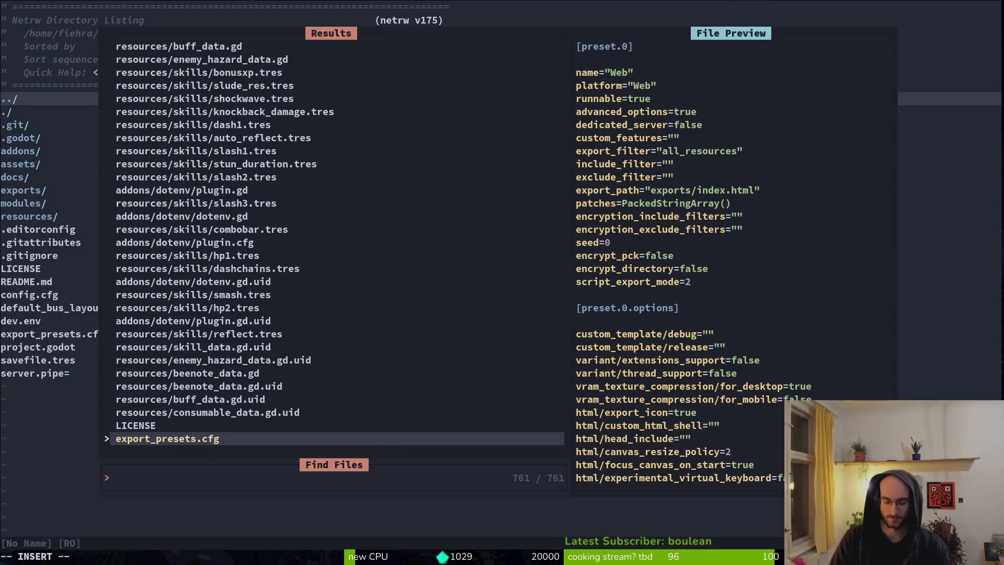
type("defending")
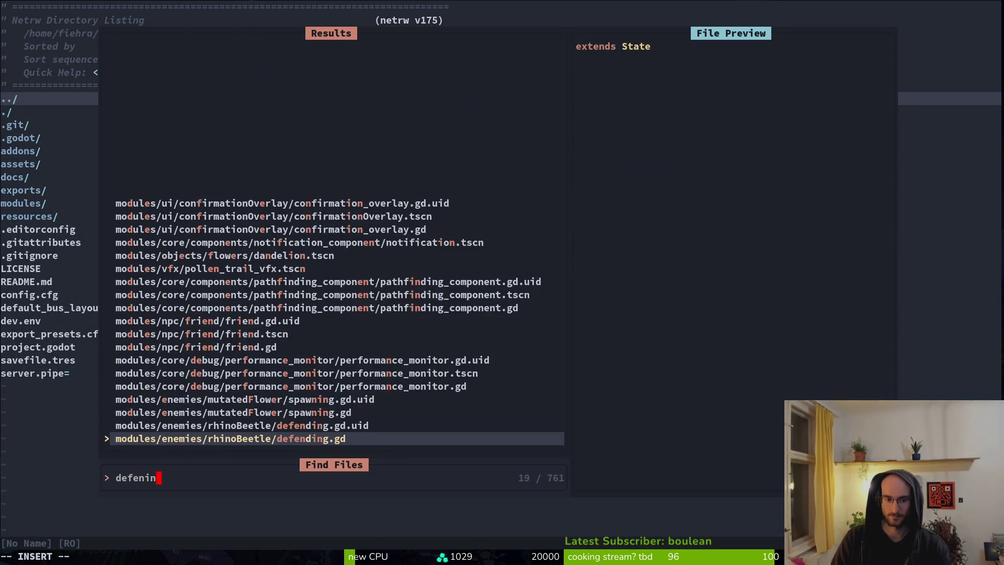
key("Return")
key("Return")
key("Return")
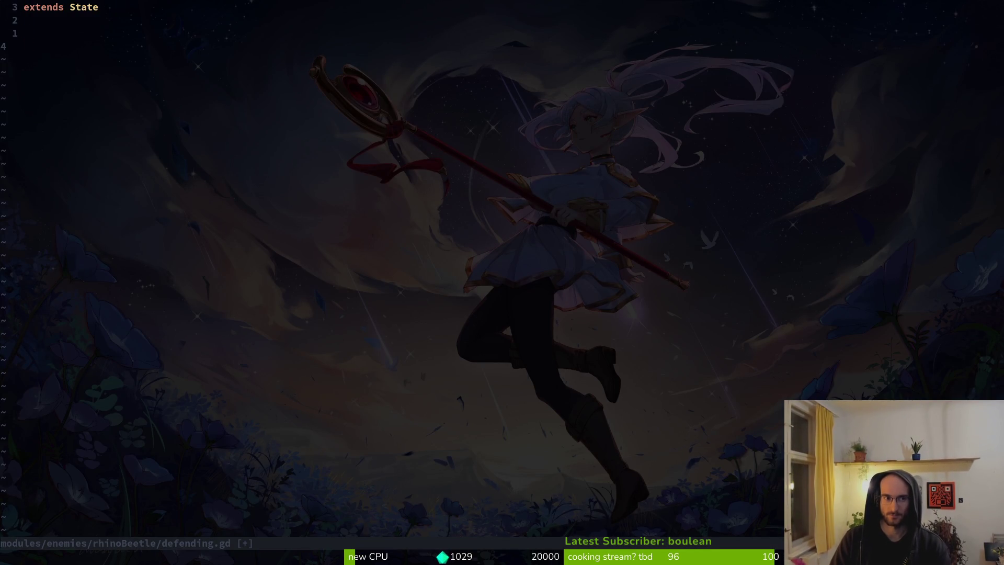
key("Escape")
type(":w")
Step: Copy the rhino_beetle and gravity_component export lines from idling.gd into defending.gd
key("Return")
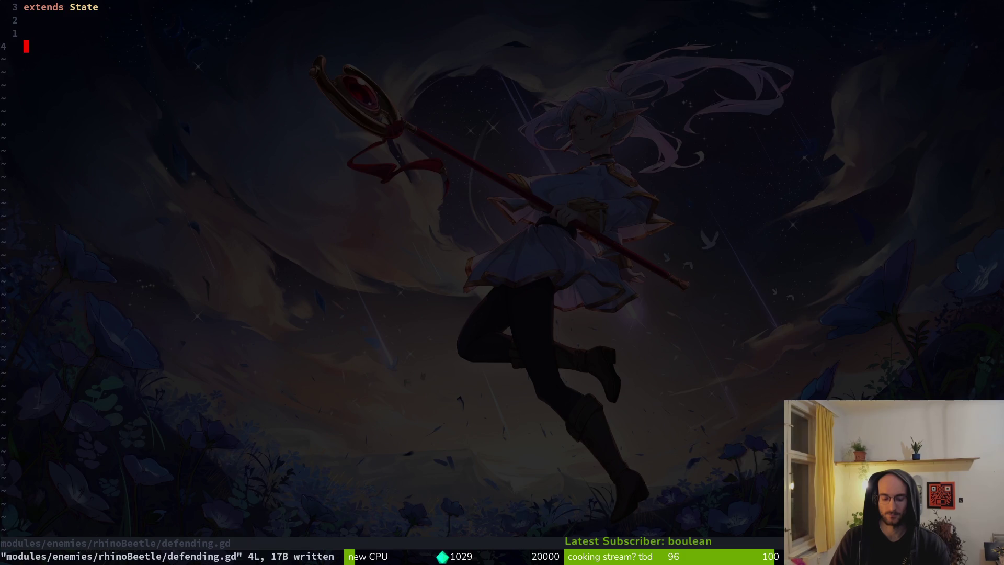
key("ctrl+p")
type("idl")
key("Return")
key("j")
key("j")
key("shift+v")
key("j")
key("j")
key("y")
key("ctrl+6")
key("p")
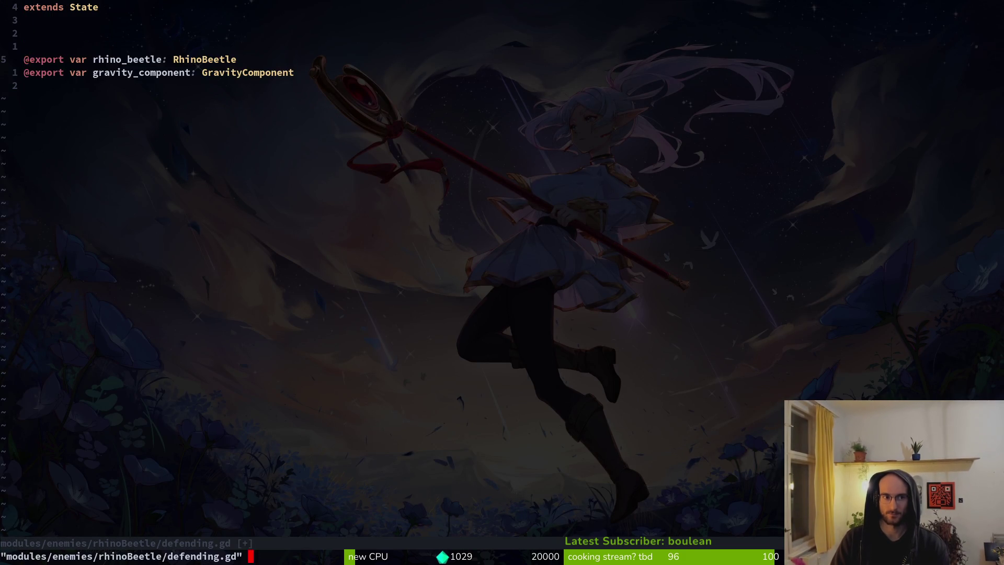
Step: Paste chasing.gd's animation_player export below gravity_component, remove the extra blank line, and save
key("ctrl+p")
type("chasi")
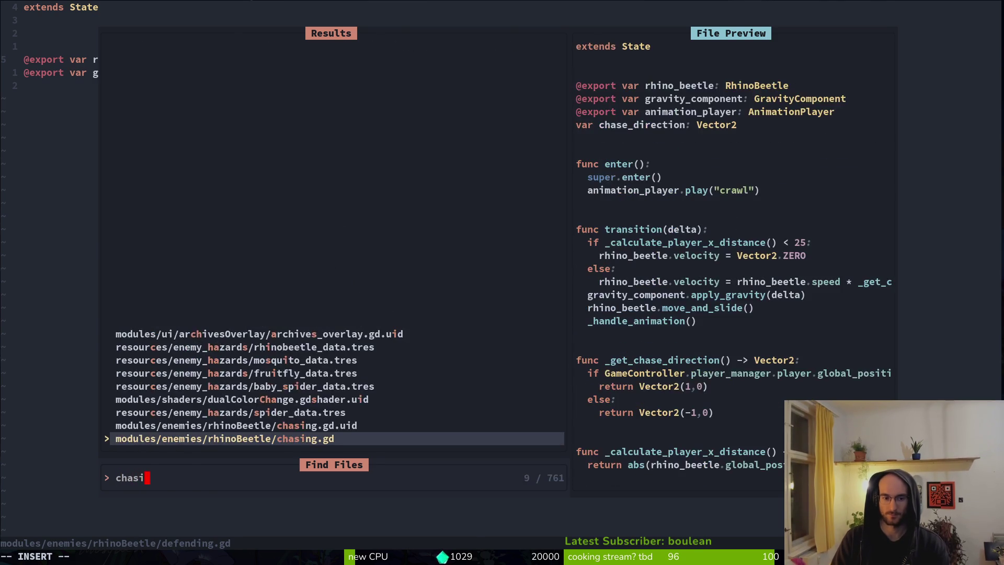
key("Return")
key("j")
key("j")
key("j")
key("shift+v")
key("y")
key("ctrl+6")
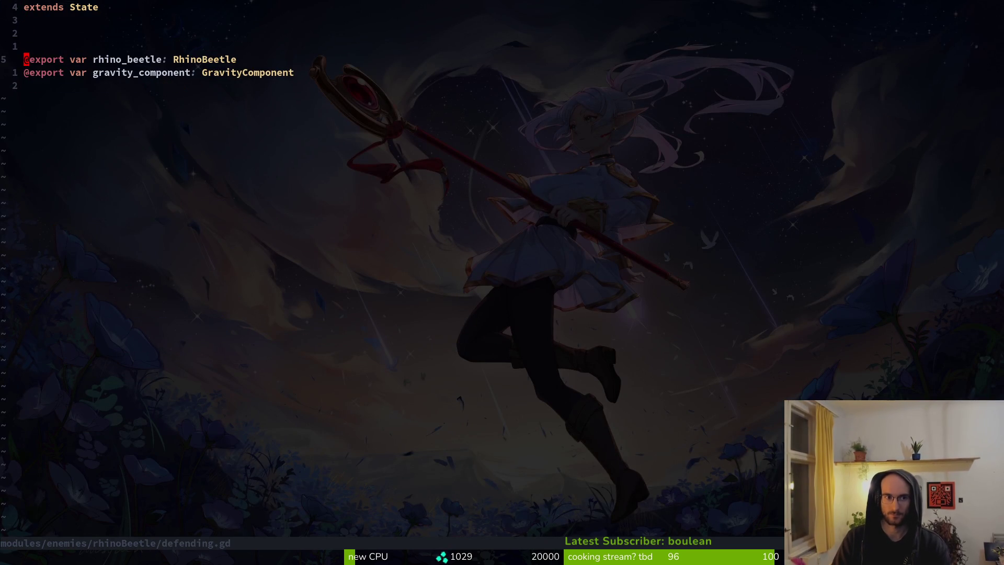
key("p")
key("k")
key("shift+v")
key("d")
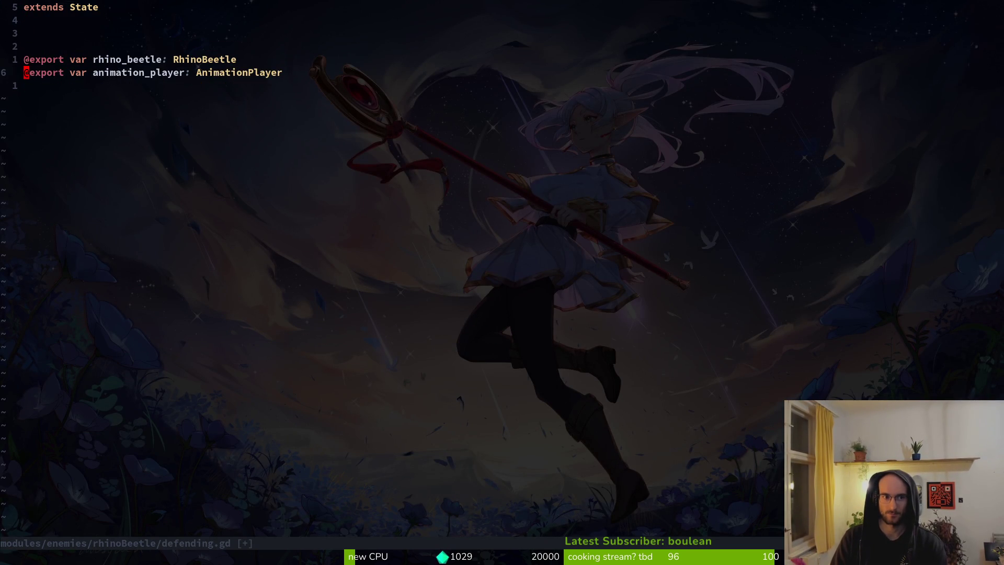
key("u")
key("d")
key("d")
type(":w")
key("Return")
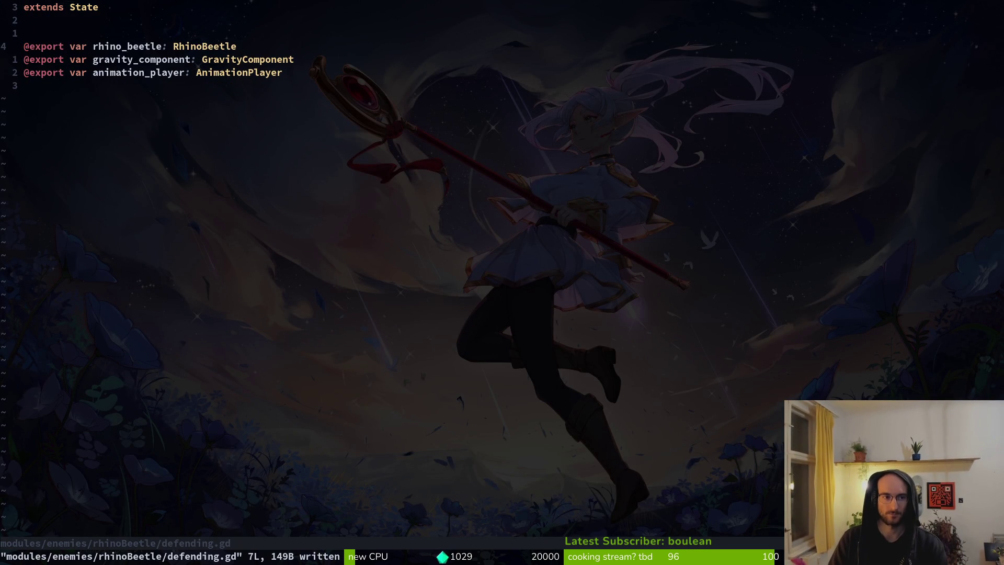
Step: Copy all of chasing.gd's functions into the end of defending.gd
key("j")
key("j")
key("j")
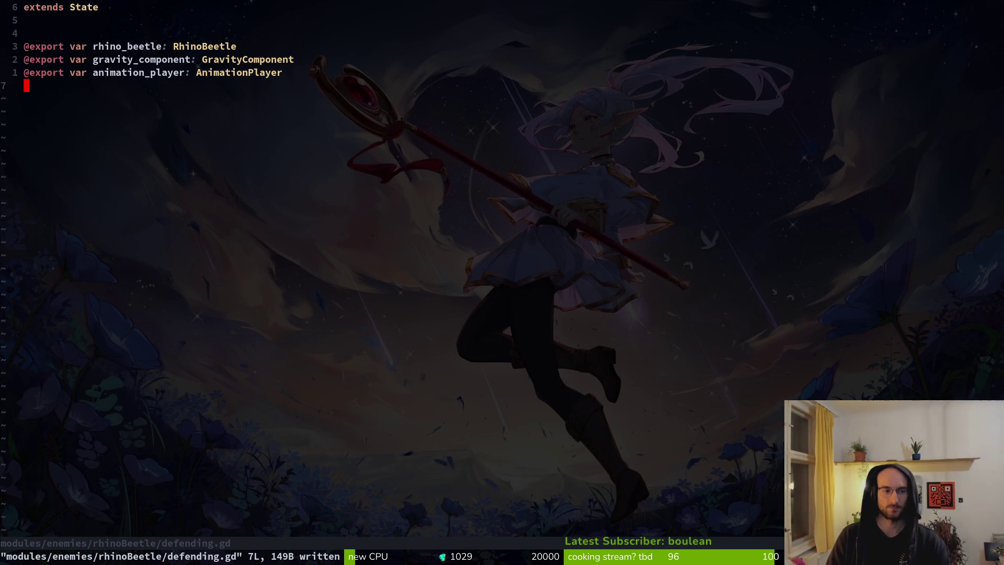
key("ctrl+6")
key("j")
key("j")
key("shift+v")
key("shift+g")
key("y")
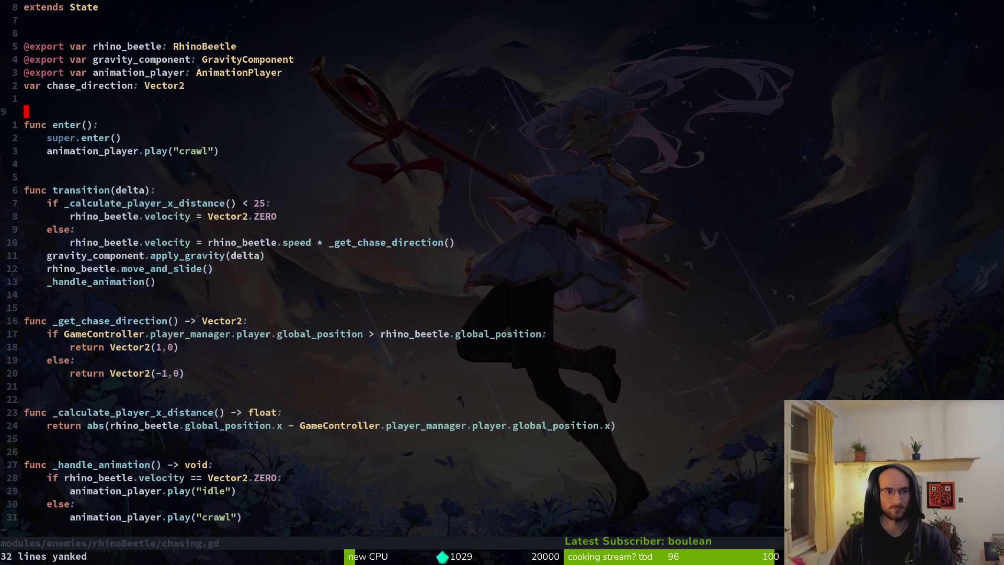
key("ctrl+6")
key("p")
Step: Strip the crawl animation line, the transition() body and the leftover chase helper functions
key("j")
key("j")
key("d")
key("d")
key("u")
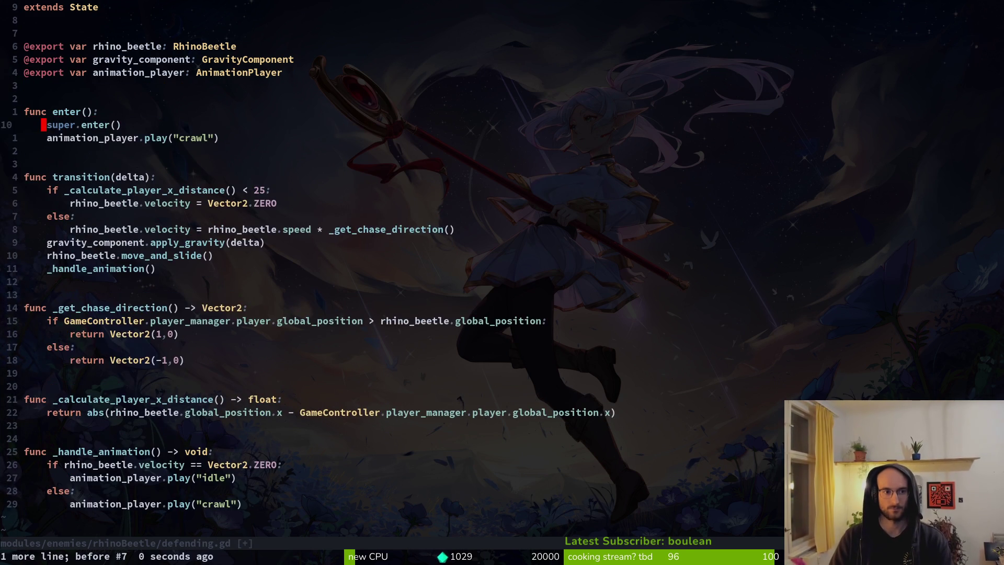
key("j")
key("d")
key("d")
key("j")
key("j")
key("j")
key("shift+v")
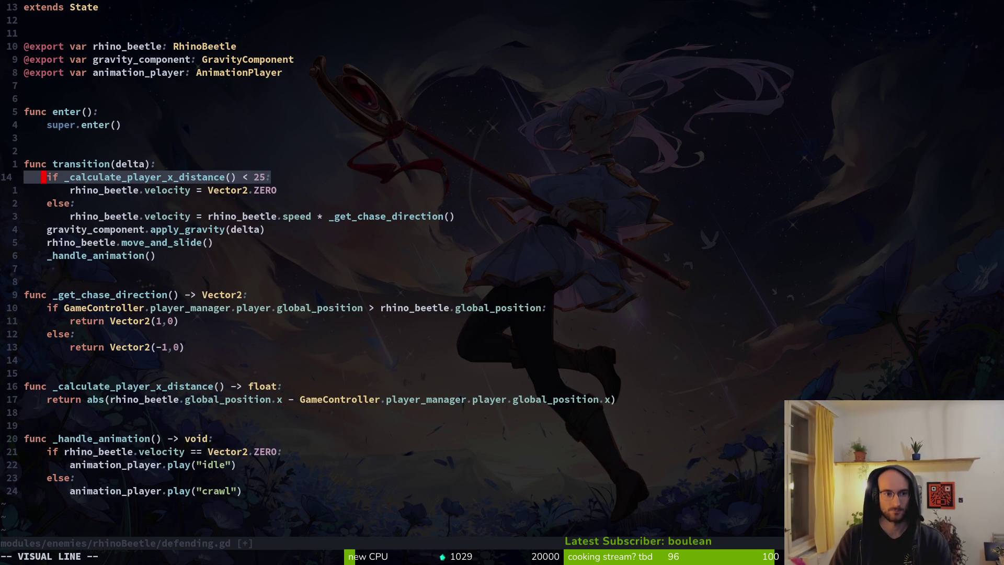
key("j")
key("j")
key("j")
key("d")
key("j")
key("j")
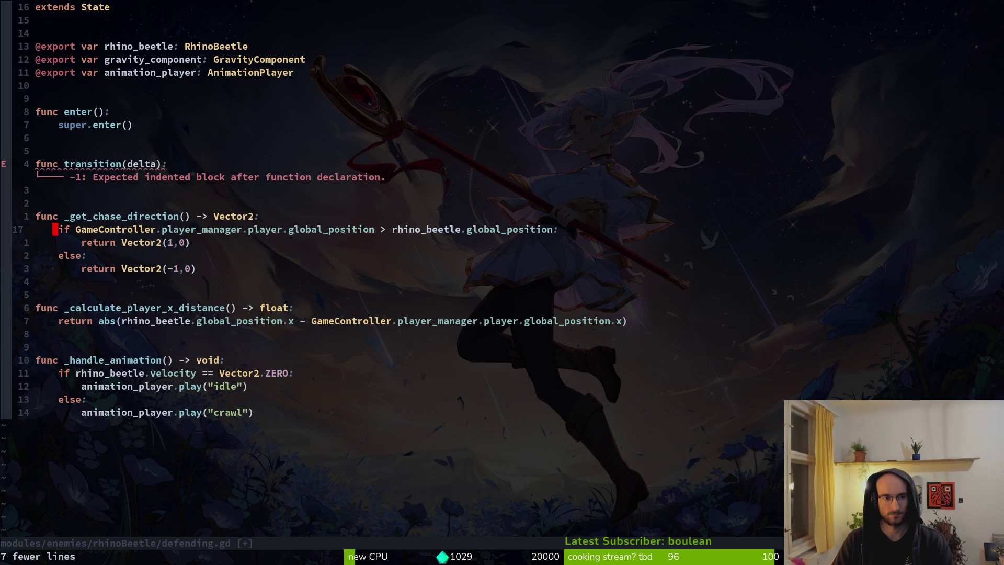
key("k")
key("shift+v")
key("shift+g")
key("d")
key("ctrl+s")
Step: Duplicate enter() and rename the copy to exit(), then save defending.gd
key("k")
key("k")
key("k")
key("k")
key("k")
key("k")
key("shift+v")
key("j")
key("j")
key("y")
key("j")
key("j")
key("p")
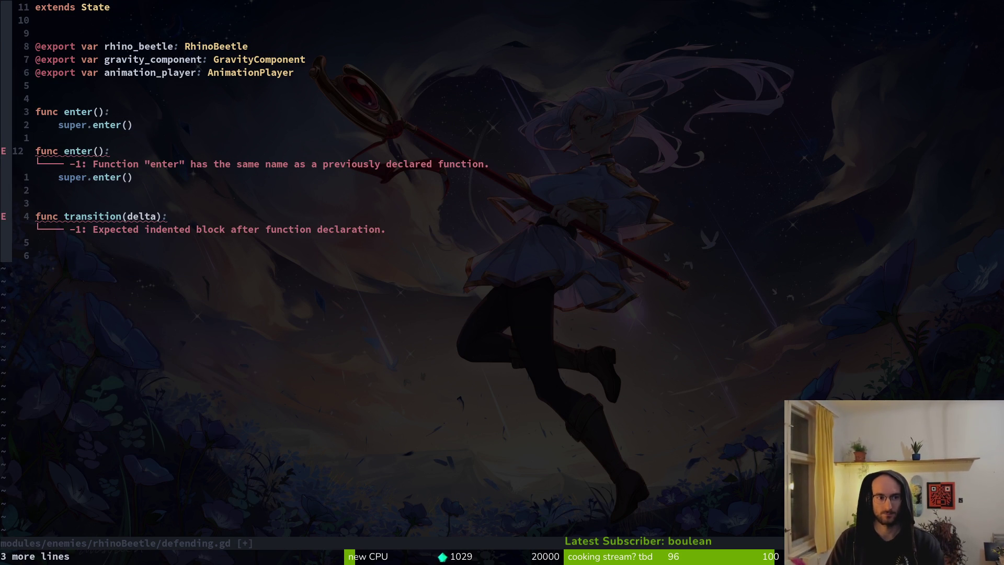
type("cwexit")
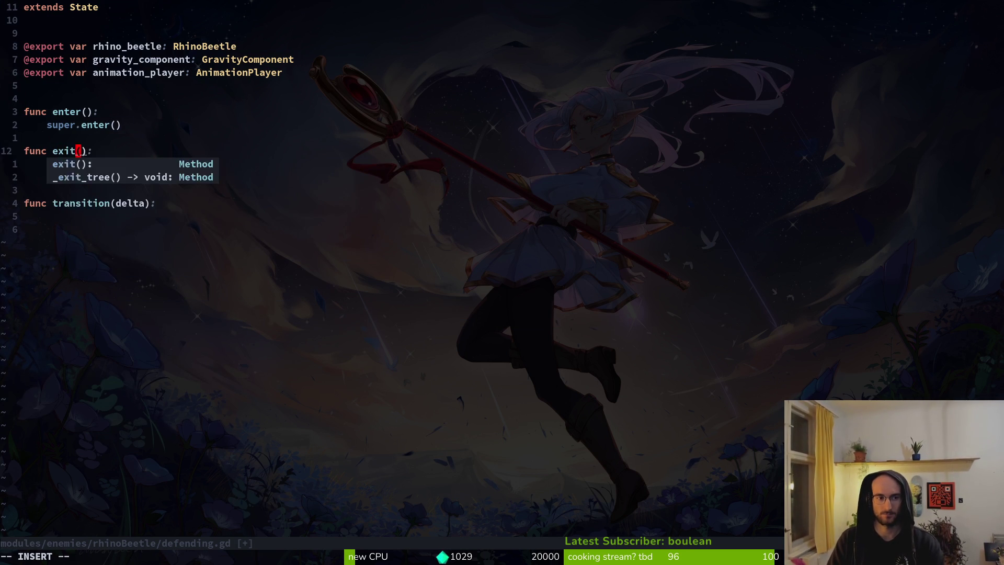
key("Escape")
key("ctrl+s")
Step: Glance at chasing.gd, return to defending.gd and open the project file finder
key("k")
key("k")
key("k")
key("j")
key("j")
key("j")
key("k")
key("k")
key("k")
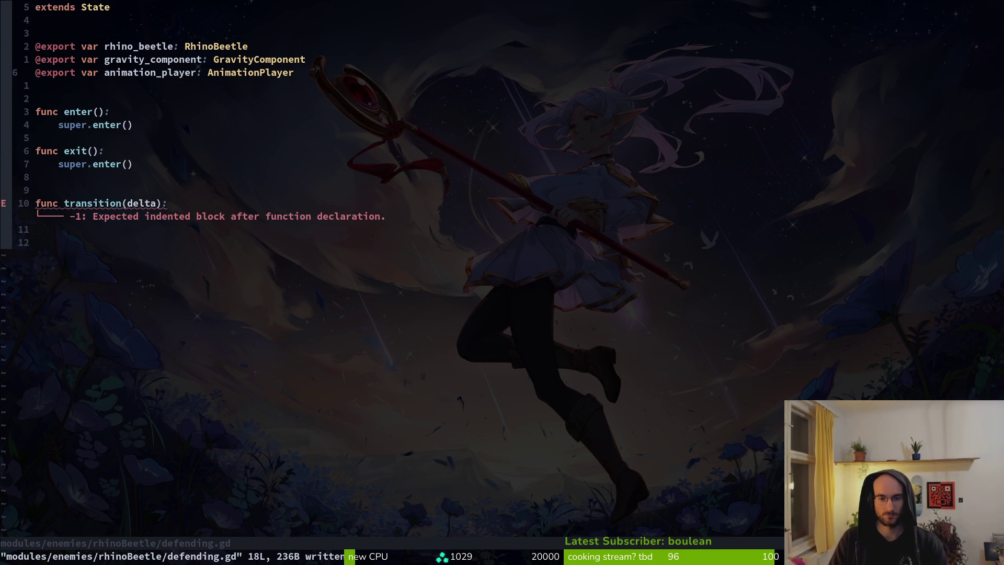
key("ctrl+6")
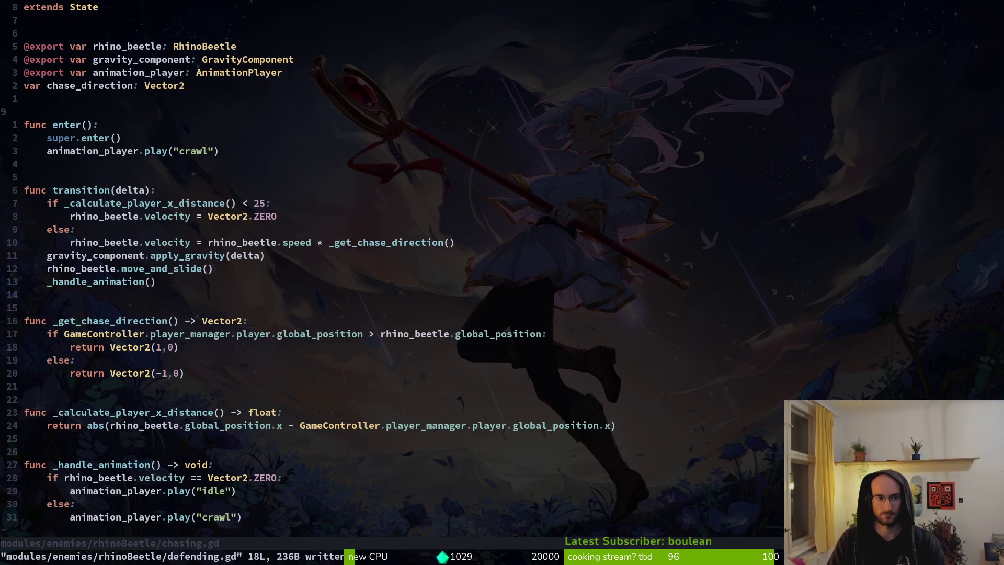
key("ctrl+6")
key("space")
Step: Open the fly enemy's spawning.gd for reference, then return to defending.gd
key("f")
key("f")
type("spawnig")
key("BackSpace")
key("BackSpace")
key("BackSpace")
type("rhispaw")
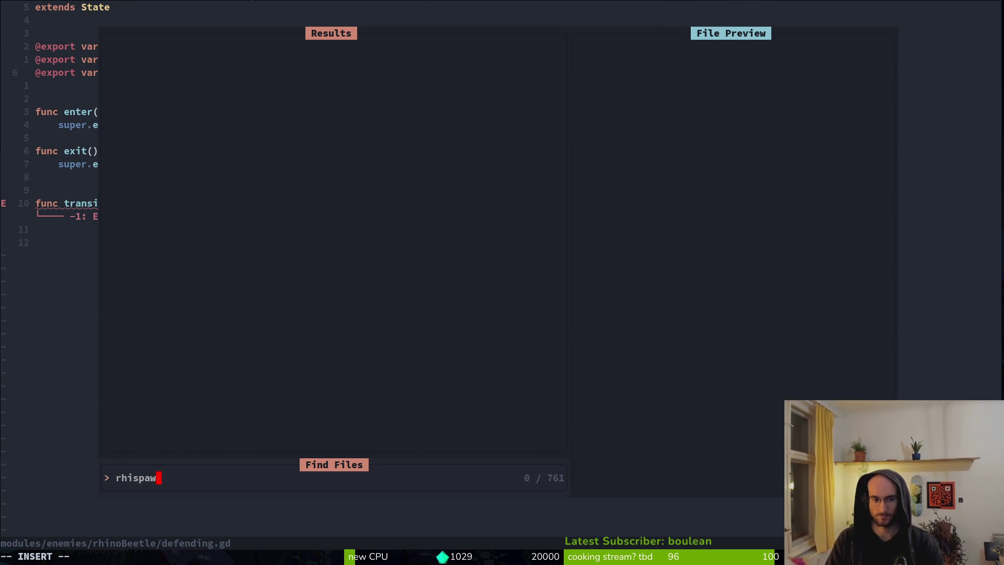
key("BackSpace")
key("BackSpace")
key("BackSpace")
type("spawn")
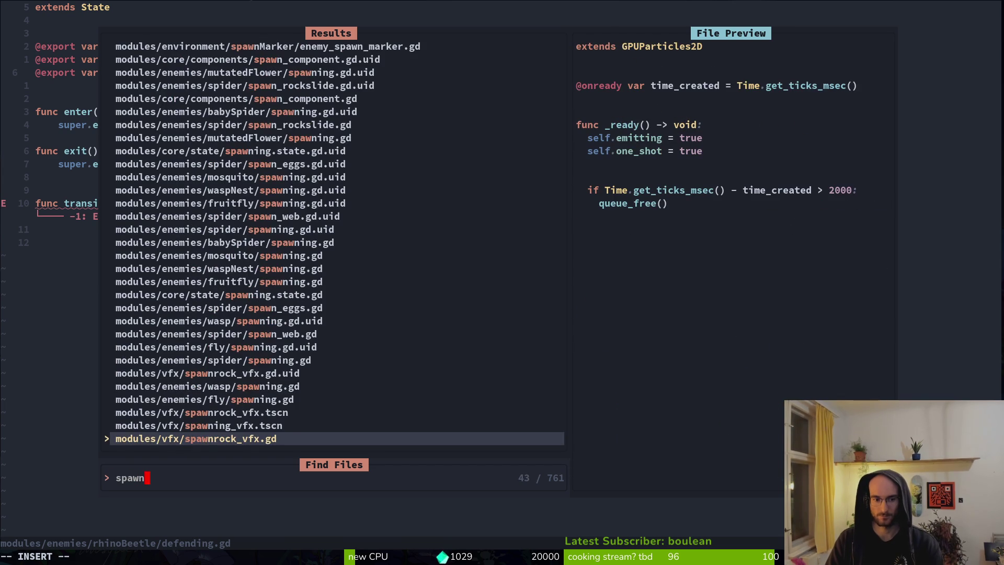
type("in")
key("Up")
key("Return")
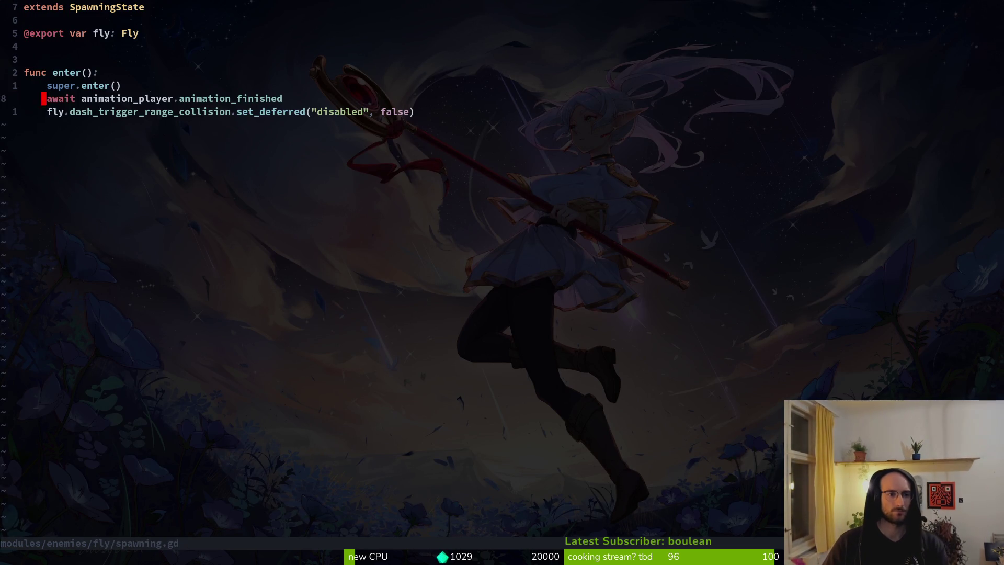
key("ctrl+6")
key("ctrl+6")
key("ctrl+6")
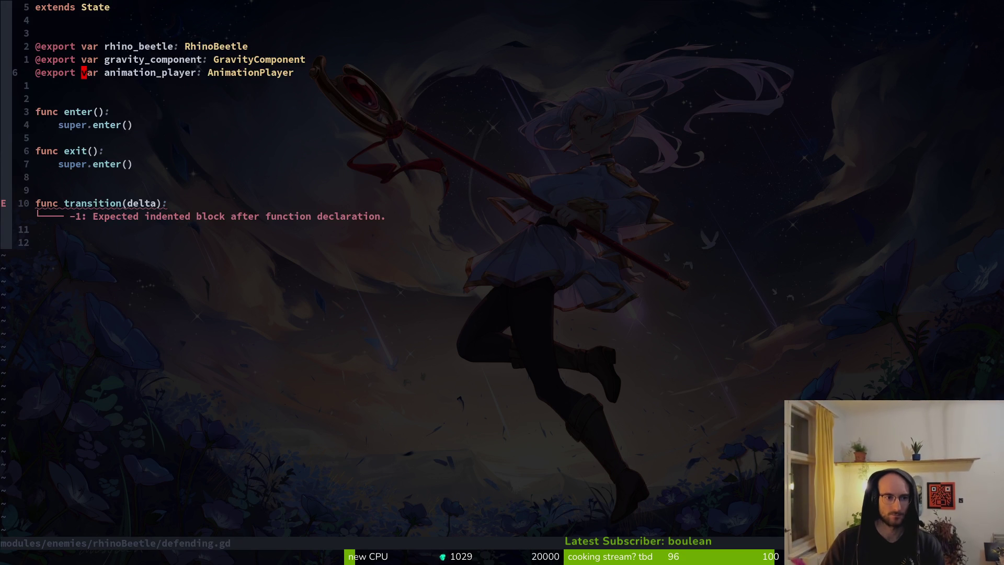
Step: Add pass to transition() and rename its delta parameter to _delta, then save
type("10jo")
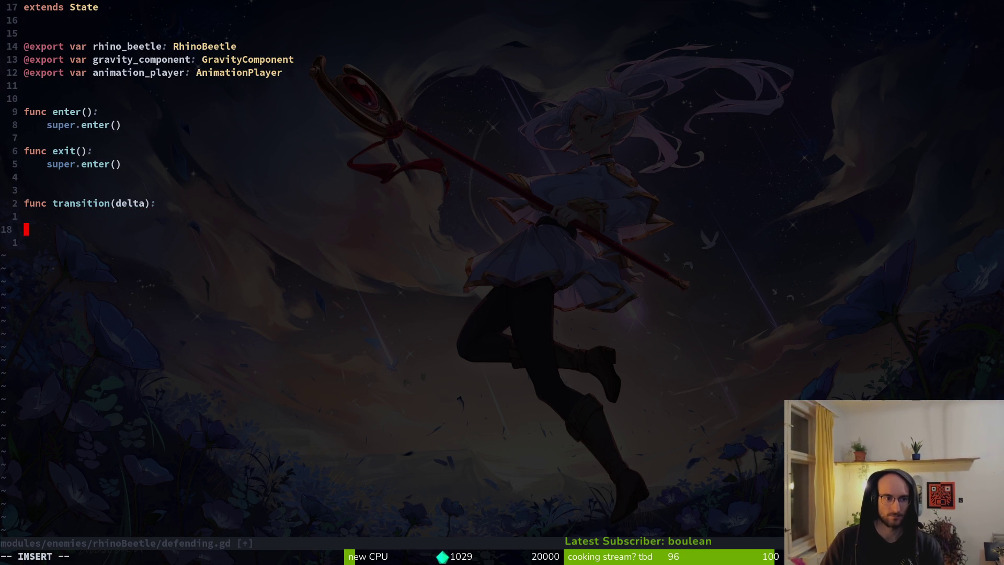
type("s")
key("Escape")
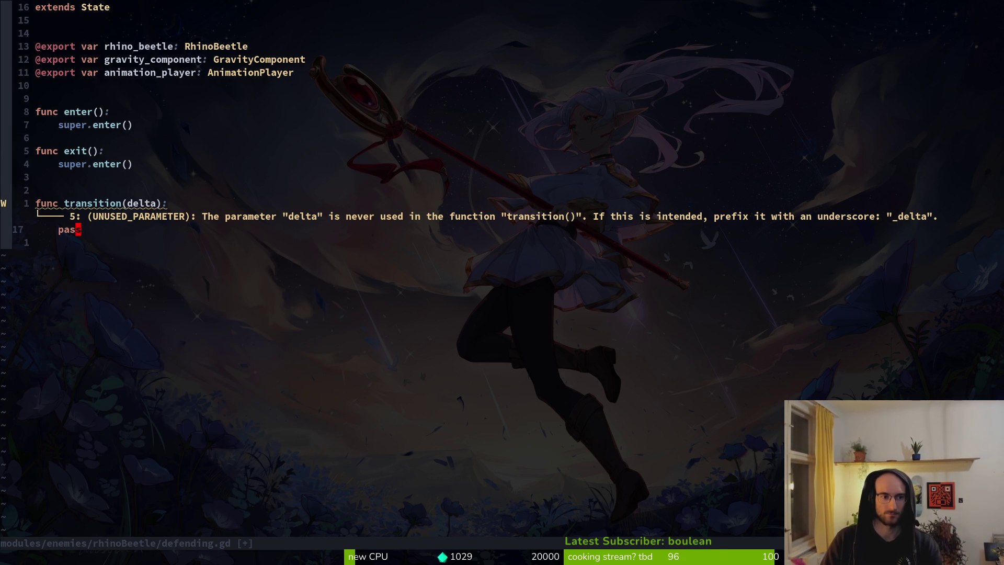
type(":w")
key("Return")
type("ki_")
key("Escape")
type(":w")
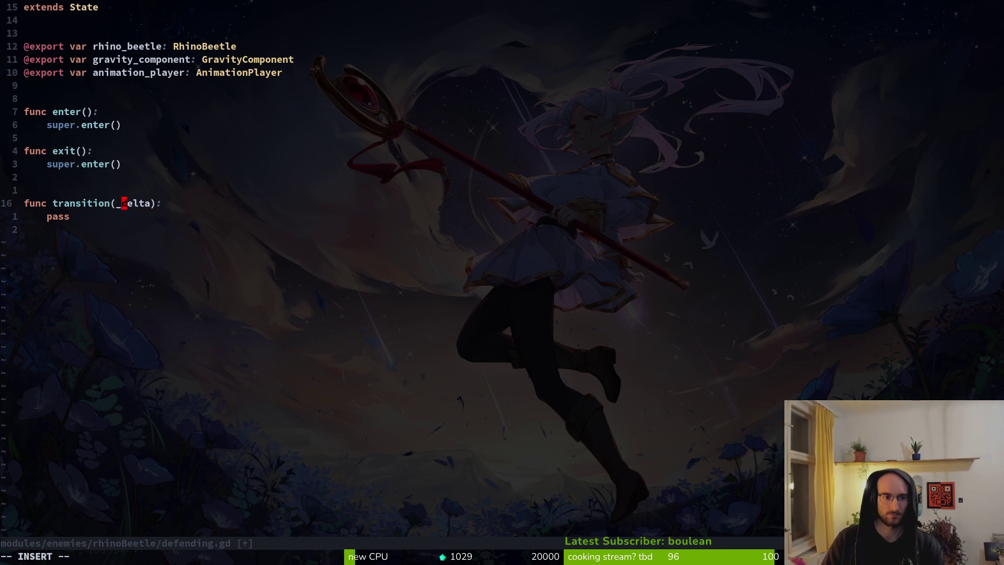
Step: Adjust the blank lines between enter() and transition()
key("Return")
key("k")
key("k")
key("k")
key("J")
key("u")
key("k")
key("O")
key("Escape")
key("k")
key("k")
key("k")
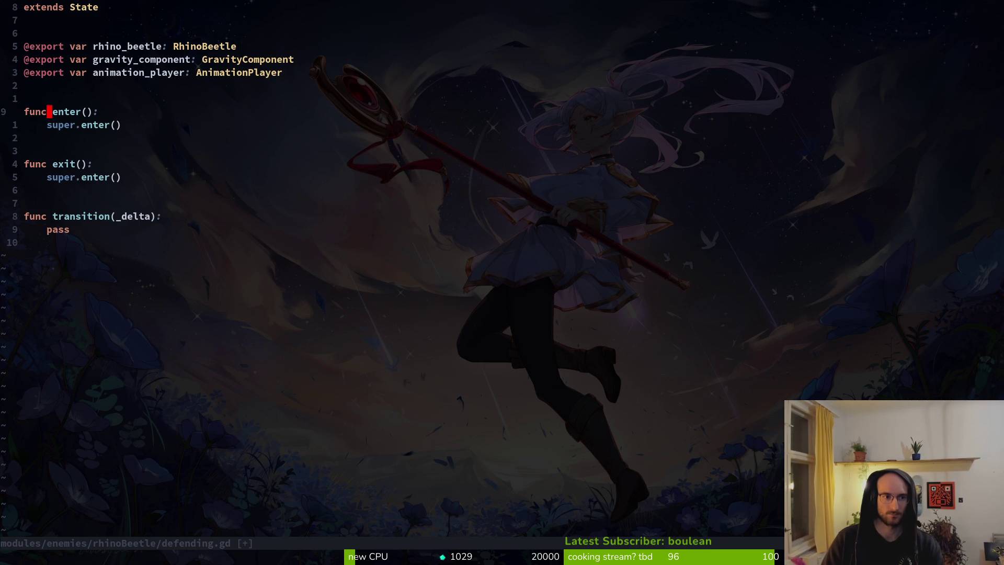
Step: Add animation_player.play("defend") to enter() and save
type("o")
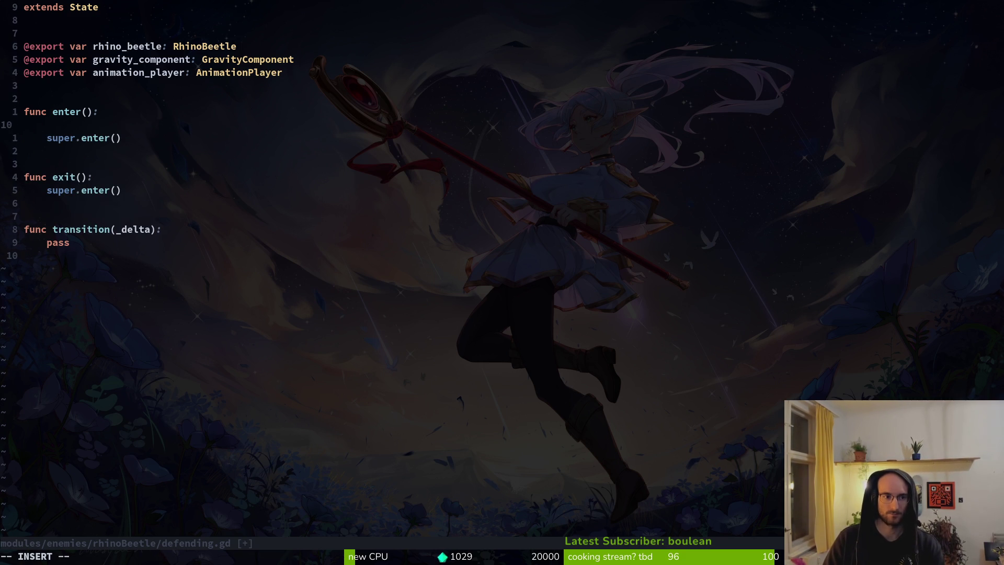
type("animation_player.play(\"def")
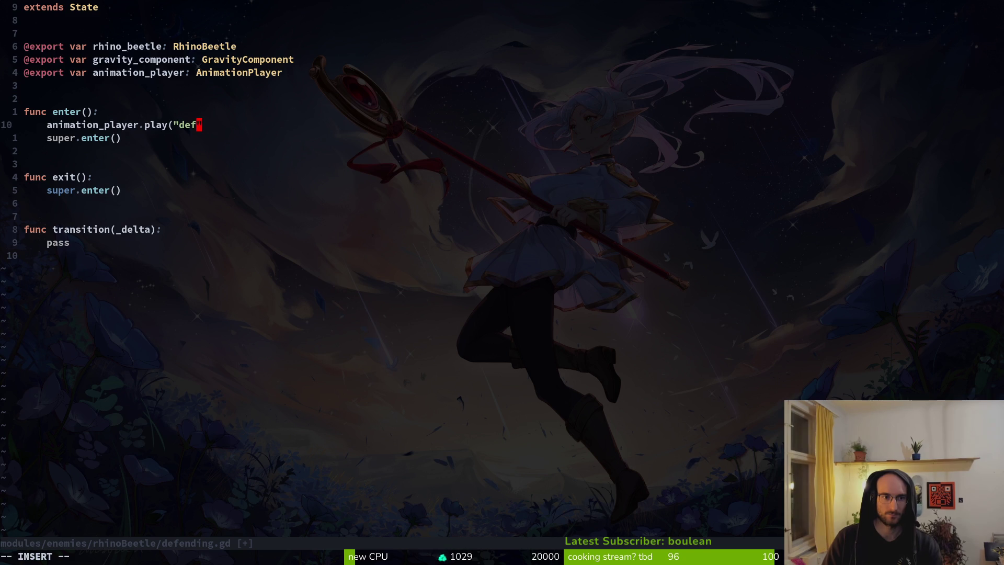
type(")")
key("Escape")
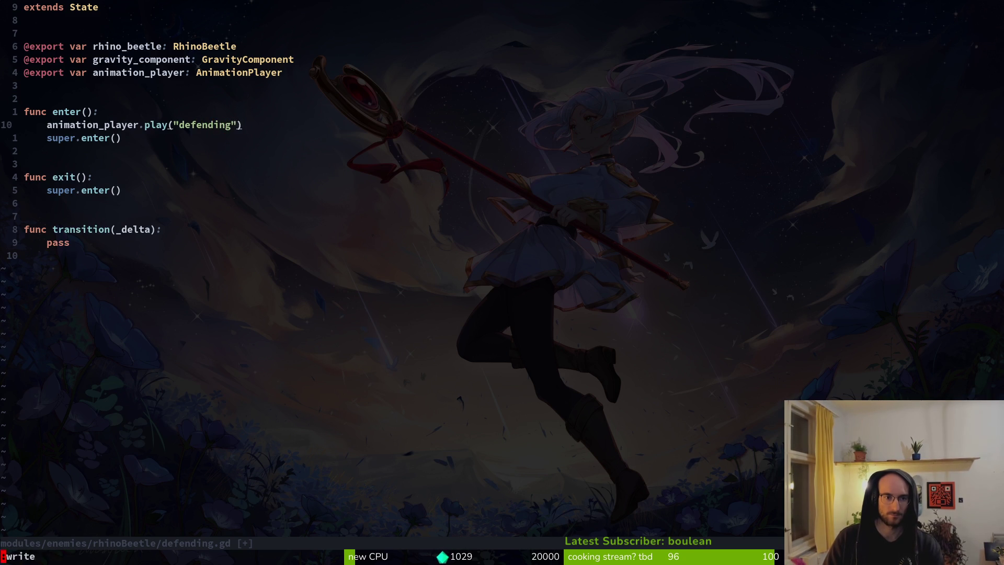
type(":w")
key("Return")
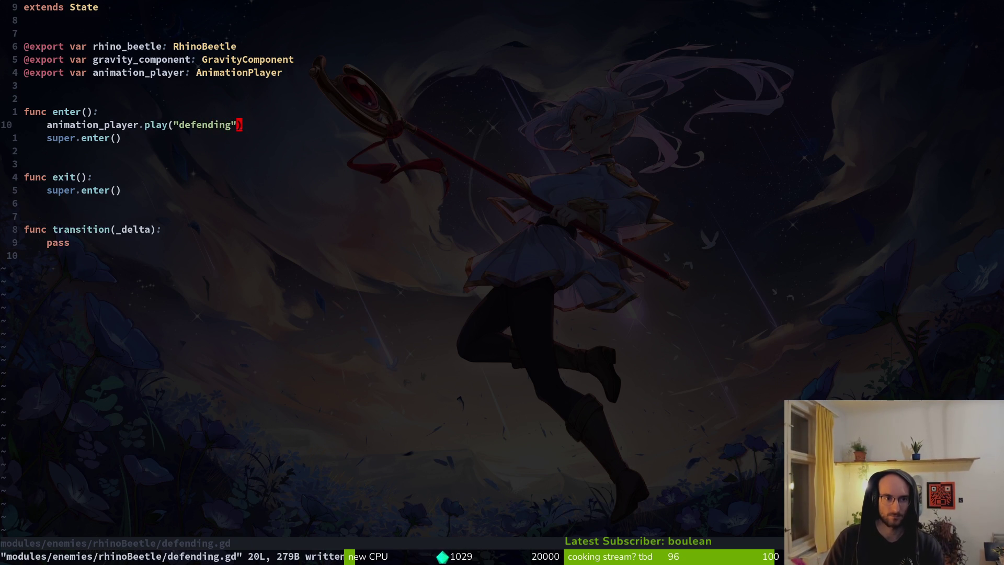
type("ci\"defend")
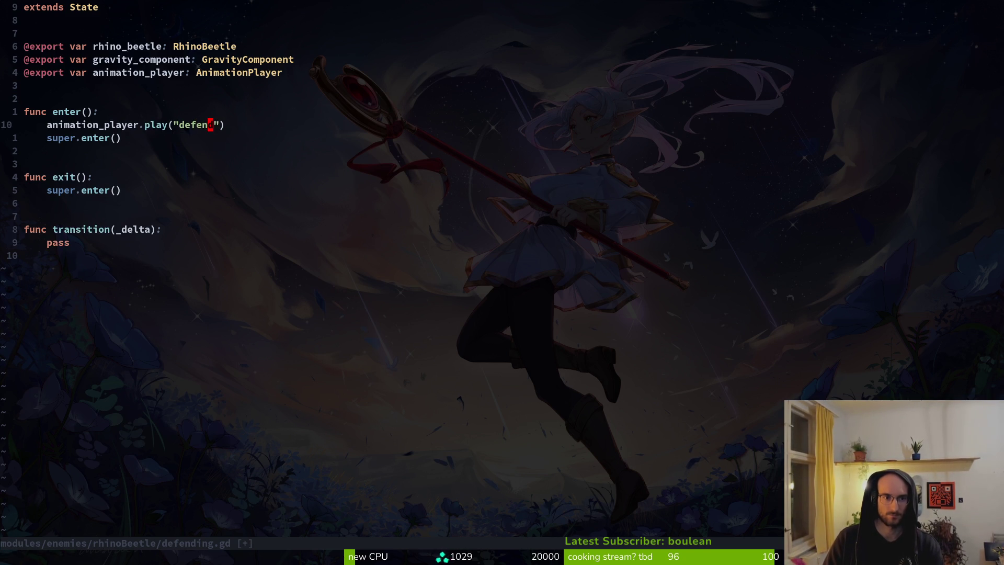
key("Escape")
type(":w")
key("Return")
Step: Add await animation_player.animation_finished after the play call, fix its spacing, and save
type("oawait  an")
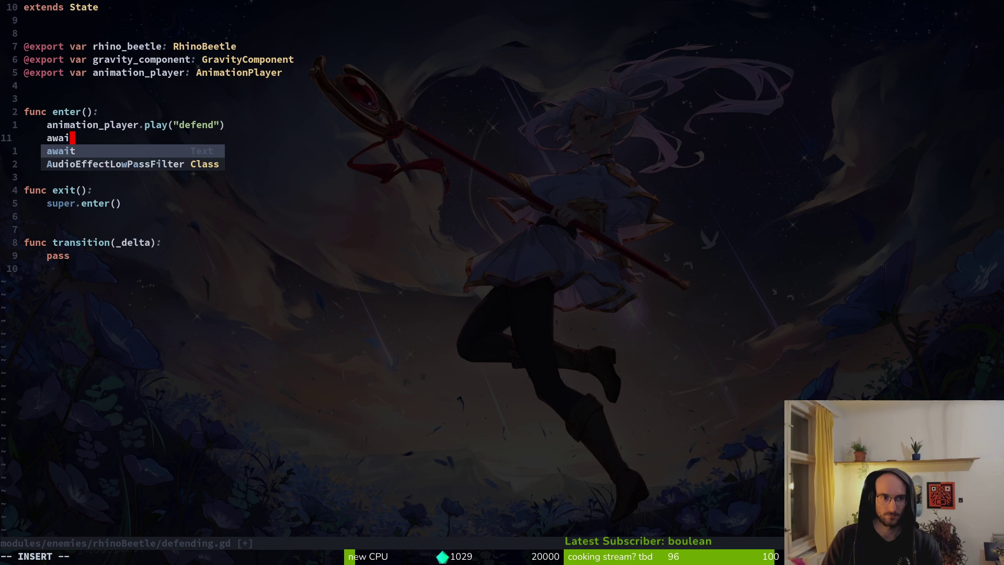
key("Return")
type(".an")
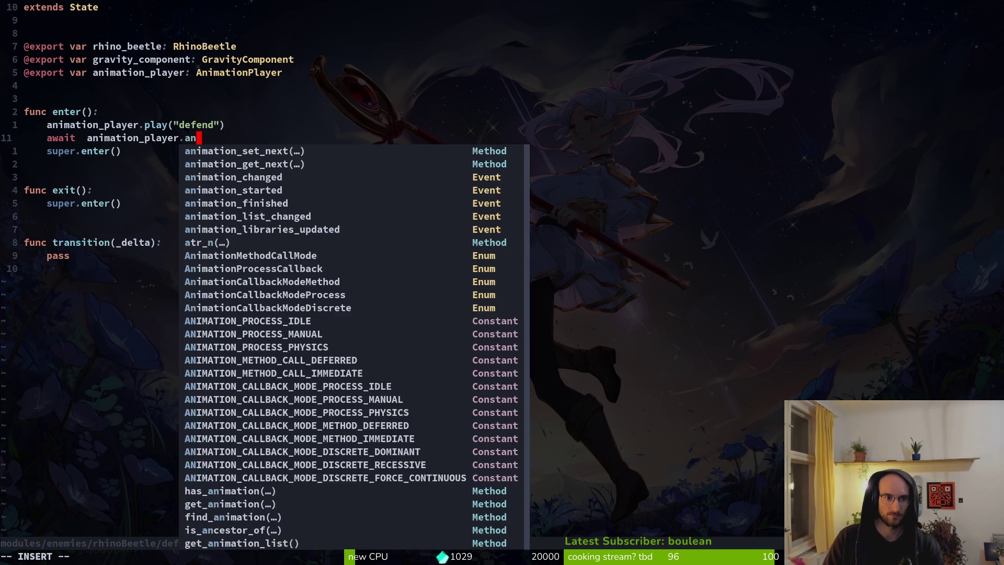
type("i")
key("Down")
key("Down")
key("Down")
key("Down")
key("Return")
key("Escape")
key("b")
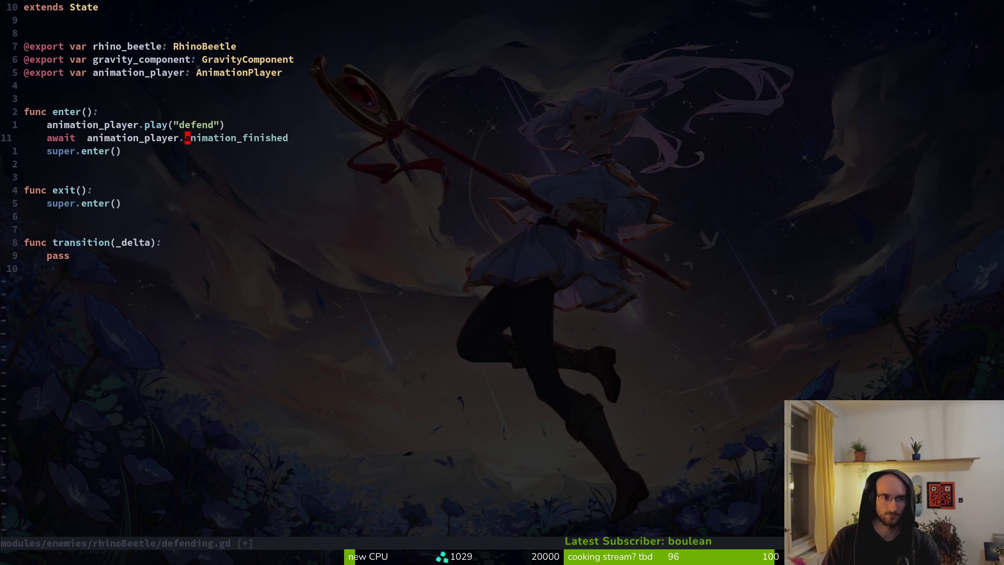
key("i")
key("BackSpace")
key("BackSpace")
key("Escape")
key("a")
key("Escape")
type(":w")
key("Return")
key("alt+Tab")
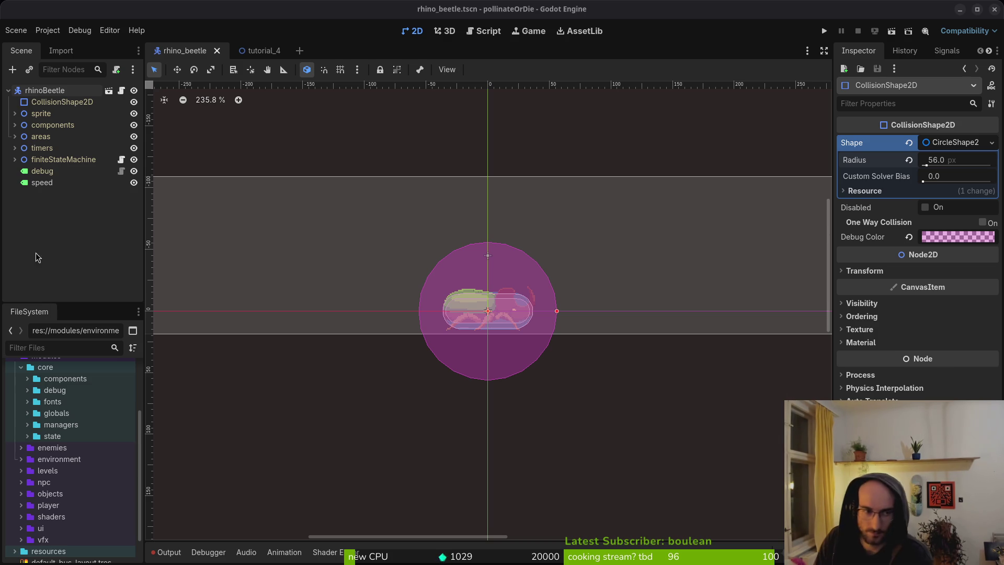
Step: Expand the rhinoBeetle's finiteStateMachine and select its defending state node in the Inspector
left_click(64, 251)
left_click(16, 161)
left_click(15, 162)
left_click(16, 161)
left_click(15, 162)
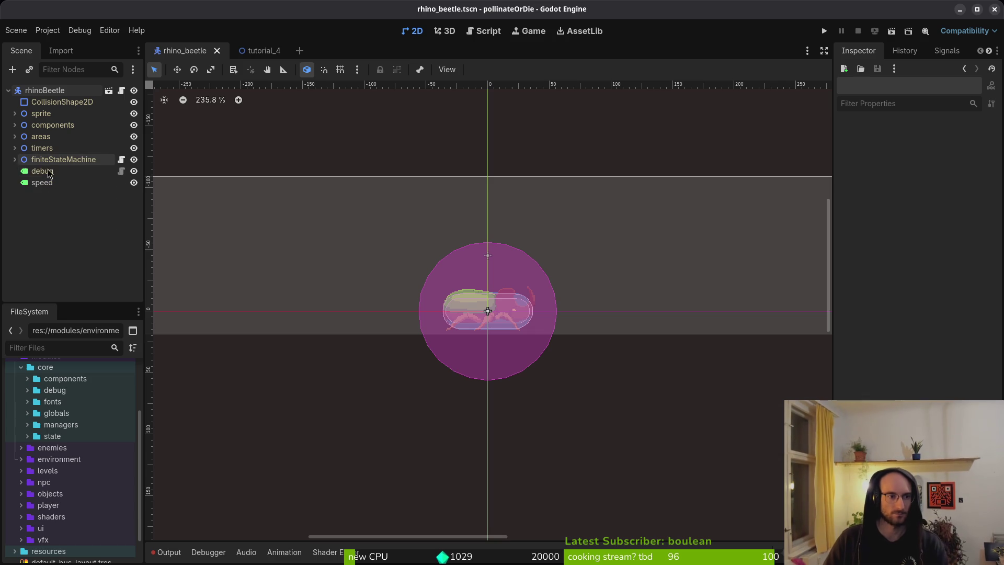
left_click(14, 159)
left_click(55, 240)
key("alt+Tab")
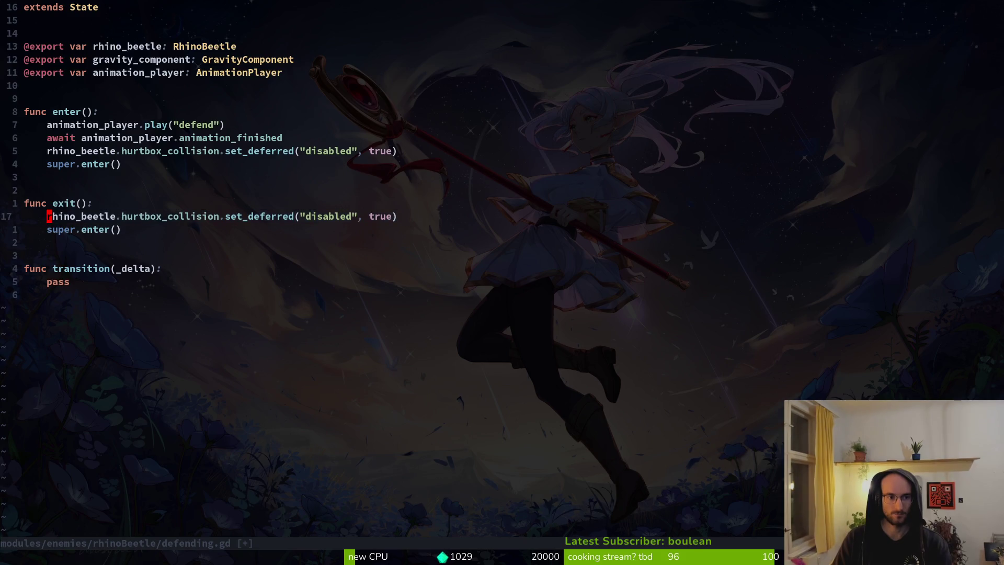
Step: In exit(), set the hurtbox disabled value to false and place it after super.exit()
type("ciwfalse")
key("Escape")
type(":w")
key("Return")
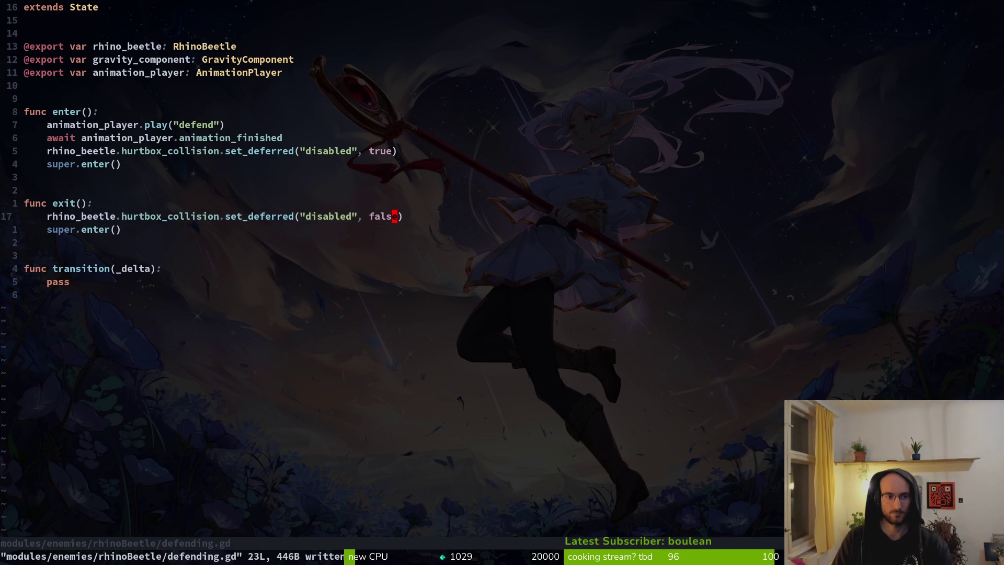
key("d")
key("d")
key("p")
type("k")
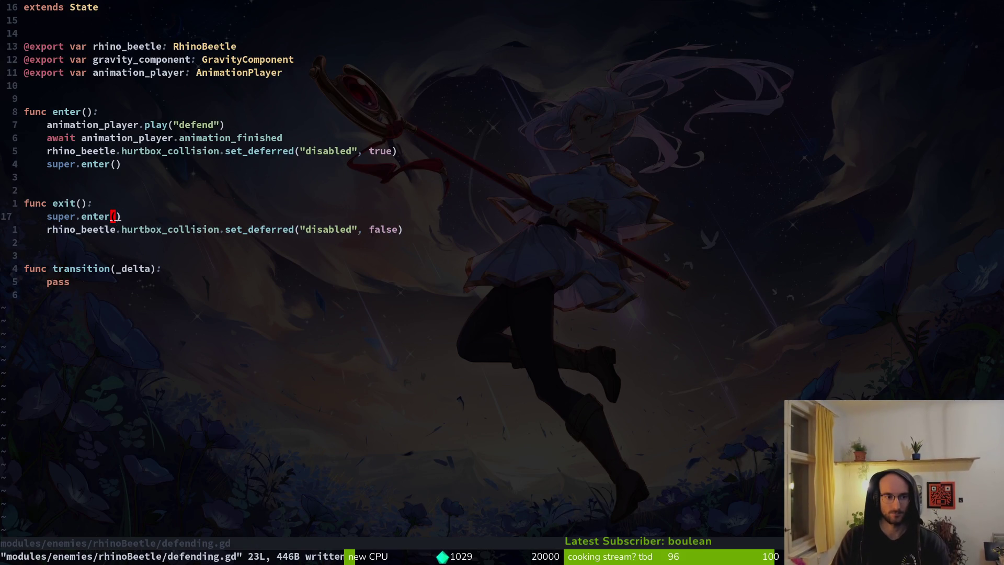
type("ciwexi")
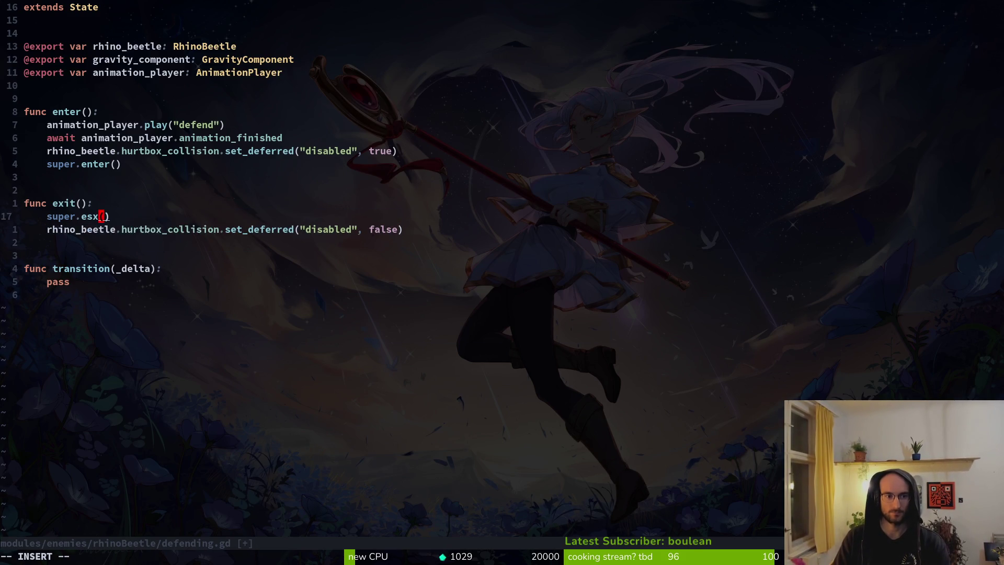
type("t")
key("Escape")
type(":w")
key("Return")
Step: Add an 'if can_transition:' check to transition()
key("4")
key("k")
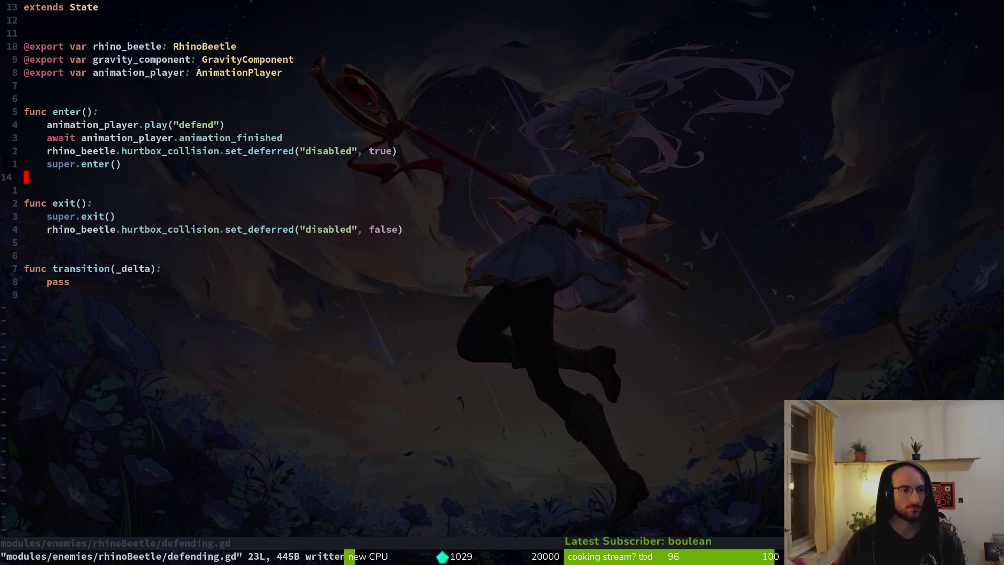
key("j")
key("j")
key("j")
type("oif can_transition")
key("Escape")
type("A:")
key("Escape")
Step: Declare var can_transition: bool = false below the exported variables
key("Return")
key("k")
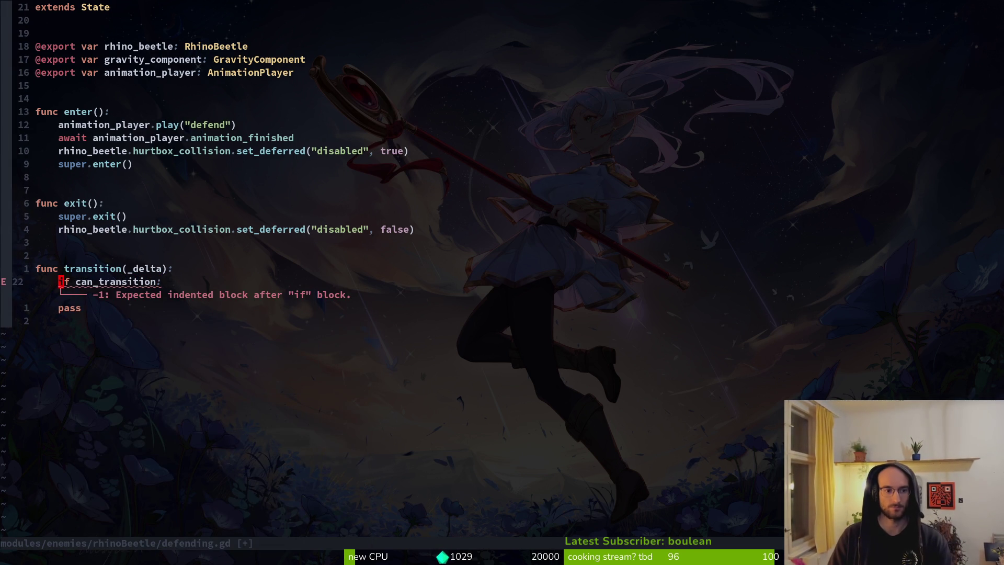
key("Escape")
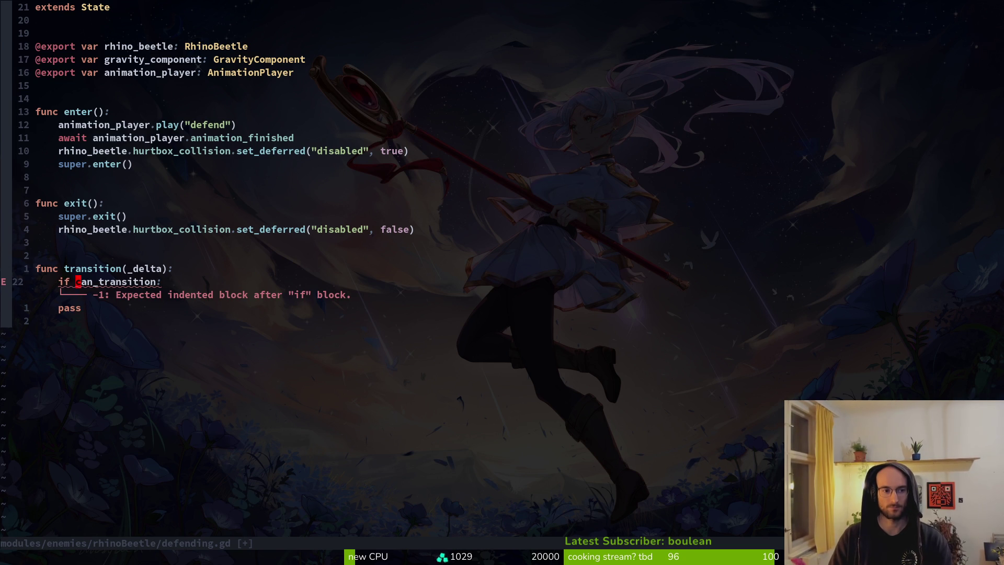
left_click(38, 85)
key("p")
key("shift+i")
type("var")
key("Escape")
key("shift+a")
type(": voo")
key("BackSpace")
key("BackSpace")
key("BackSpace")
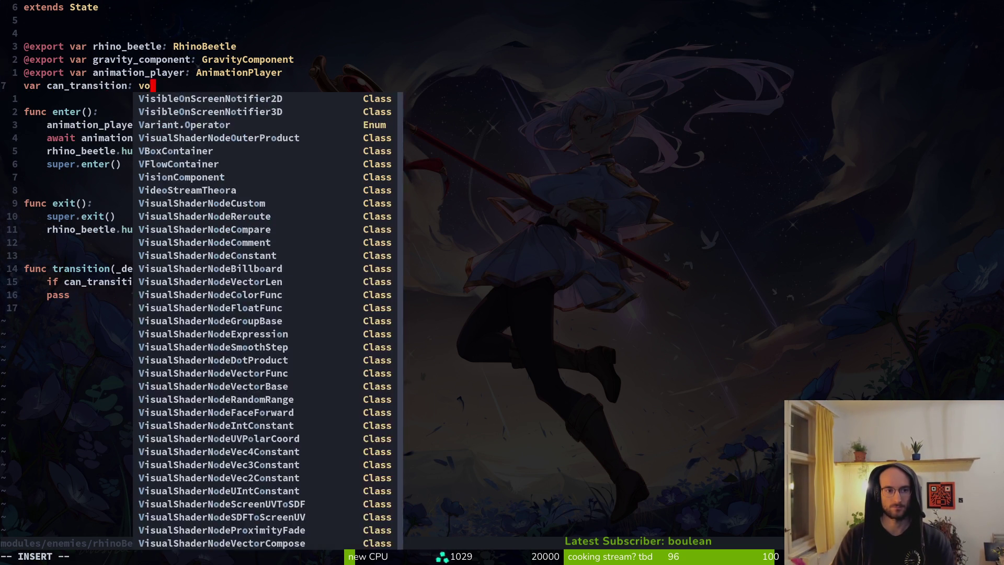
type("bool = false")
key("Return")
key("Escape")
Step: Set can_transition = true in enter() after the animation finishes
key("j")
key("j")
key("j")
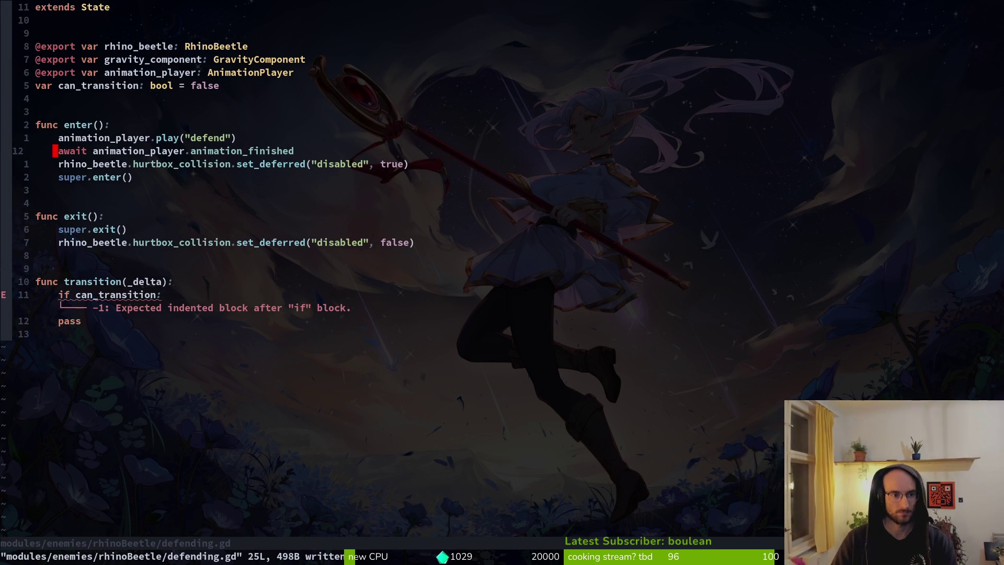
key("shift+o")
type("can_transition = true")
key("Escape")
key("j")
key("j")
key("j")
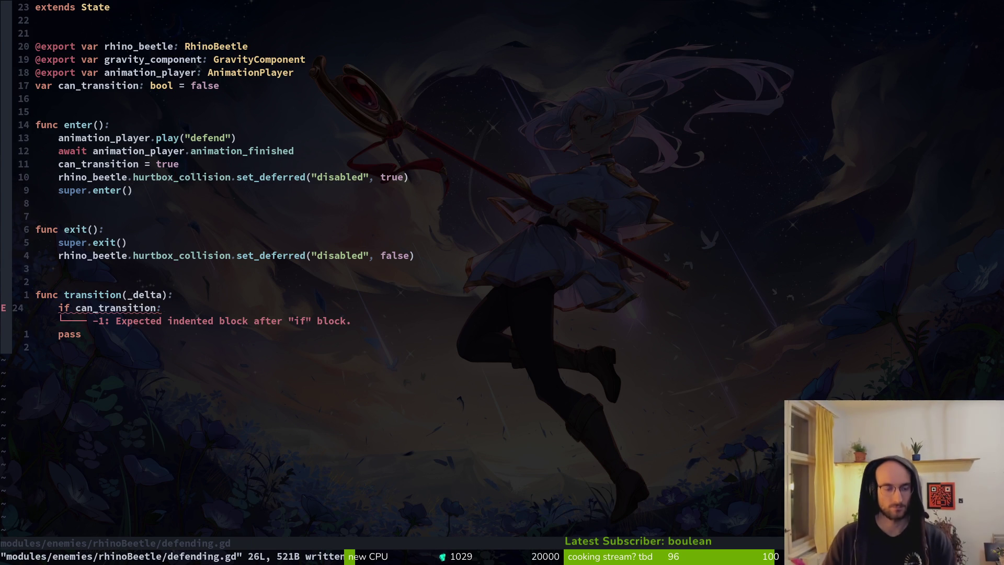
key("space")
key("f")
key("f")
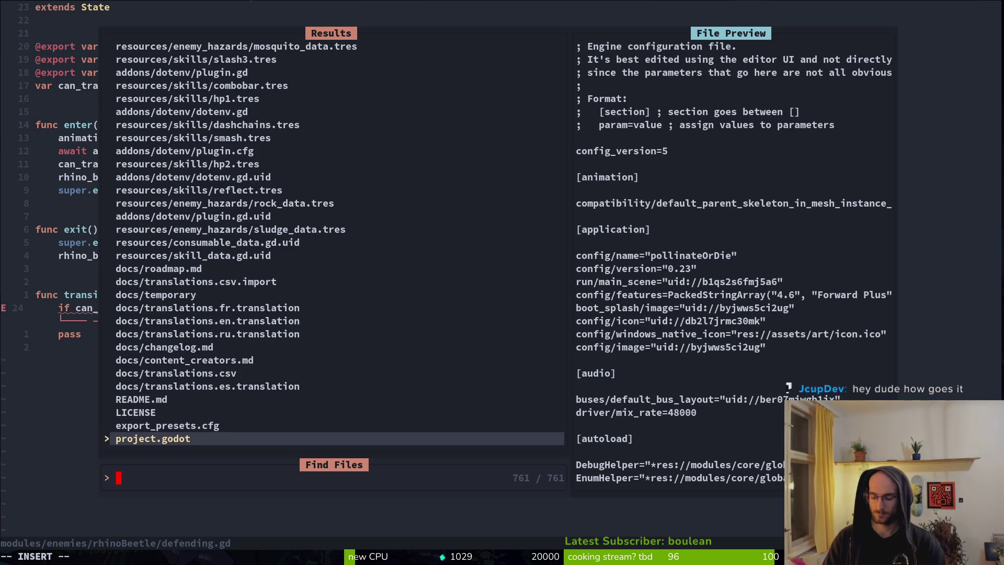
Step: Open the shared dashing state script for reference
type("dashing")
key("Up")
key("Up")
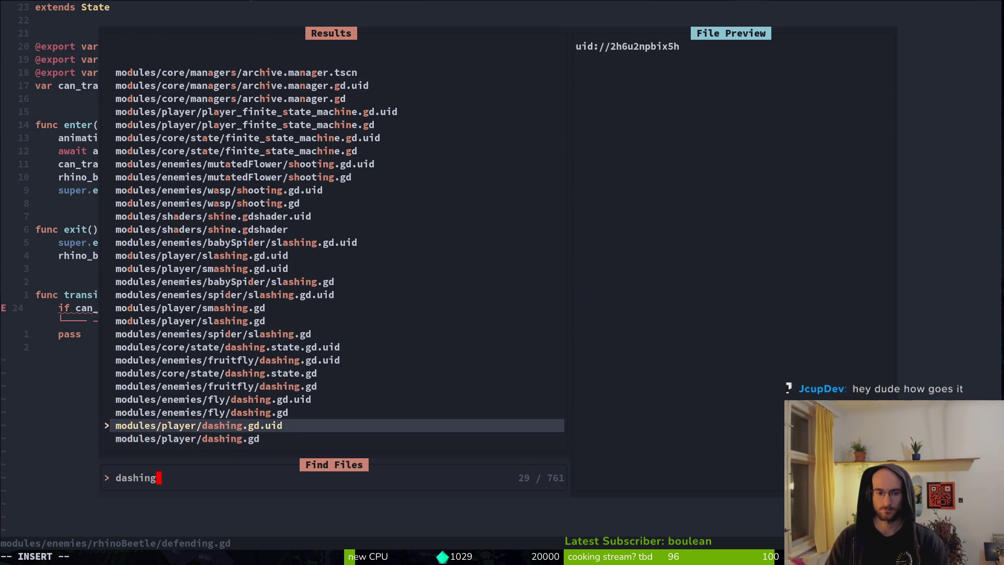
key("Return")
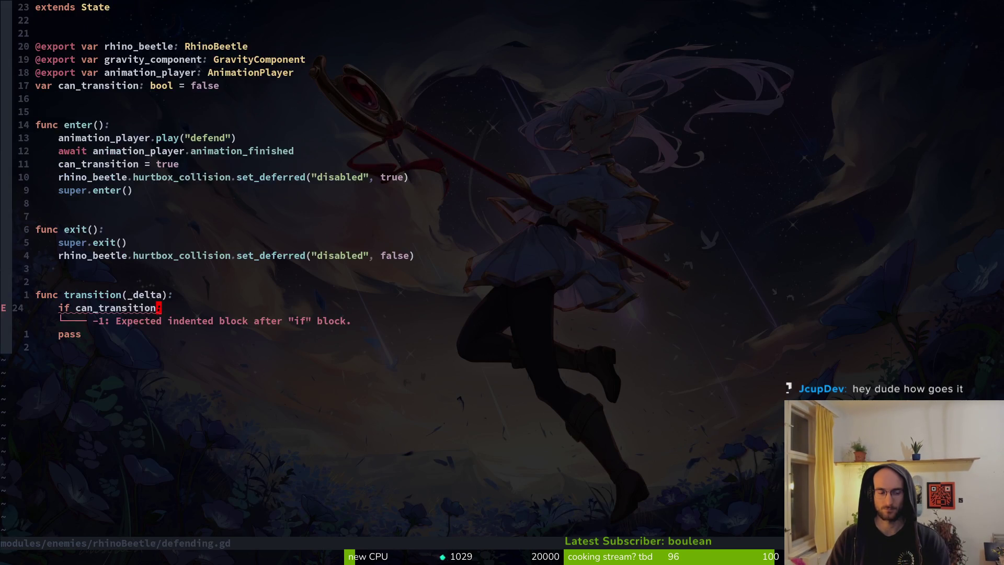
key("space")
key("f")
key("f")
type("dashing")
key("Return")
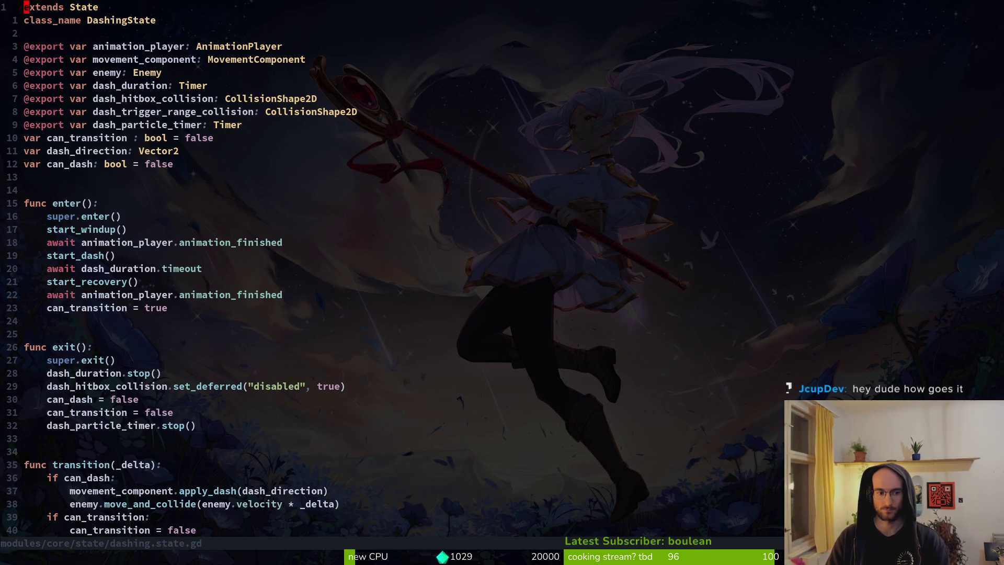
Step: Copy the three-line if can_transition block from the dashing script
key("3")
key("9")
key("j")
key("V")
key("j")
key("j")
key("y")
key("ctrl+o")
Step: Paste the block into defending.gd's transition(), replacing pass and the incomplete if, then save
key("j")
key("p")
key("k")
key("d")
key("d")
key("k")
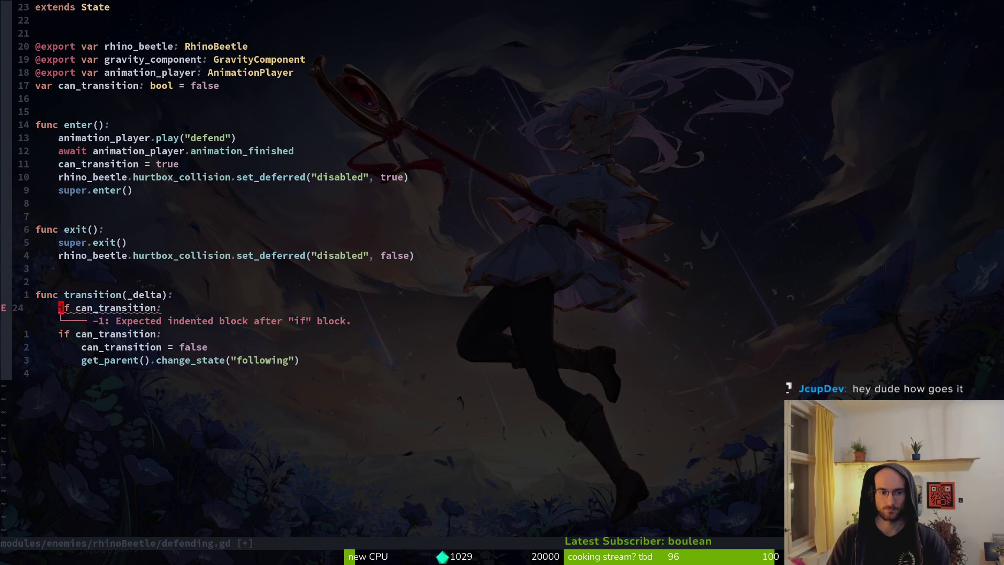
key("d")
key("d")
type(":w")
key("Return")
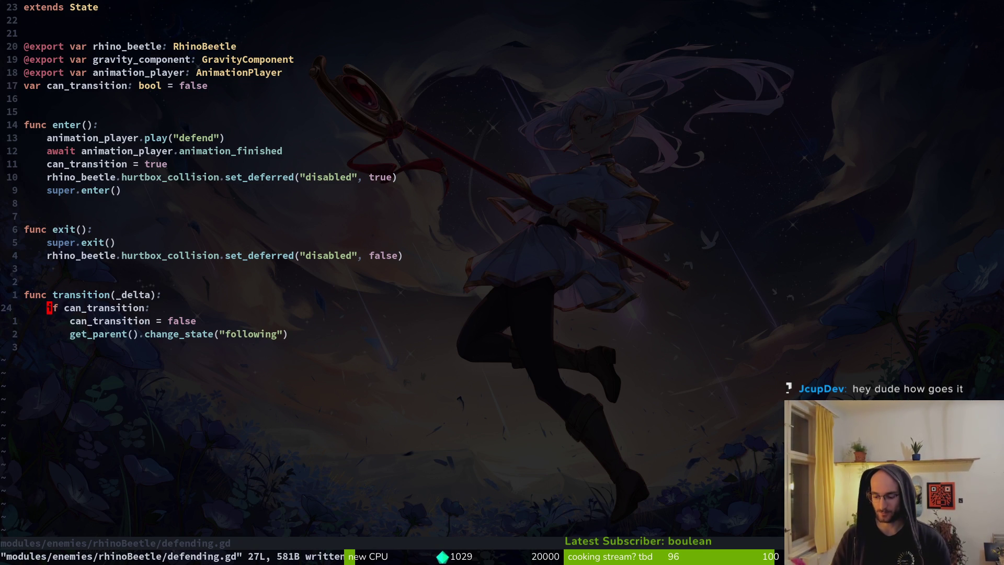
Step: Change the target state from "following" to "idling" and save
key("j")
key("j")
key("w")
key("w")
key("w")
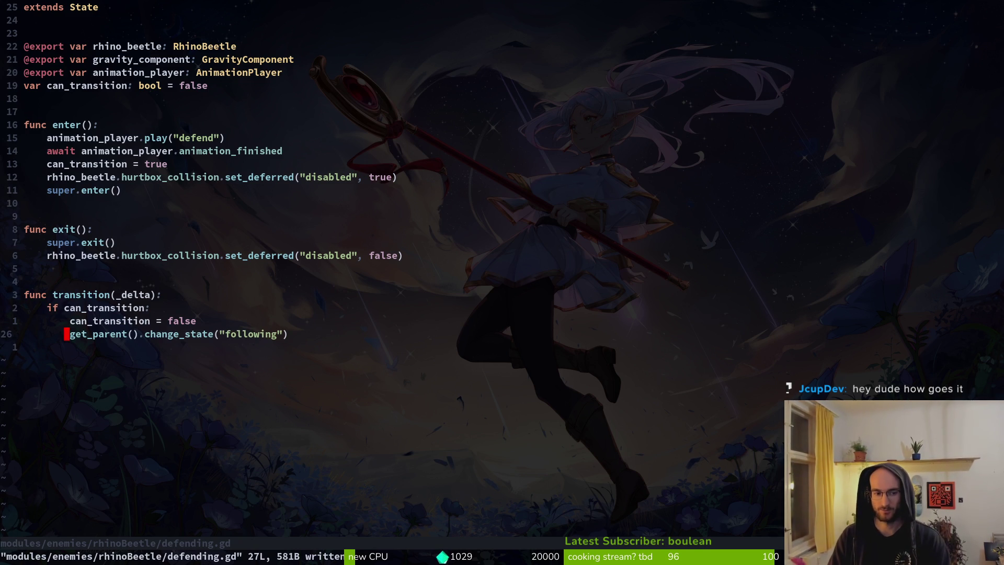
key("c")
key("i")
key("quotedbl")
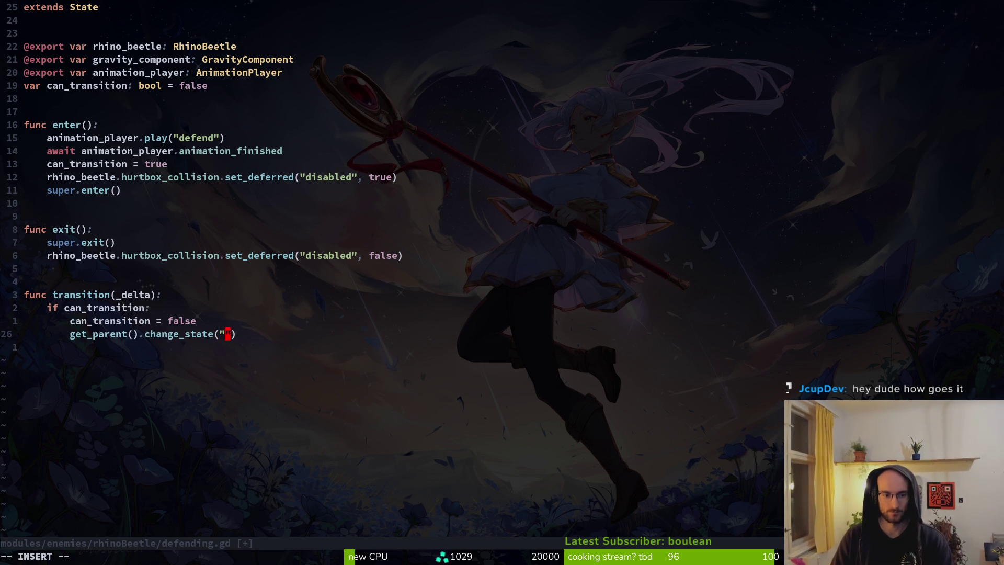
type("idling")
key("Escape")
type(":write")
key("Return")
Step: Check the rhinoBeetle idling script in a side split, close it, and resave defending.gd
key("space")
key("f")
key("f")
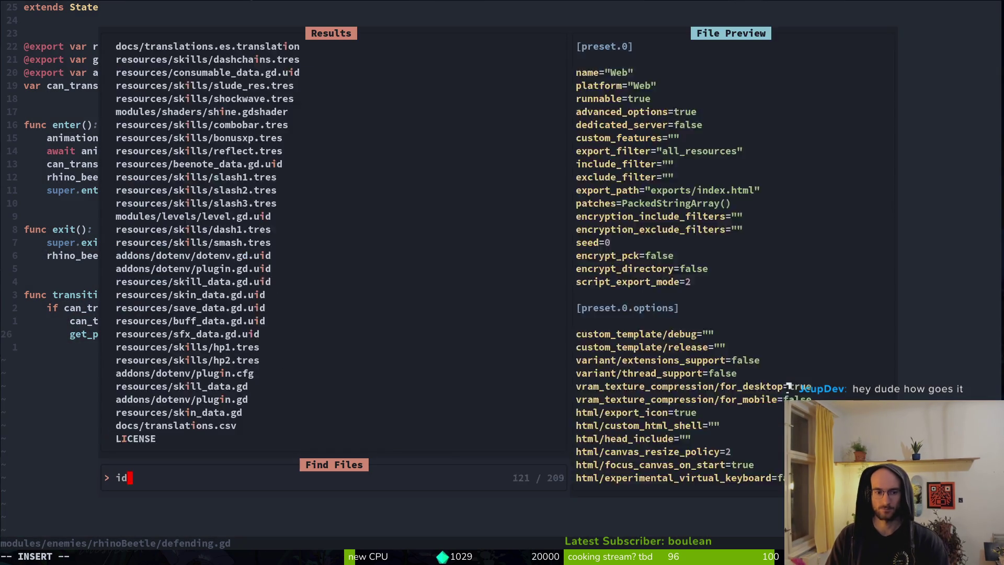
type("idling")
key("Up")
key("Up")
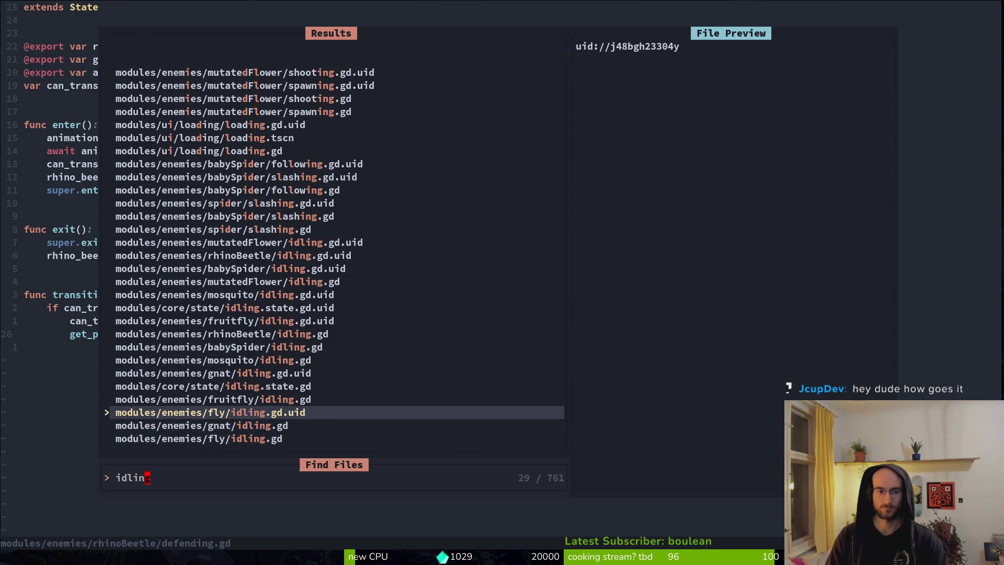
key("ctrl+w")
type("rhiid")
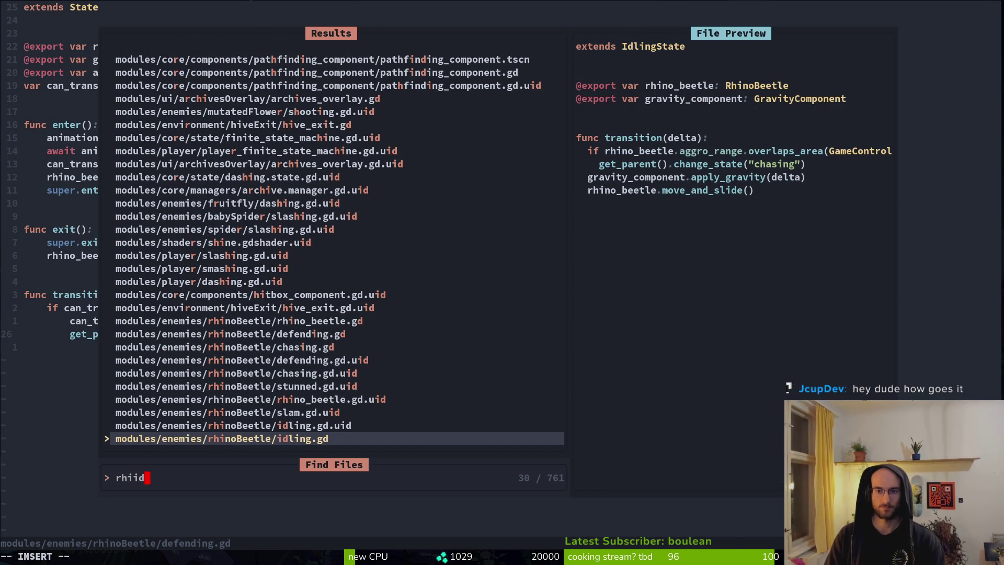
key("ctrl+v")
type(":q")
key("Return")
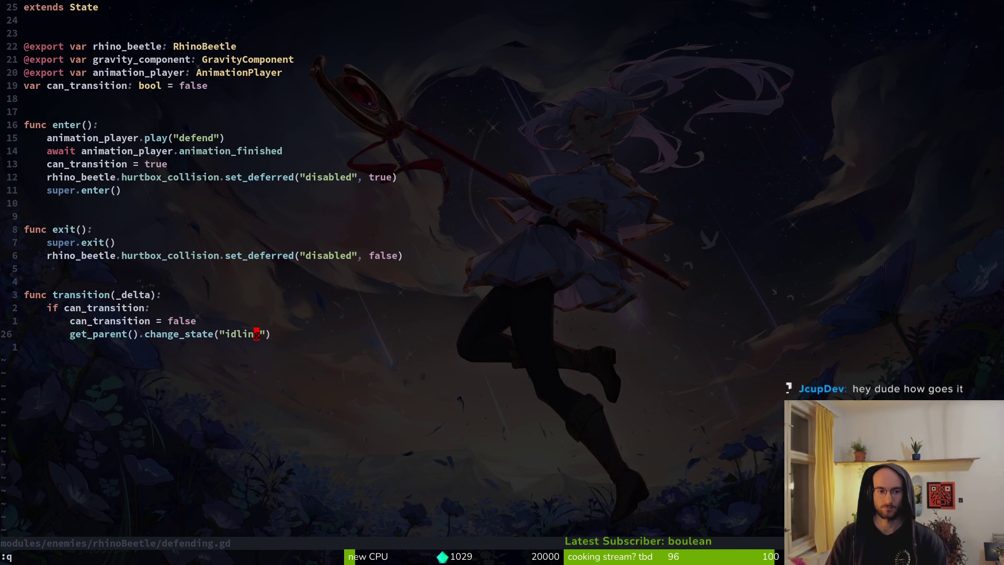
type(":w")
key("Return")
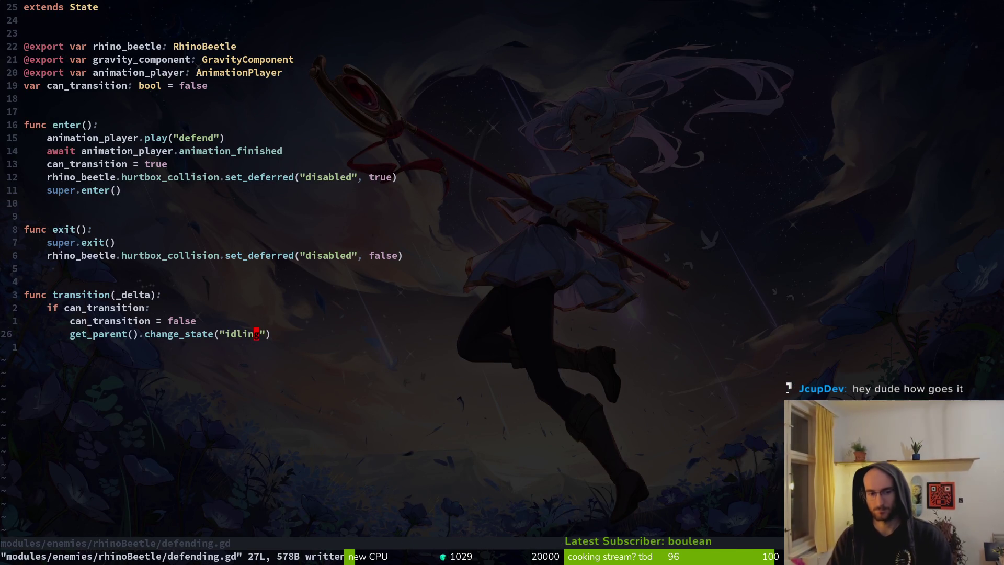
key("k")
key("k")
key("k")
key("k")
key("j")
key("j")
key("j")
key("j")
key("j")
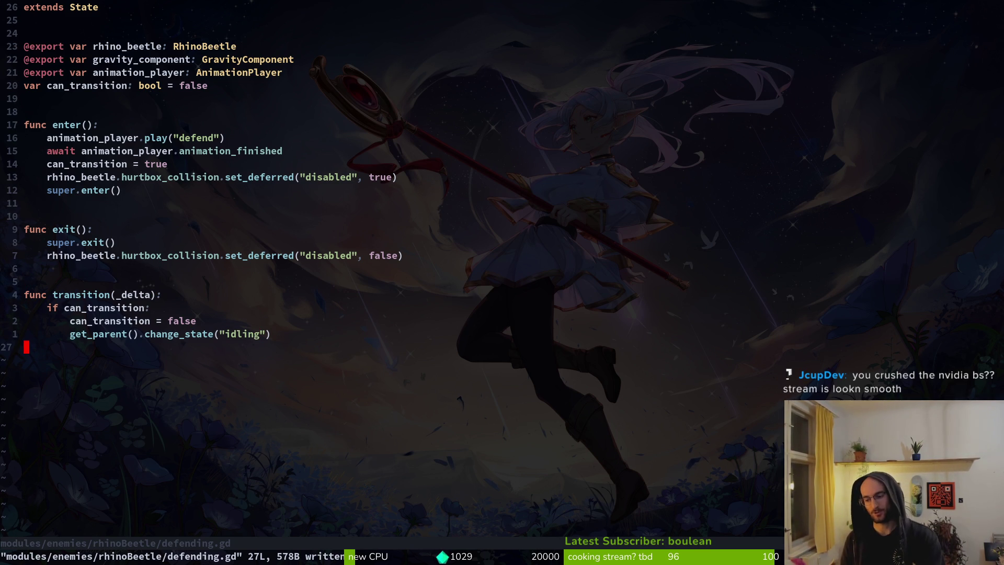
key("alt+Tab")
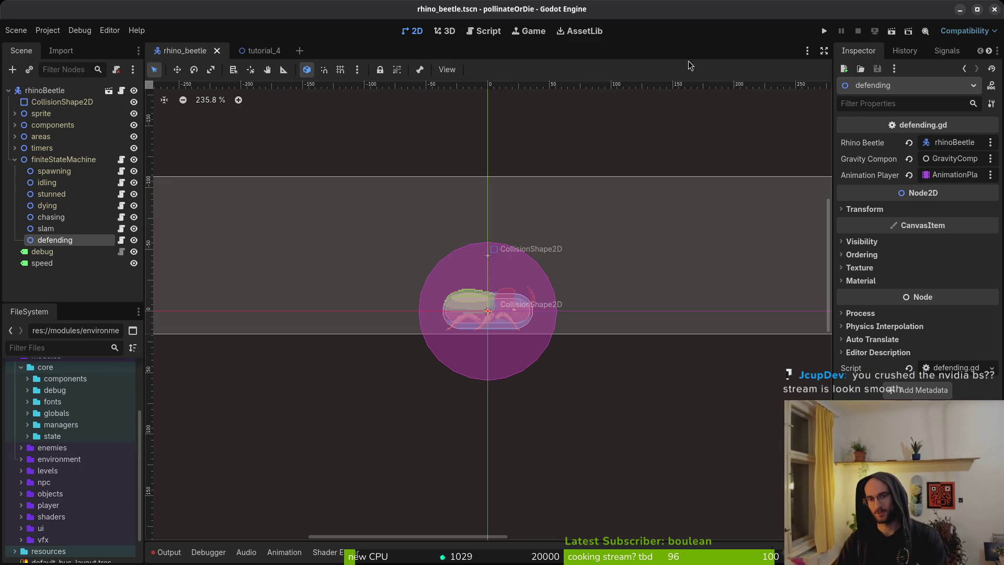
Step: Check the beetle sprite in Aseprite, deselect nodes in Godot, and return to defending.gd in Neovim
key("alt+Tab")
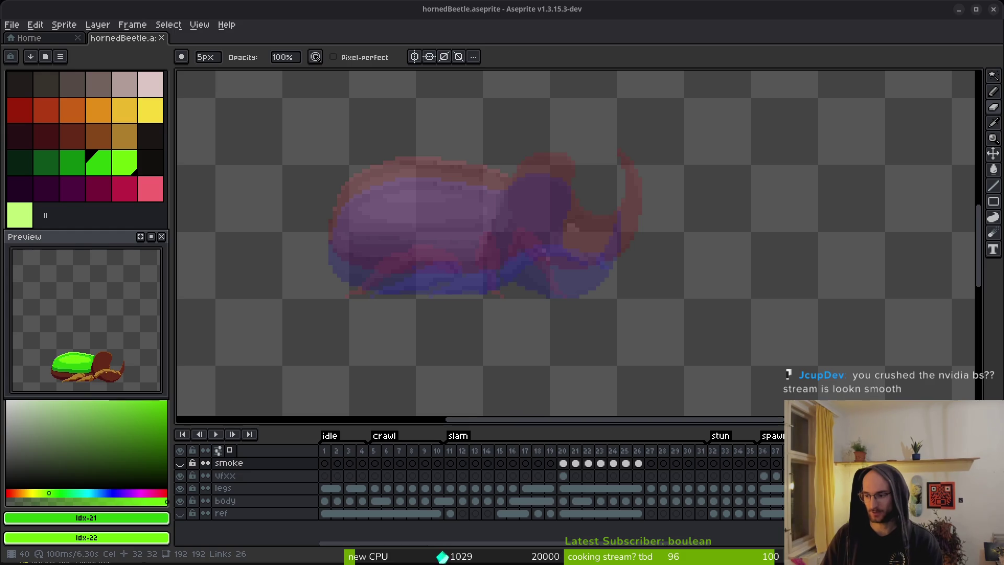
key("alt+Tab")
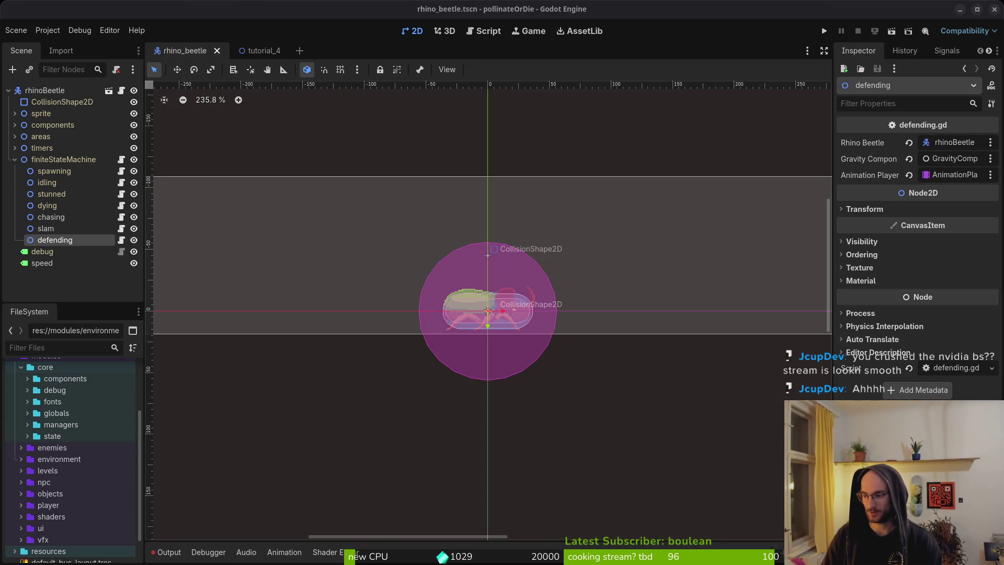
left_click(487, 311)
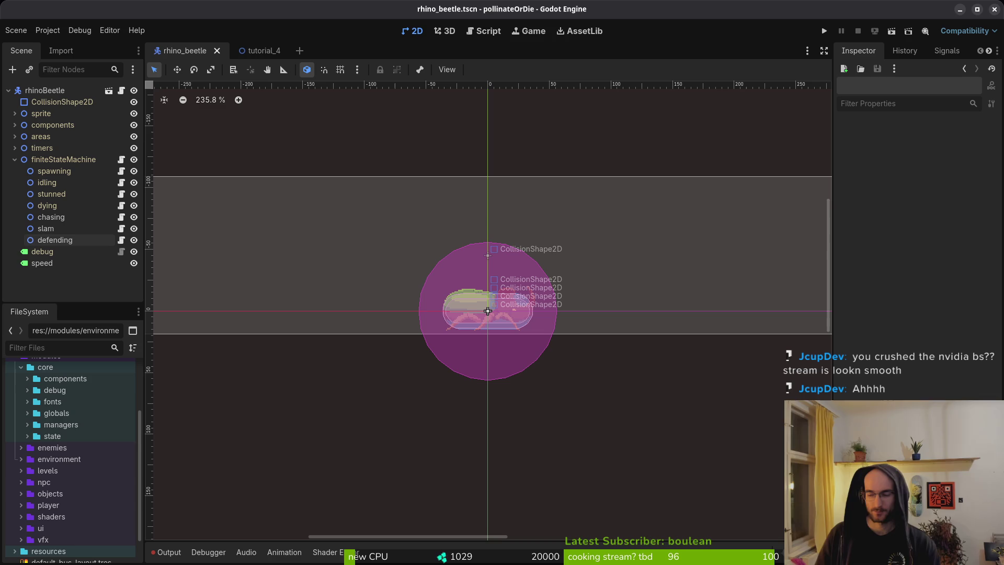
key("alt+Tab")
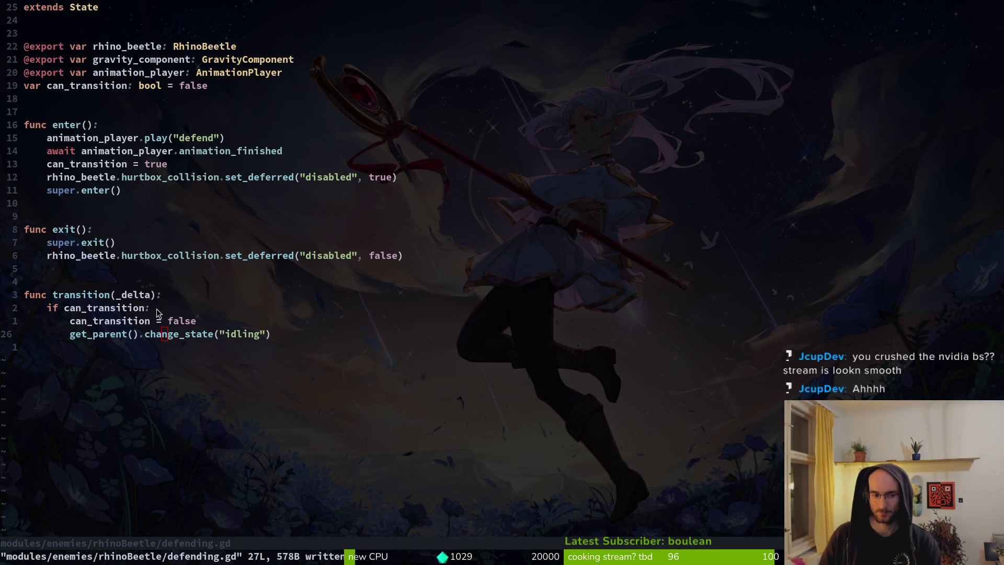
Step: Review the can_transition check and enter() lines of defending.gd, then switch to the Brave search results
left_click(130, 308)
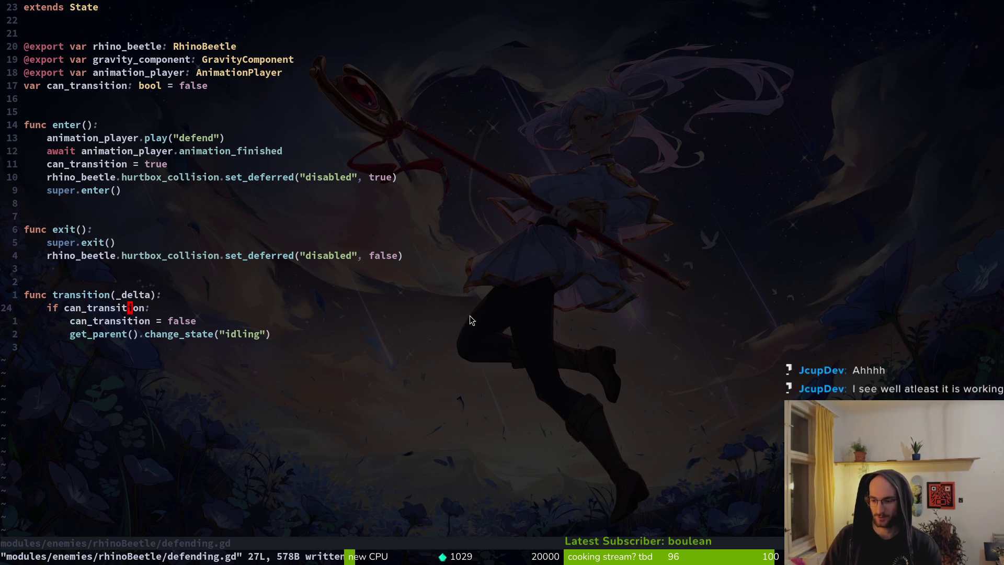
left_click(90, 281)
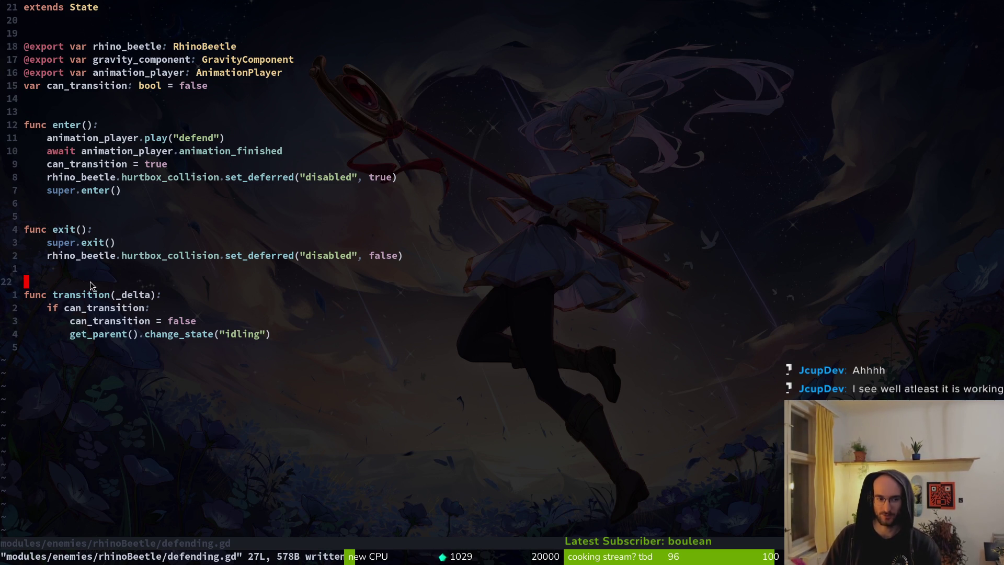
left_click(53, 206)
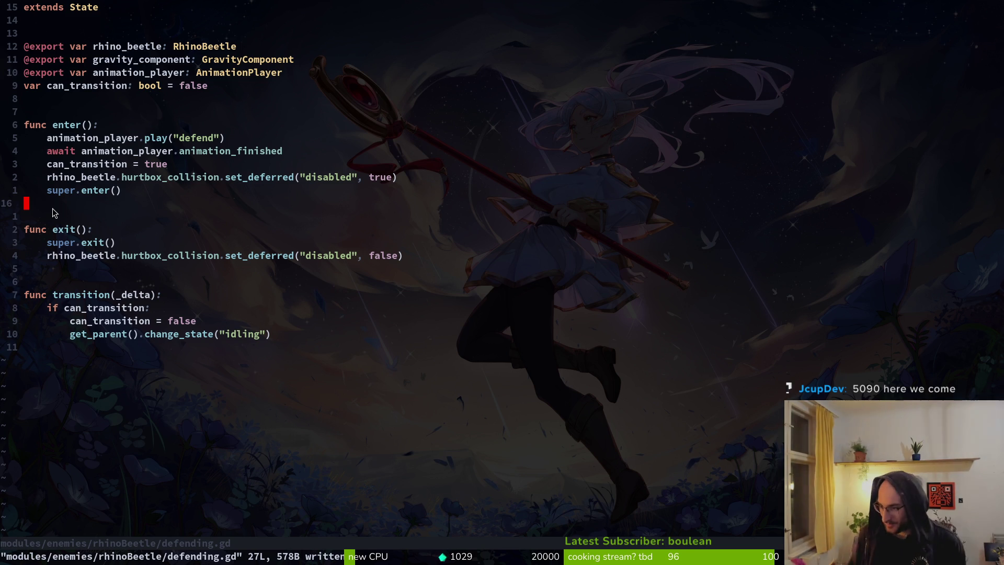
key("alt+Tab")
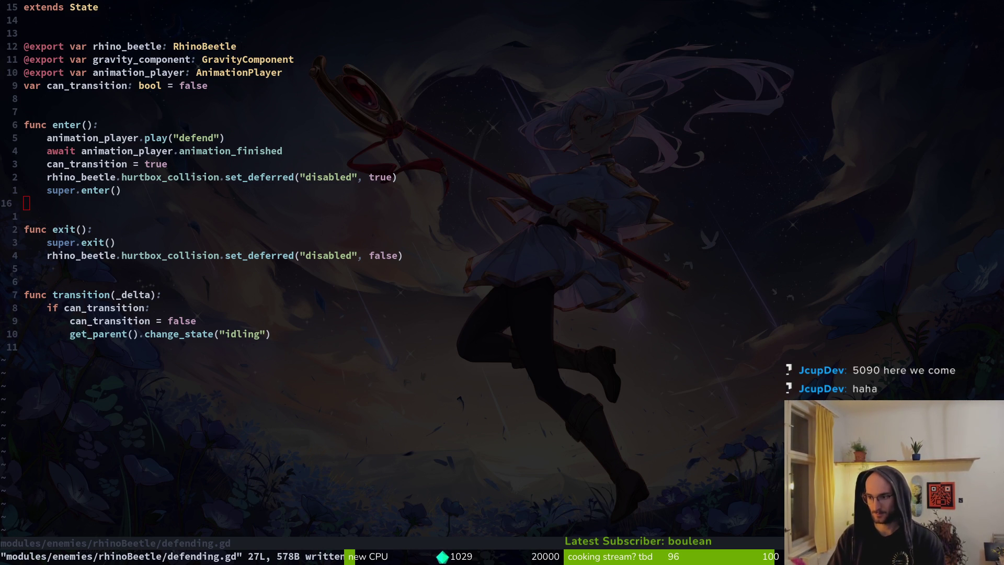
key("alt+Tab")
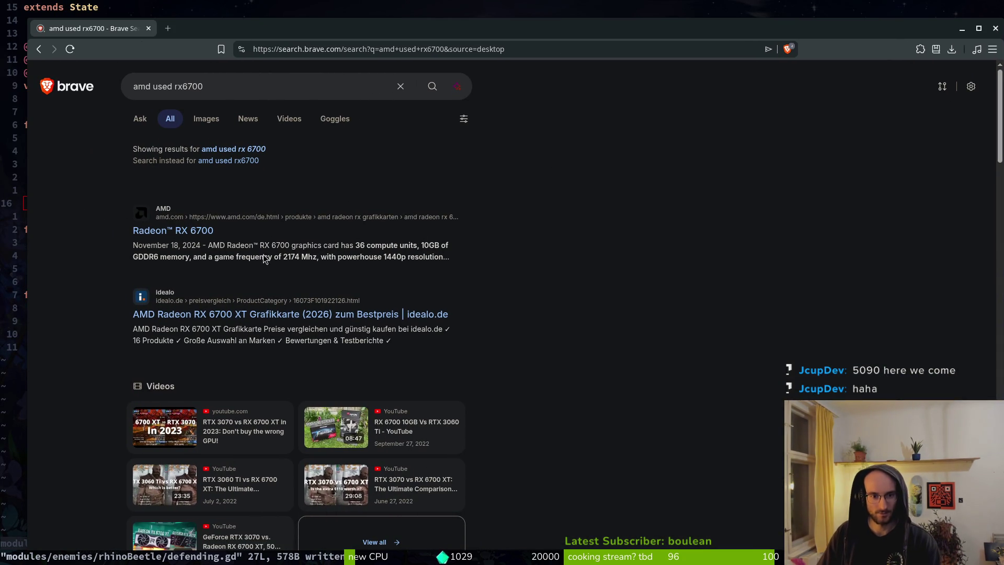
Step: Open the eBay RX 6700 XT listing, then run a new eBay search for 'amd gpu'
scroll(520, 370, "down", 5)
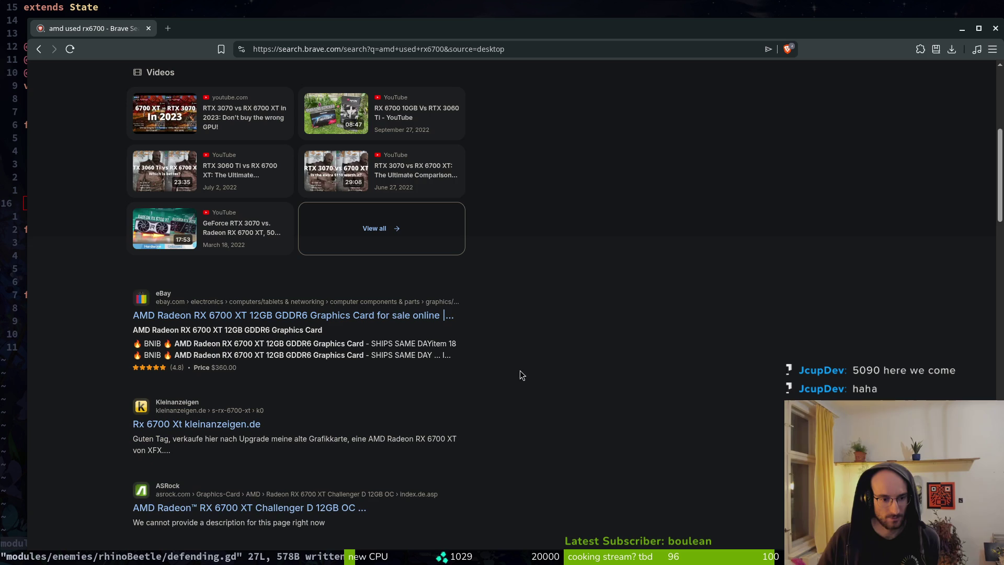
left_click(313, 315)
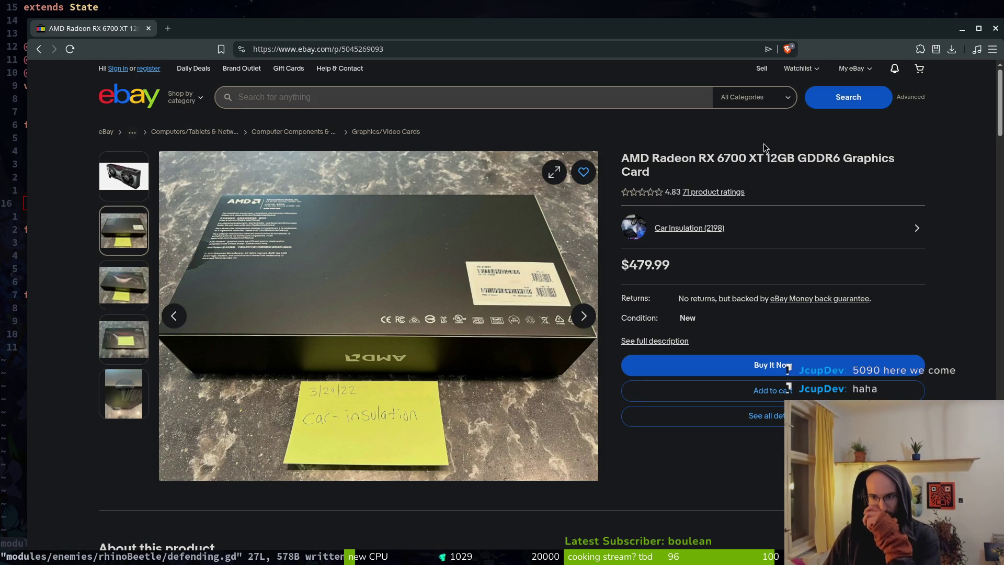
left_click(285, 97)
type("amd gpu")
key("Return")
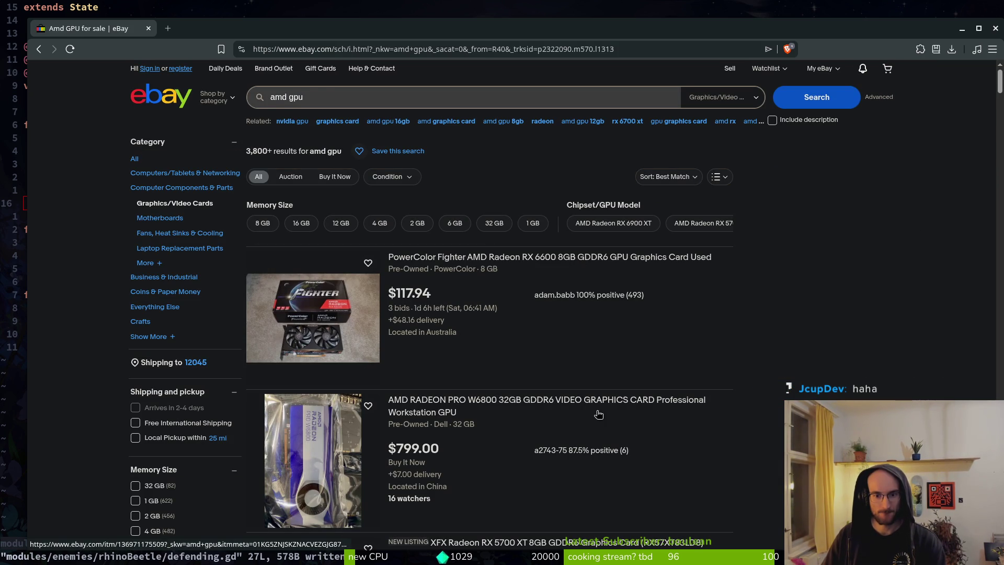
Step: Browse far down the amd gpu listings, then place the cursor in the search query
scroll(594, 416, "down", 3)
scroll(592, 420, "down", 4)
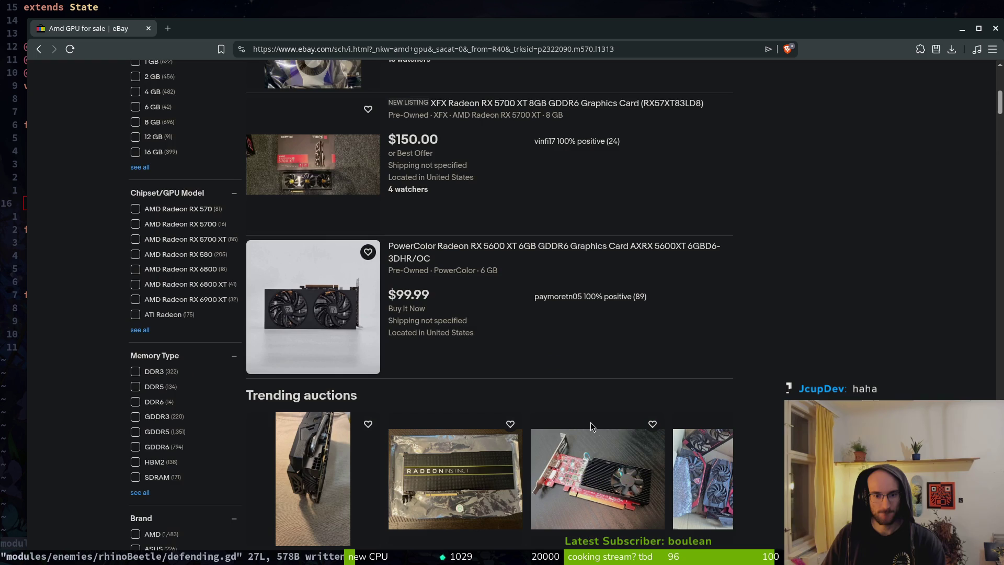
scroll(577, 392, "down", 4)
scroll(539, 349, "down", 4)
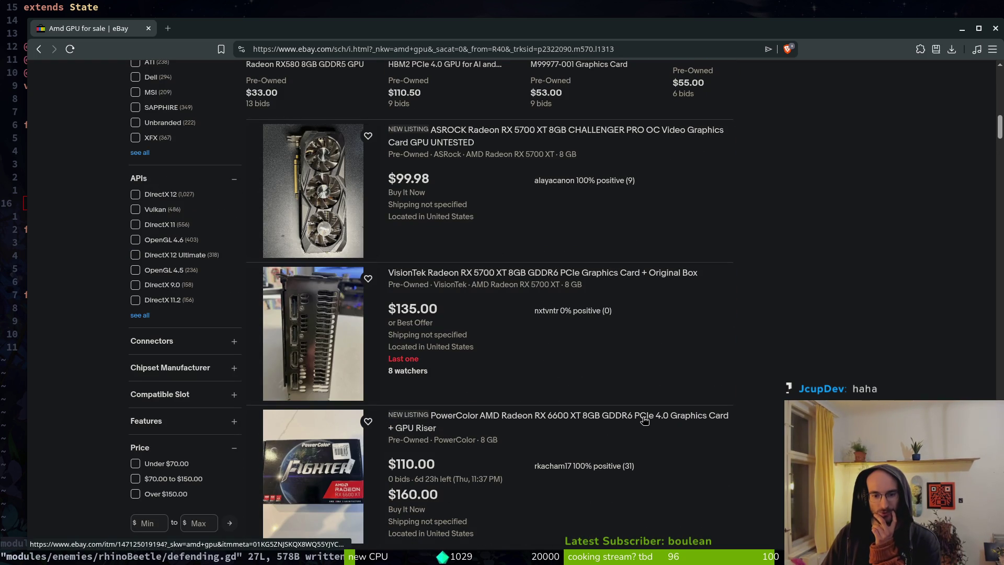
scroll(648, 420, "down", 4)
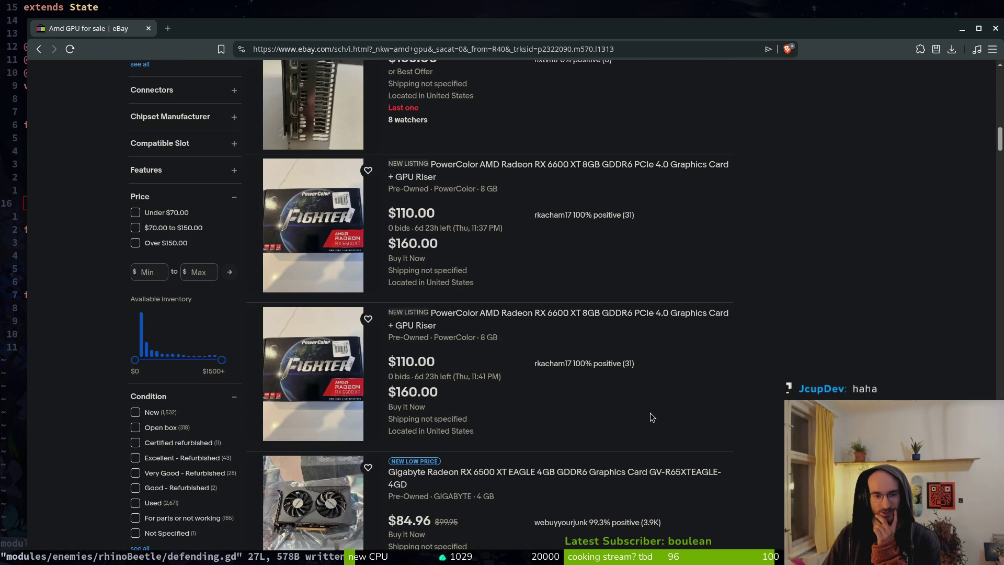
scroll(682, 363, "down", 2)
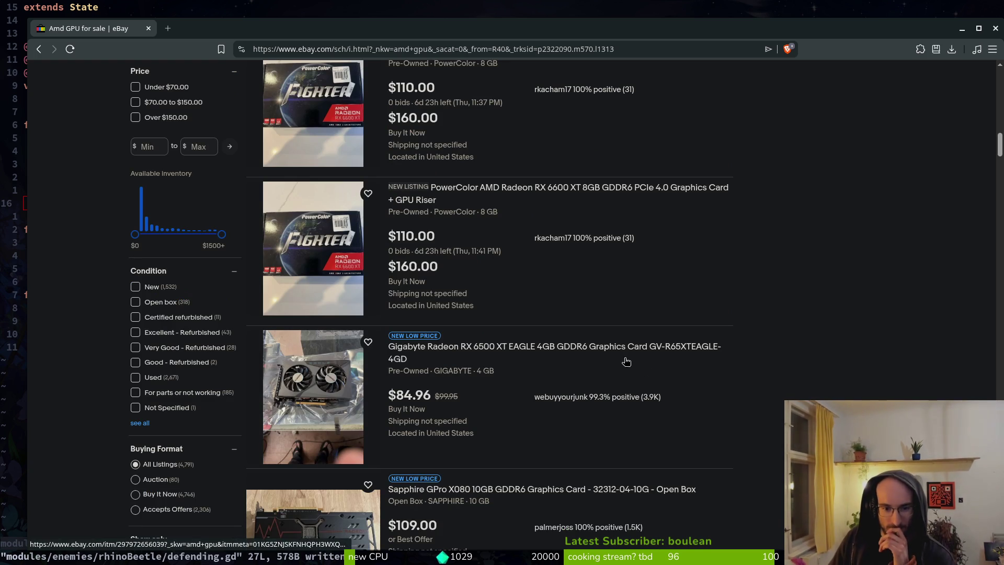
scroll(559, 363, "down", 4)
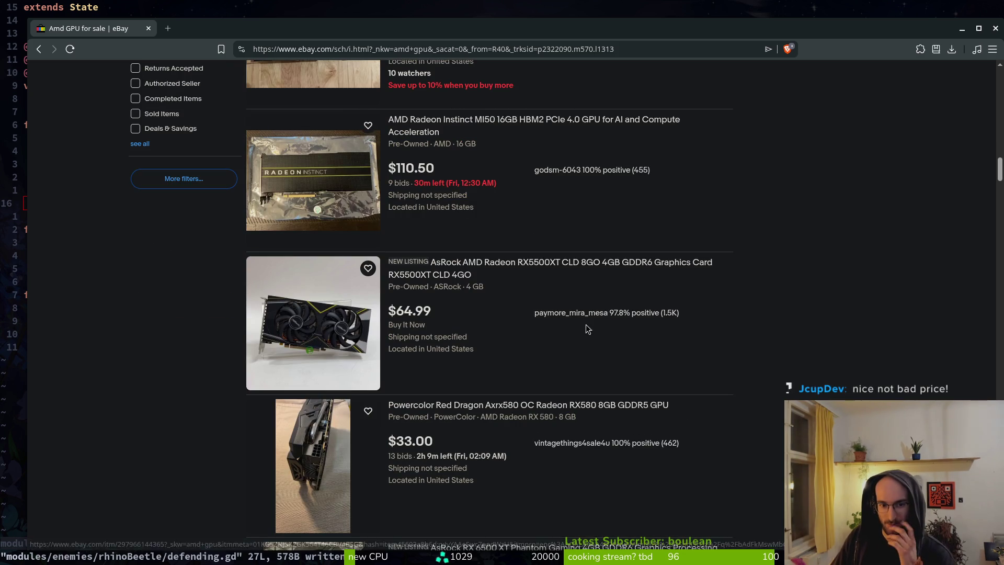
scroll(577, 422, "down", 5)
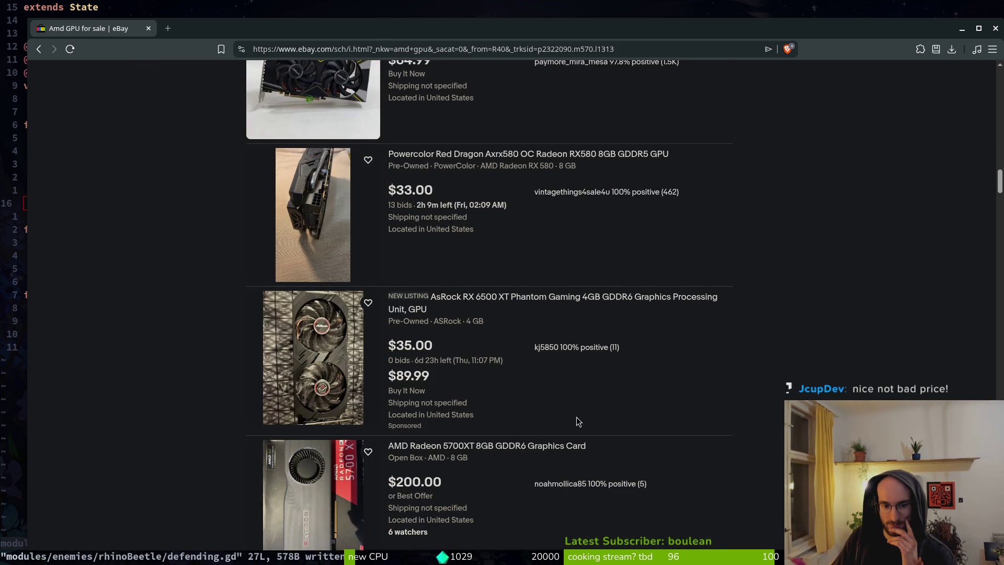
scroll(577, 416, "down", 2)
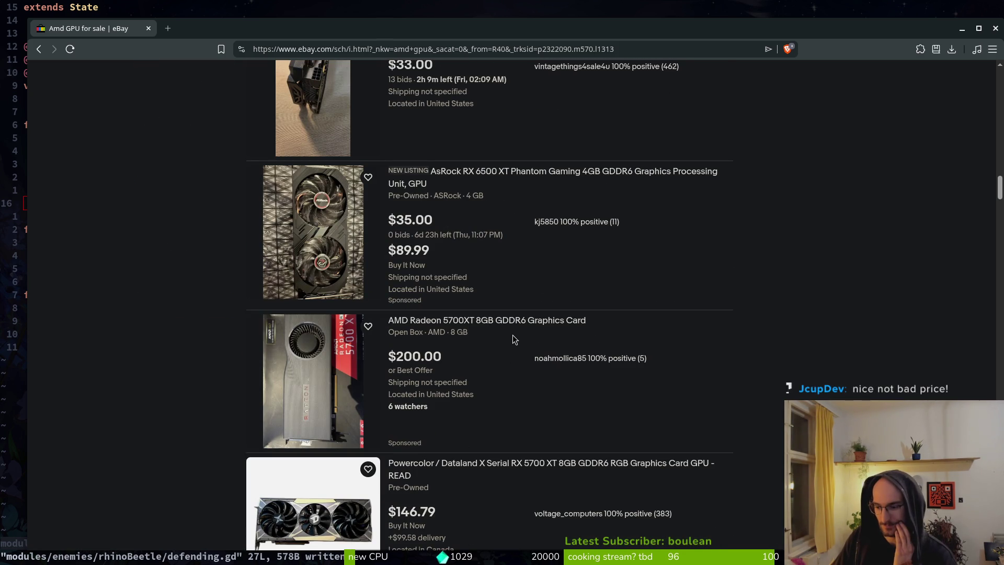
scroll(617, 387, "down", 5)
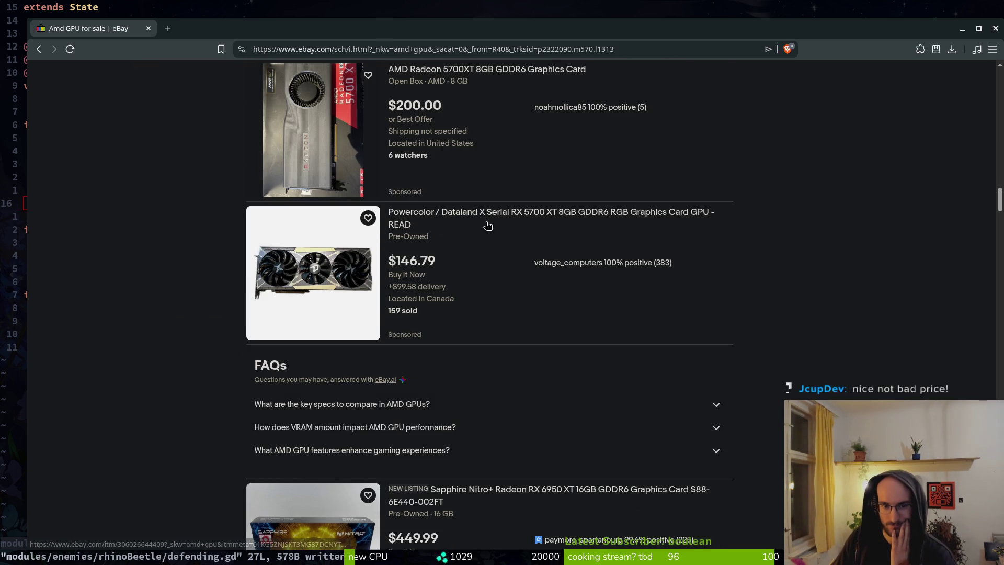
scroll(615, 255, "down", 5)
scroll(541, 447, "down", 5)
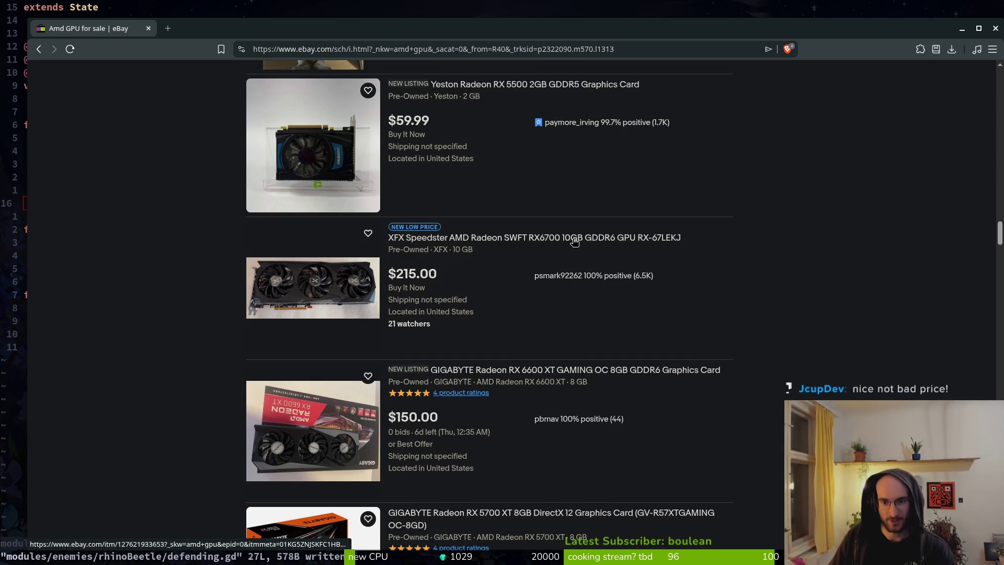
scroll(569, 242, "down", 5)
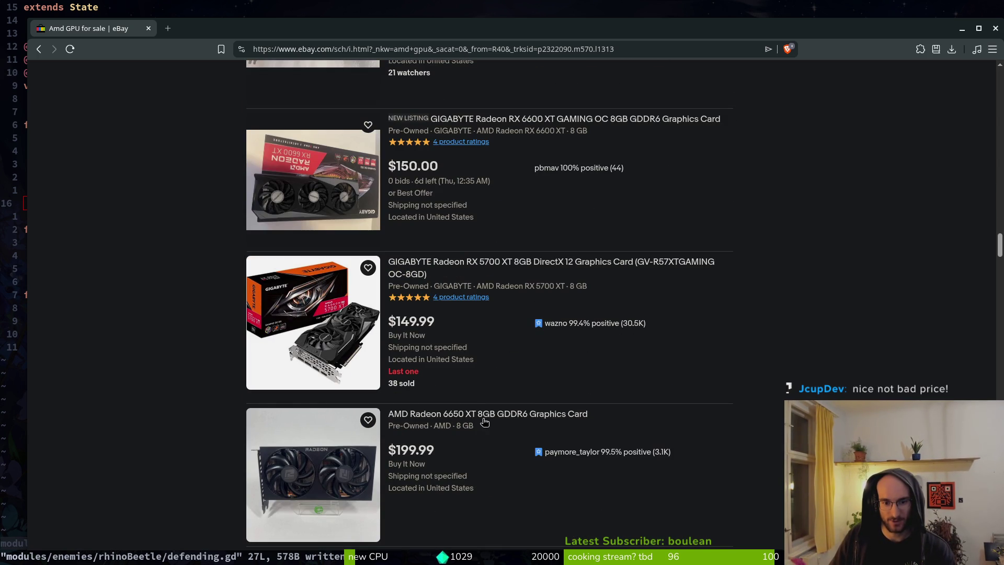
scroll(484, 422, "down", 5)
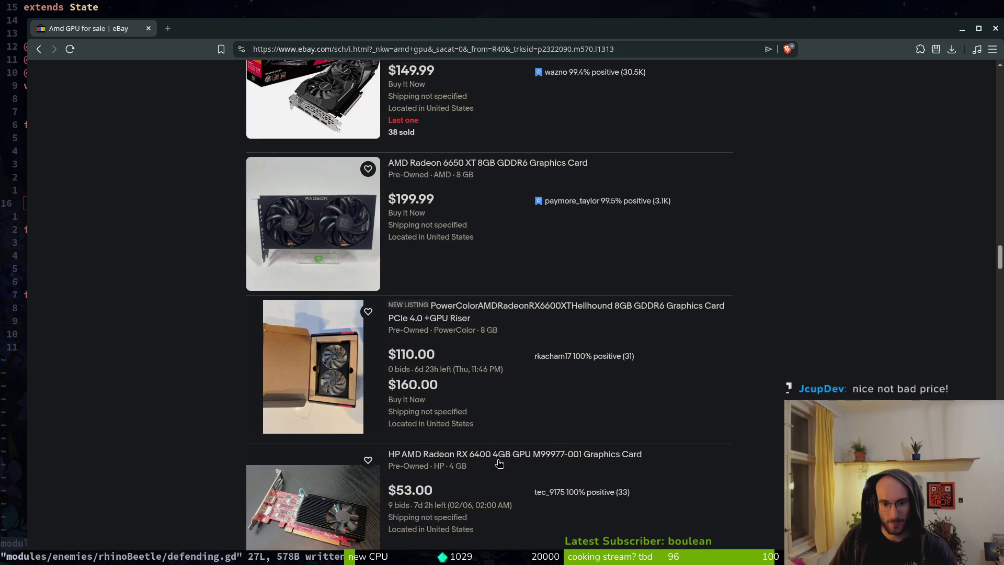
scroll(475, 392, "down", 4)
scroll(484, 421, "down", 5)
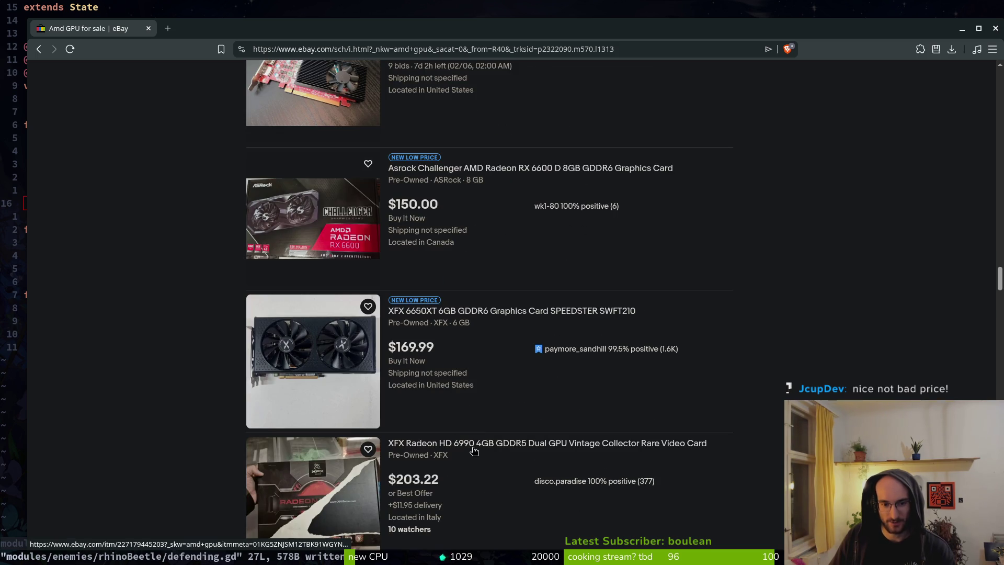
scroll(474, 450, "down", 4)
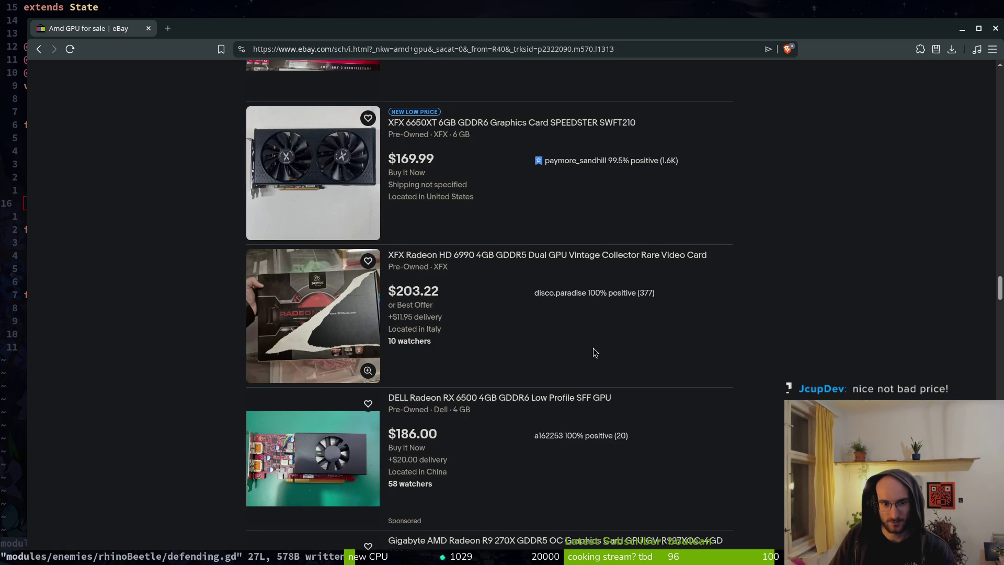
scroll(573, 339, "down", 3)
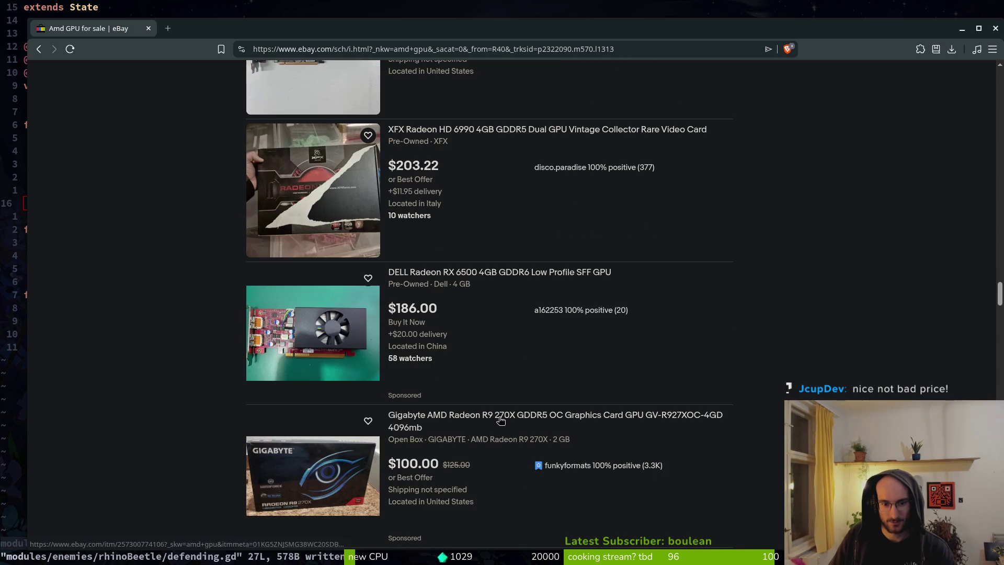
scroll(539, 413, "down", 15)
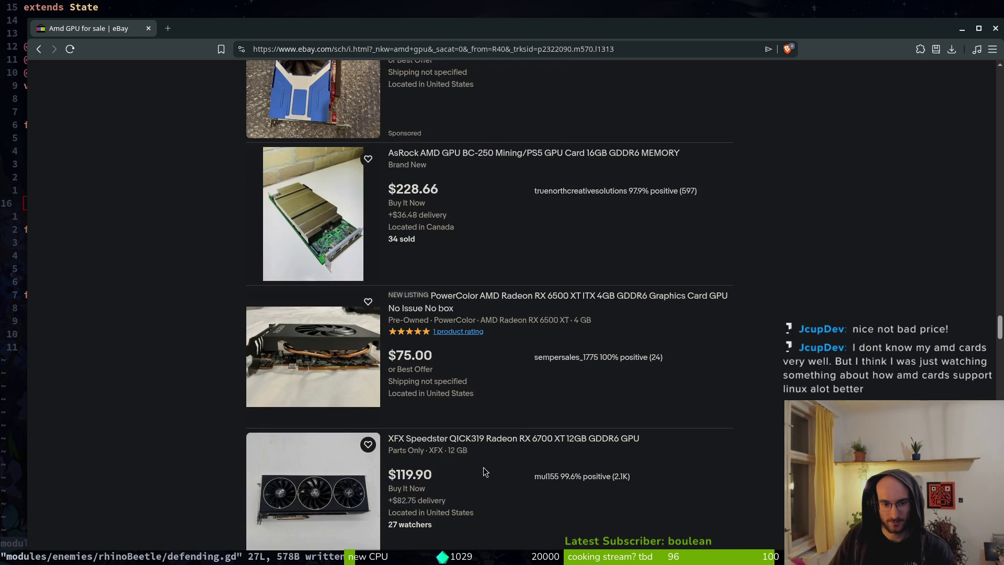
scroll(495, 396, "down", 1)
scroll(495, 395, "down", 18)
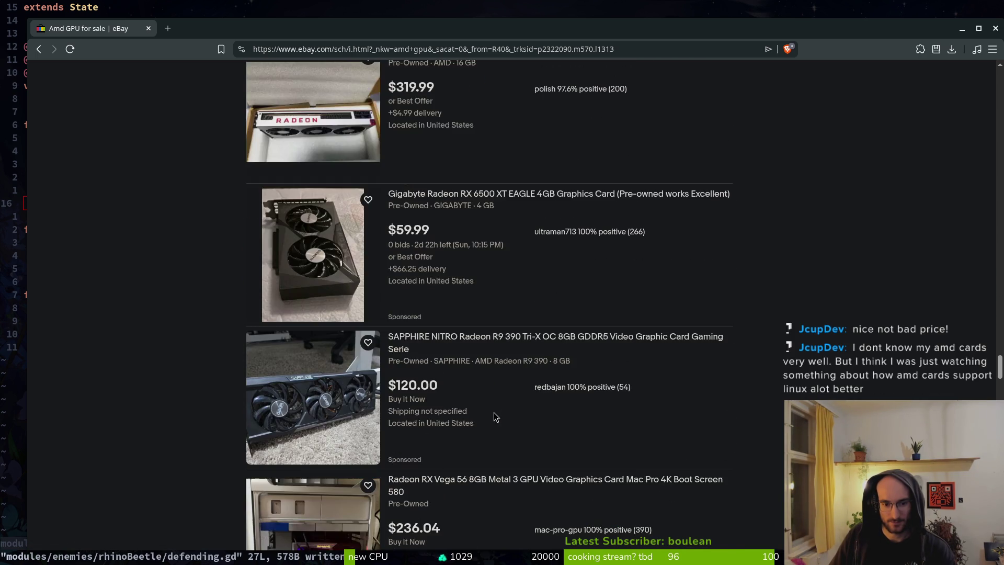
scroll(496, 408, "down", 6)
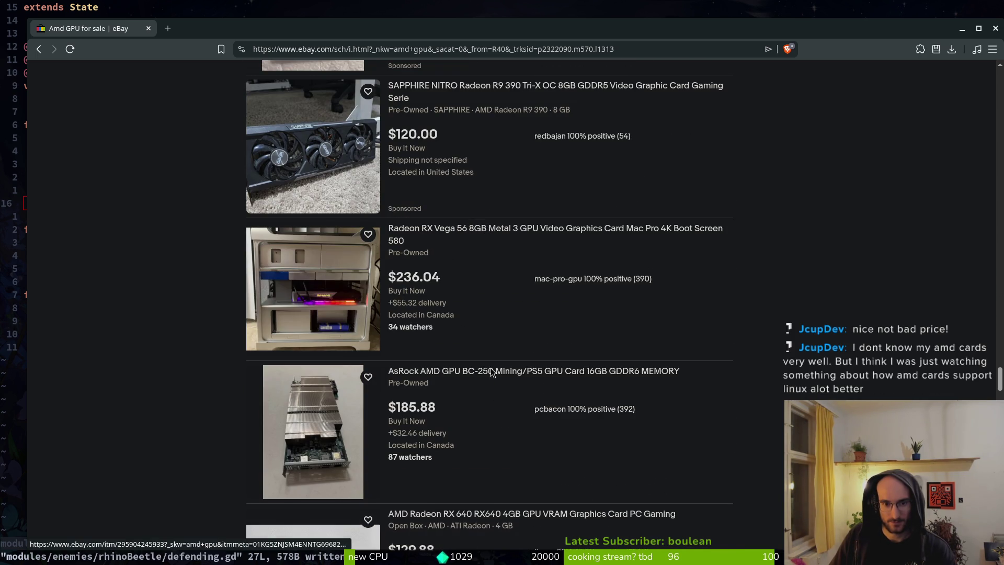
scroll(490, 403, "down", 10)
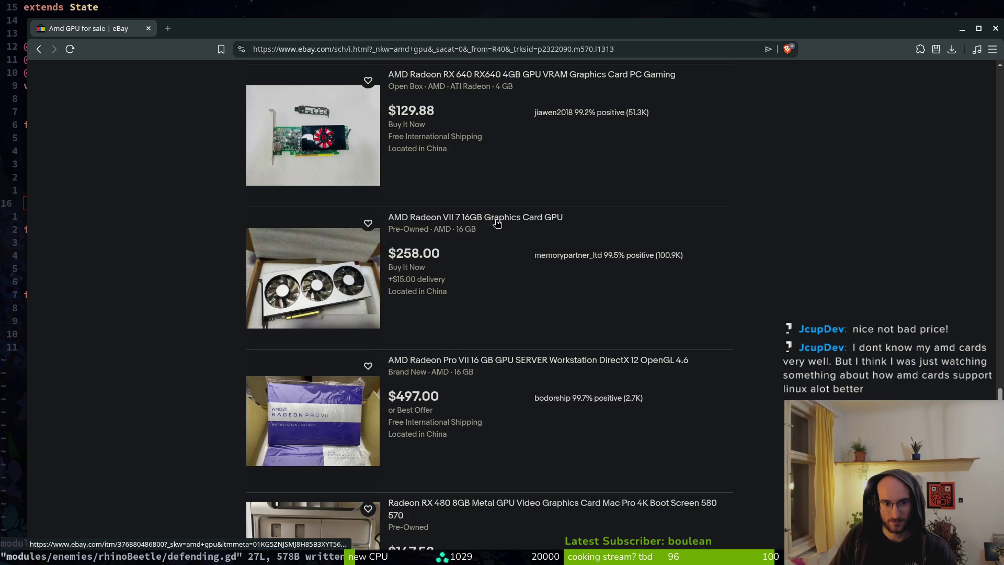
scroll(507, 366, "down", 10)
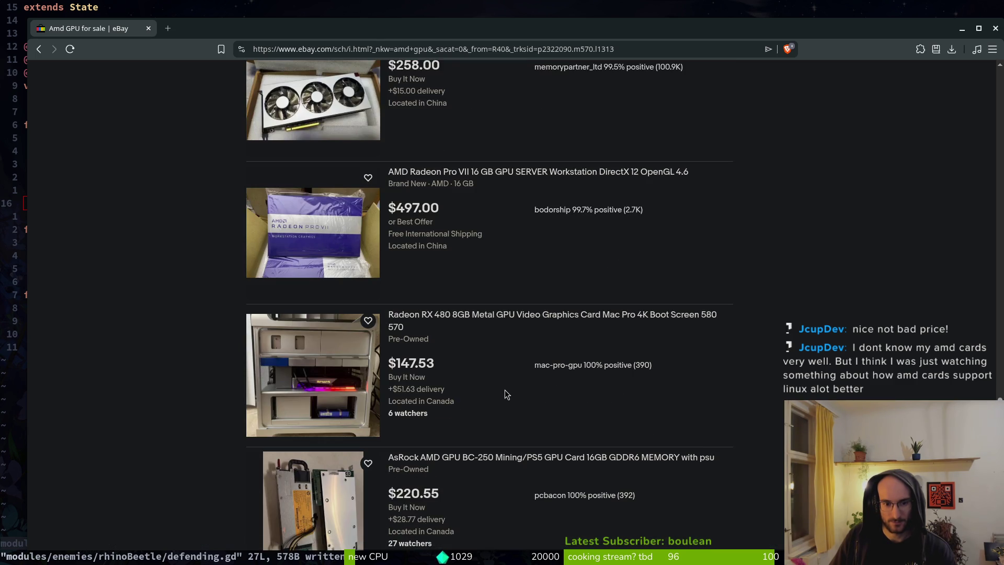
scroll(502, 392, "down", 3)
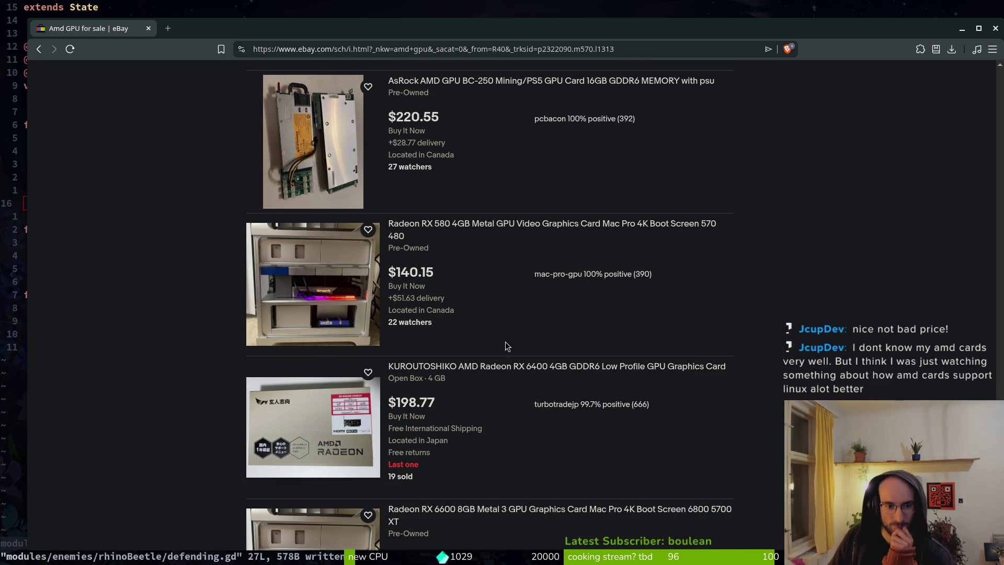
scroll(513, 314, "down", 6)
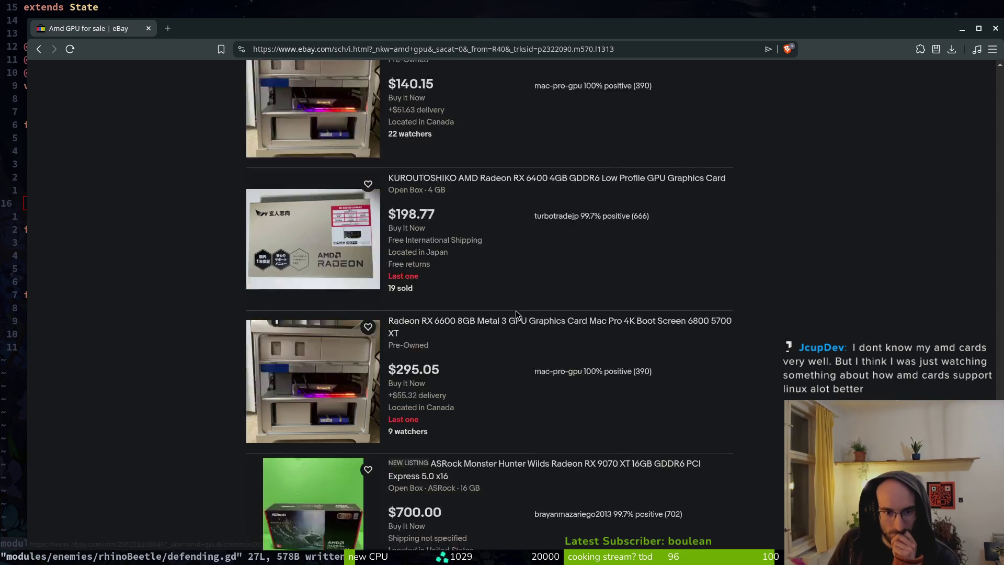
scroll(511, 319, "up", 3)
scroll(510, 285, "up", 4)
left_click(339, 79)
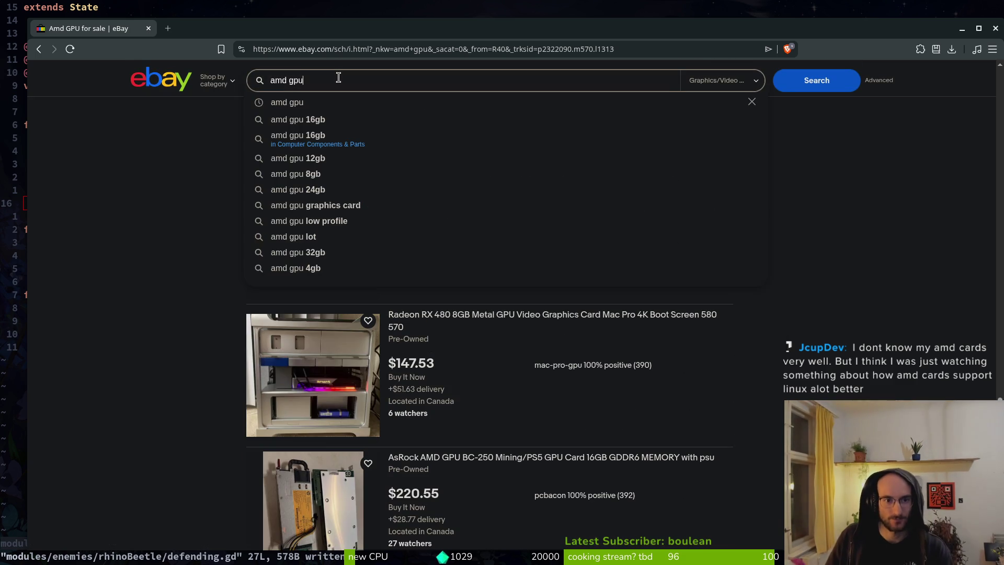
Step: Search eBay for 'amd gpu 6700' and open the PowerColor Red Devil RX 6700 XT listing in a new tab
type(" 6700")
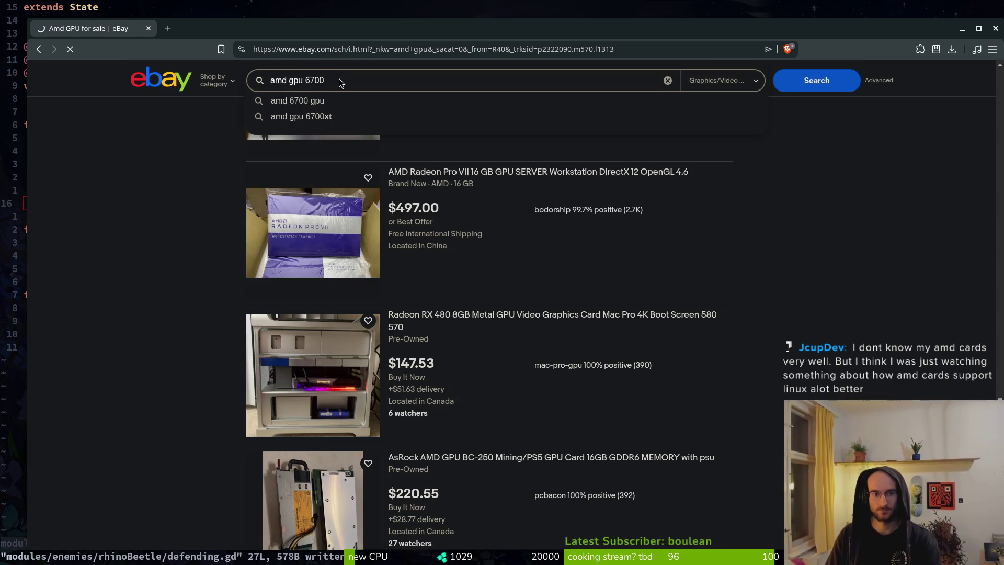
key("Return")
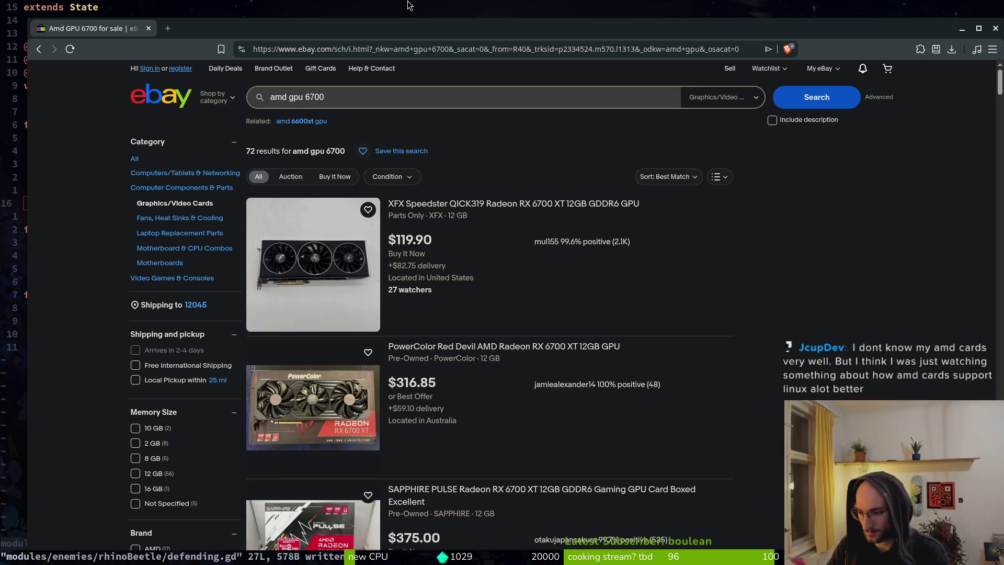
scroll(485, 371, "down", 3)
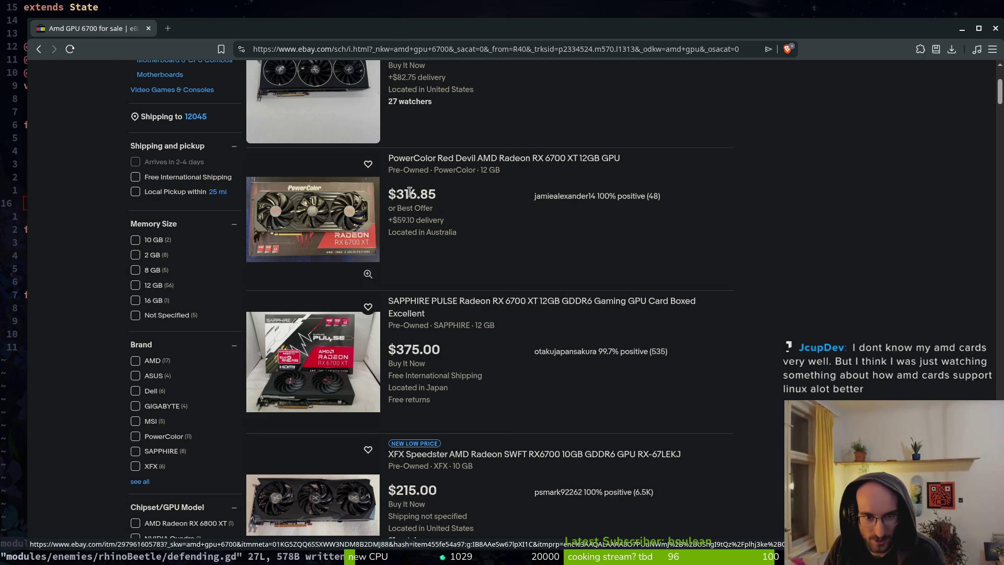
left_click(542, 161)
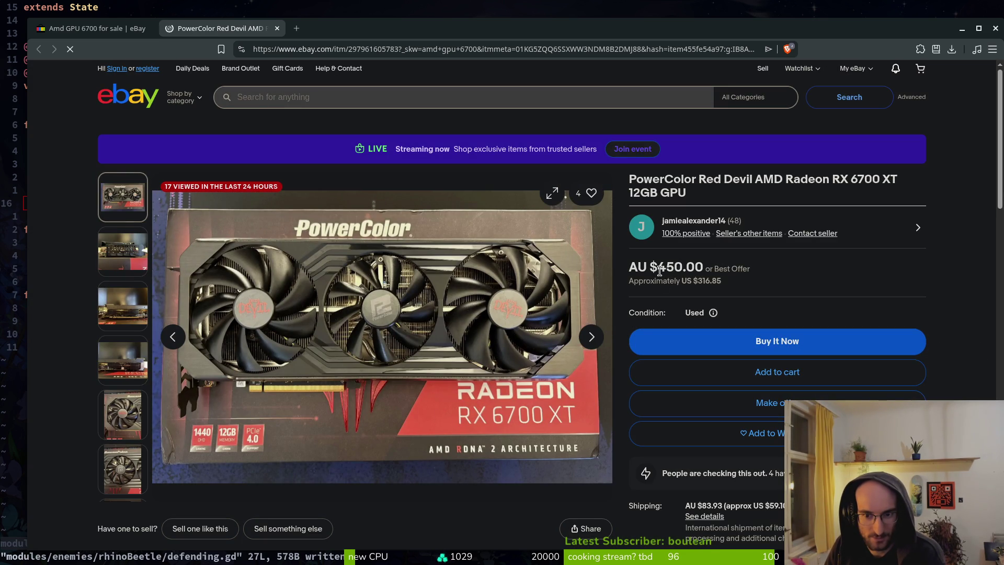
scroll(670, 269, "down", 2)
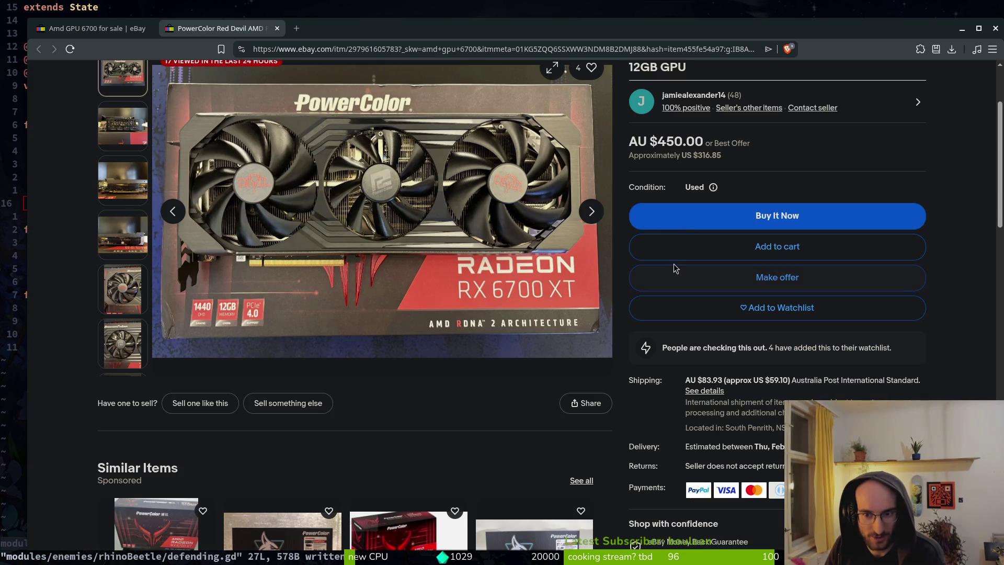
scroll(704, 156, "down", 4)
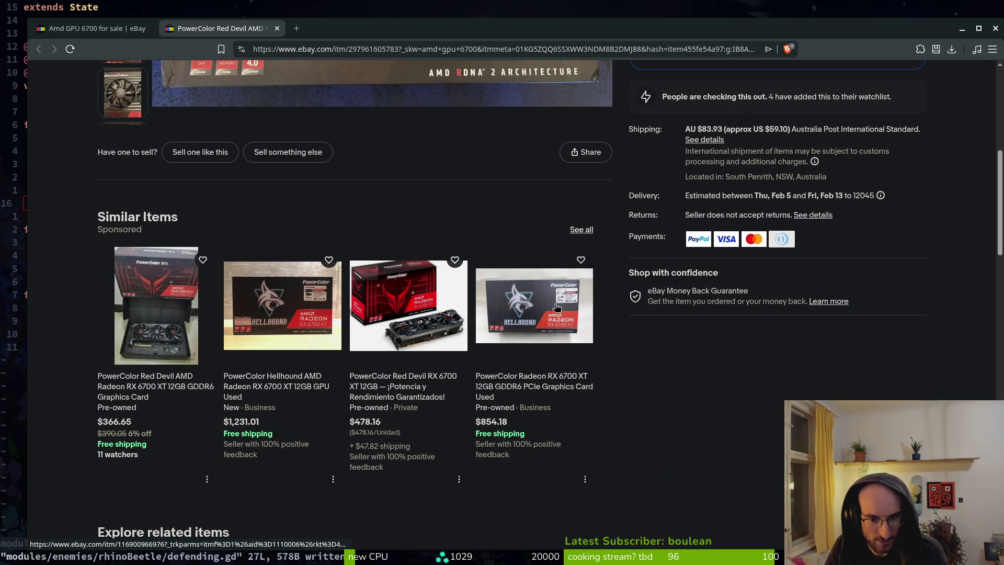
scroll(419, 359, "down", 5)
scroll(326, 284, "up", 6)
scroll(327, 283, "up", 5)
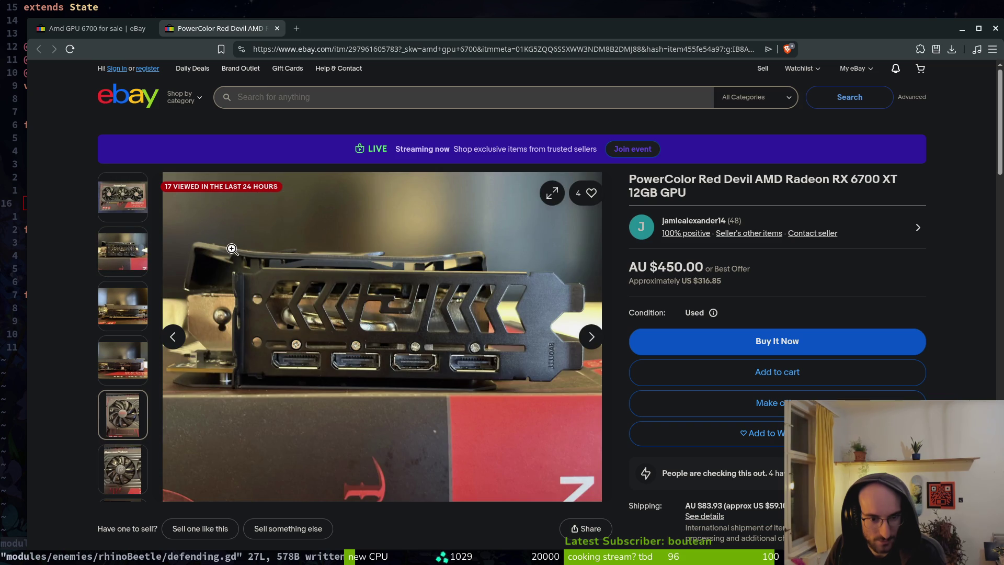
left_click(140, 30)
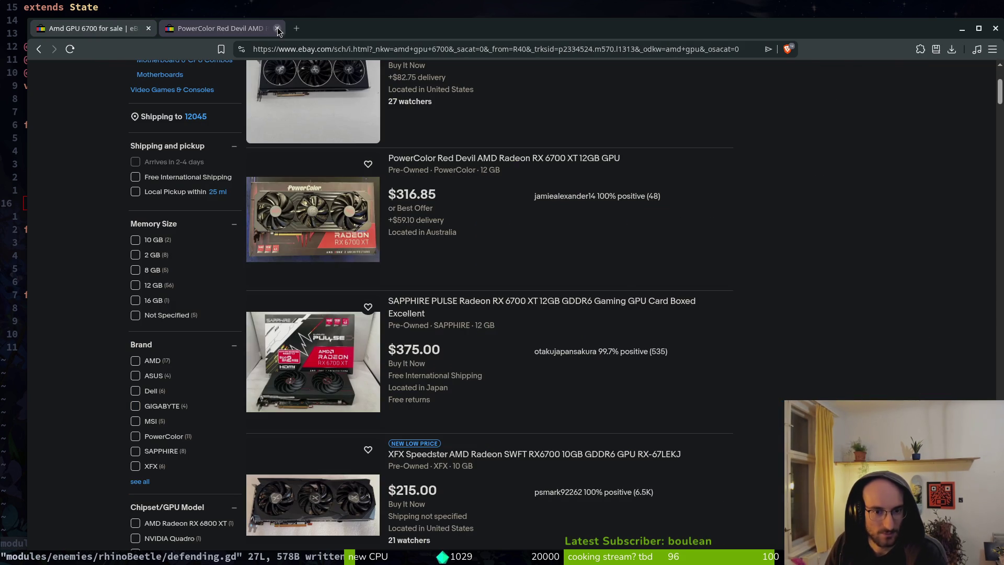
left_click(238, 32)
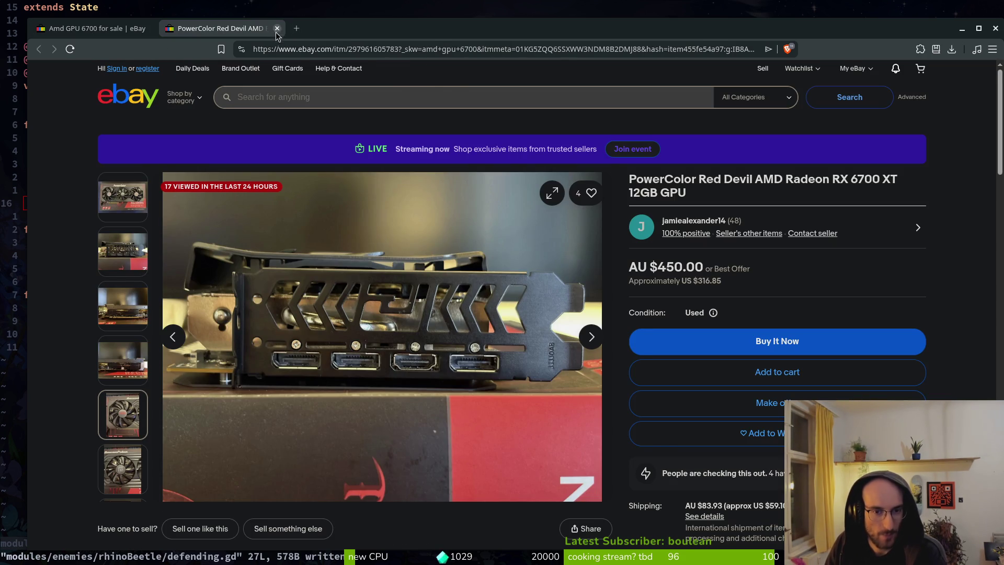
left_click(277, 29)
scroll(575, 371, "down", 2)
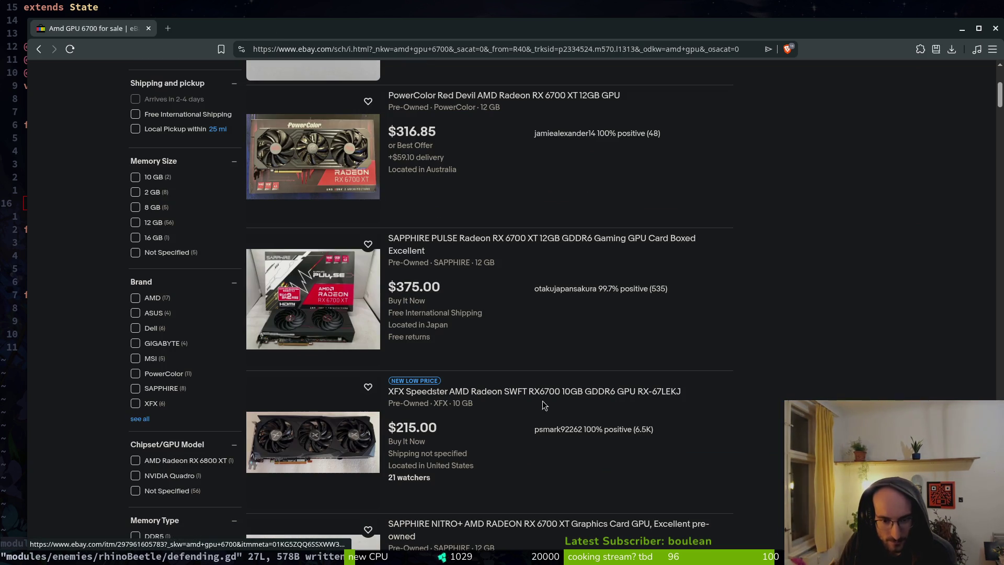
right_click(449, 394)
Step: Open the XFX Speedster listing in a new tab and continue down the results
left_click(503, 210)
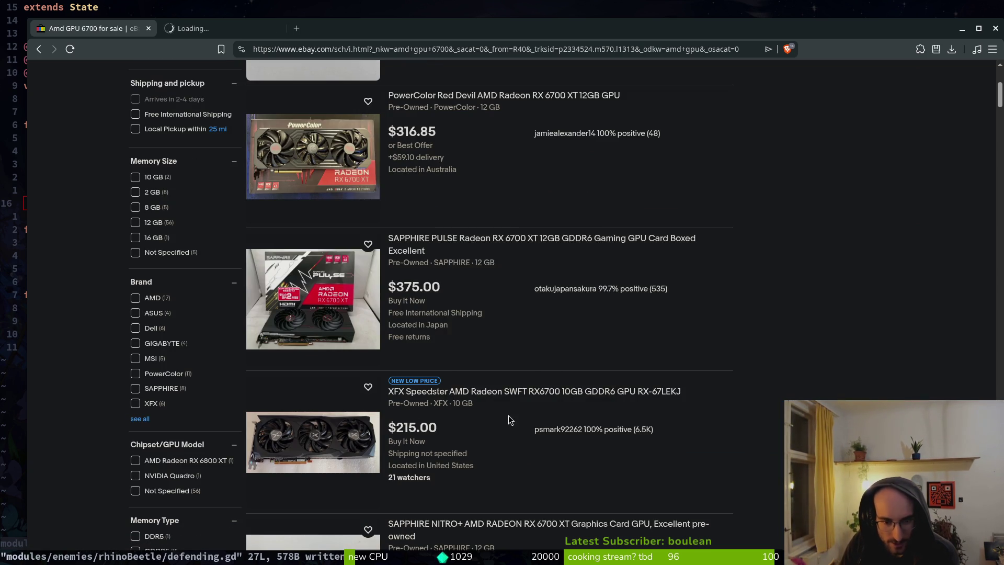
scroll(528, 432, "down", 2)
scroll(511, 414, "down", 3)
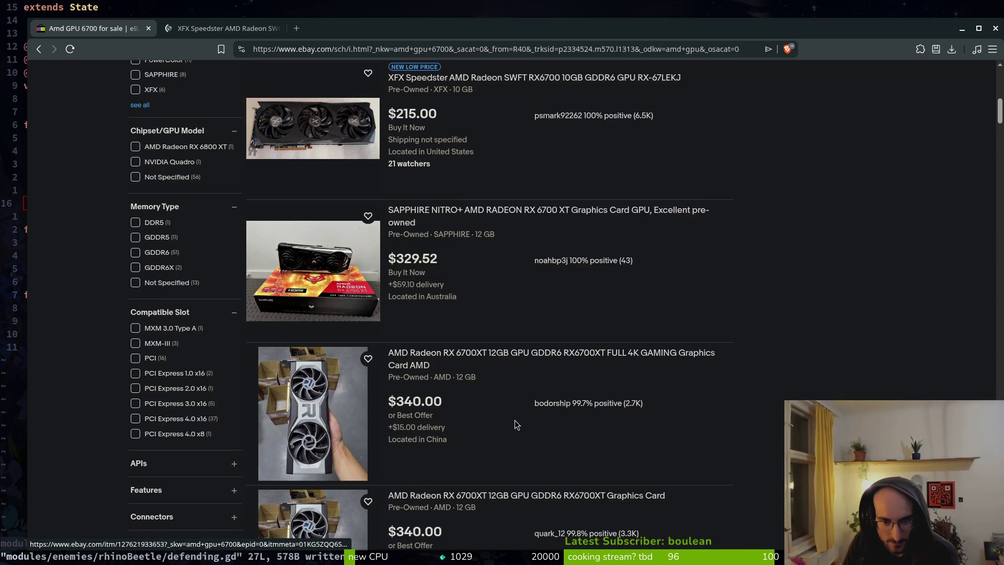
scroll(518, 417, "down", 3)
scroll(411, 454, "down", 2)
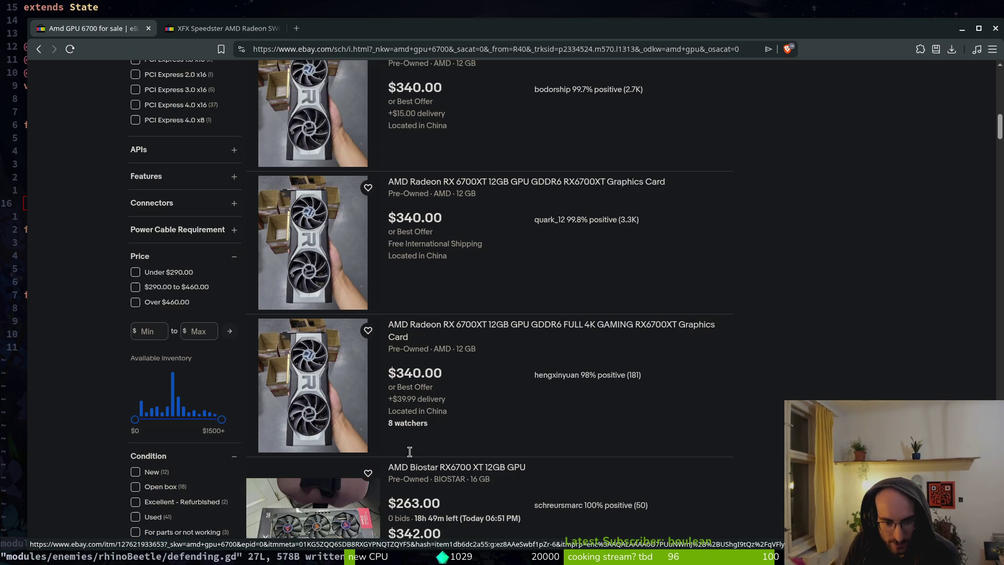
scroll(421, 373, "down", 3)
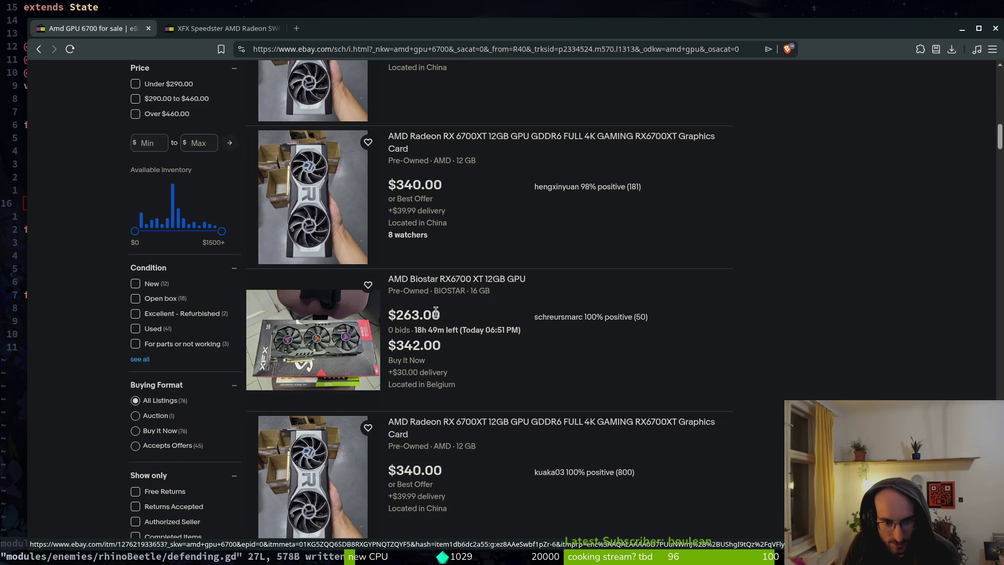
Step: Open the PowerColor Hellhound RX 6700 XT listing in a new tab and switch to it
scroll(496, 413, "down", 5)
scroll(491, 403, "down", 8)
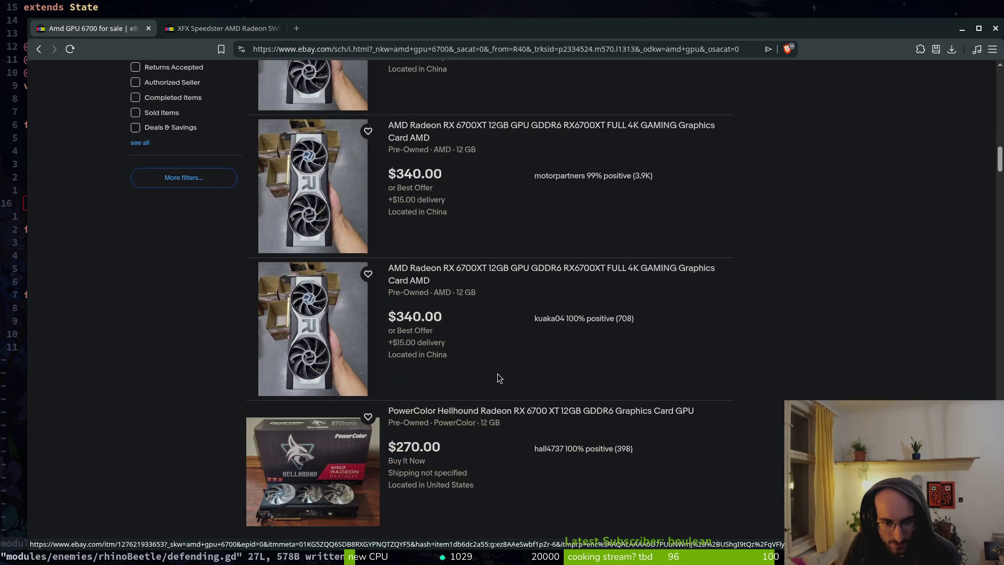
right_click(537, 225)
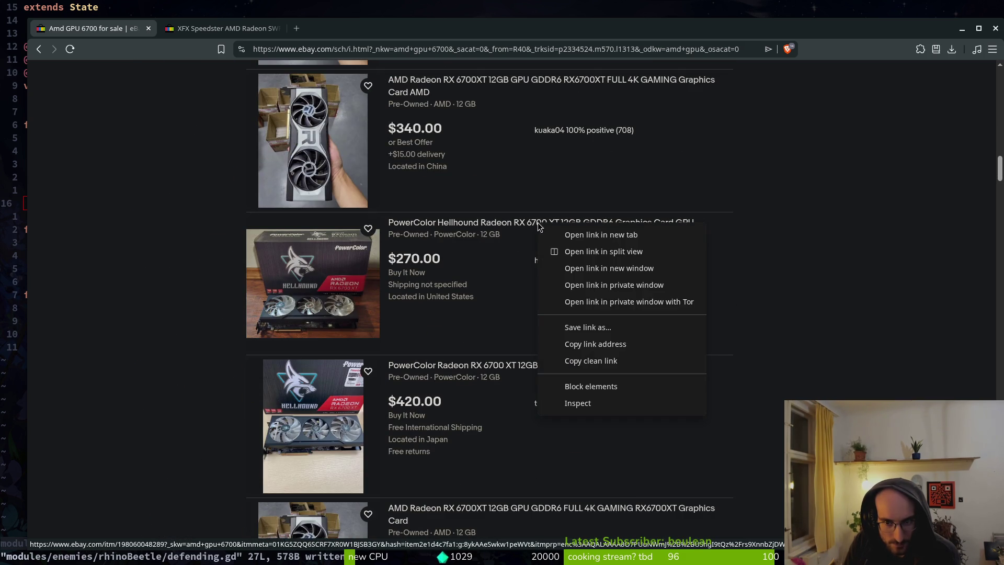
left_click(566, 236)
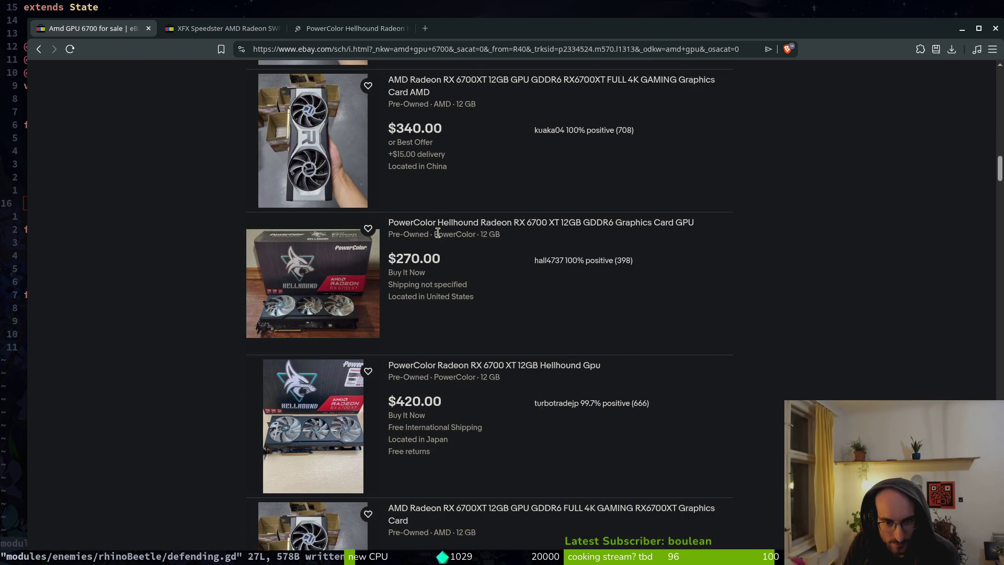
left_click(352, 33)
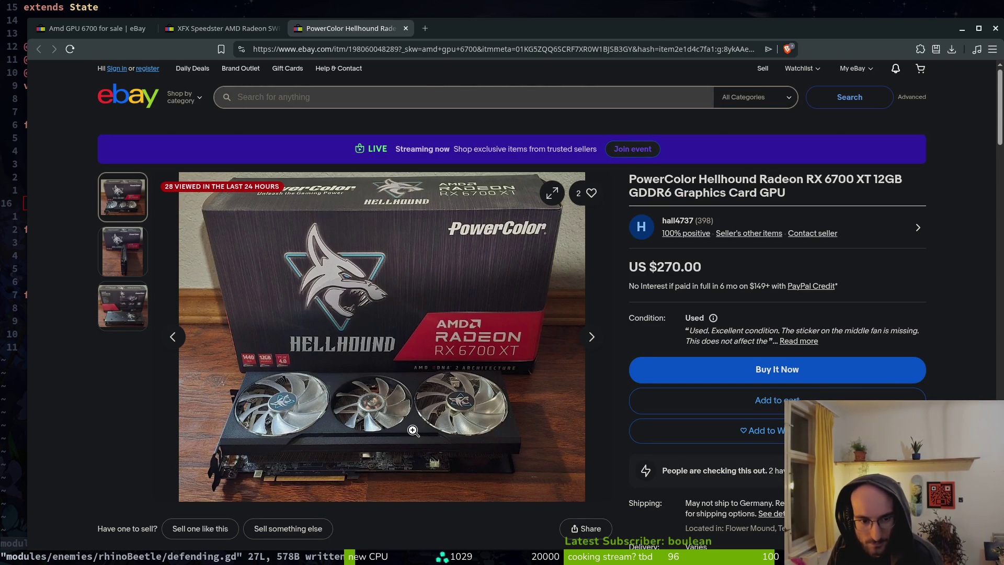
Step: Review the Hellhound listing, select 'RX 6700 XT 12GB' in its title, then close the Hellhound and XFX tabs
scroll(408, 432, "down", 6)
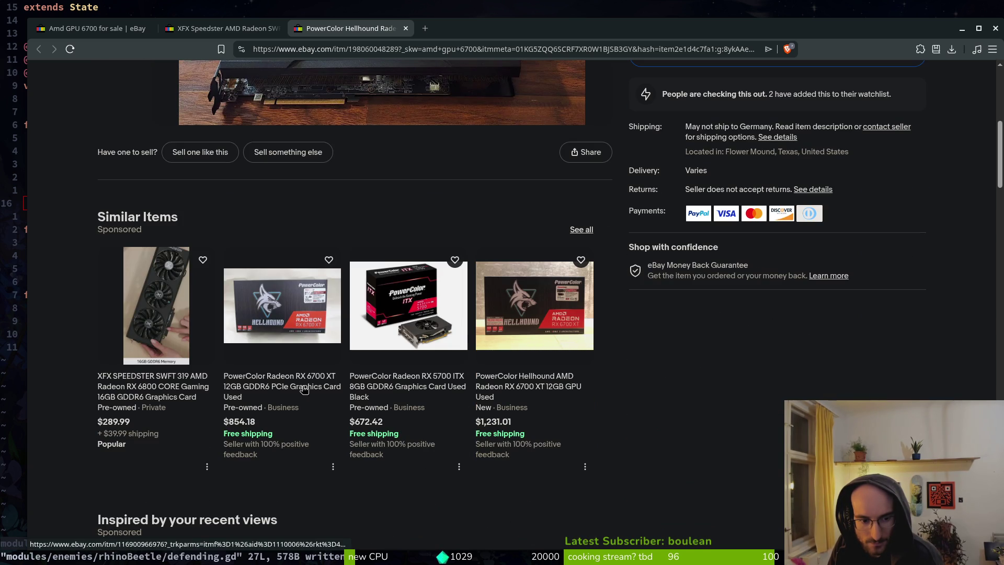
scroll(305, 390, "up", 6)
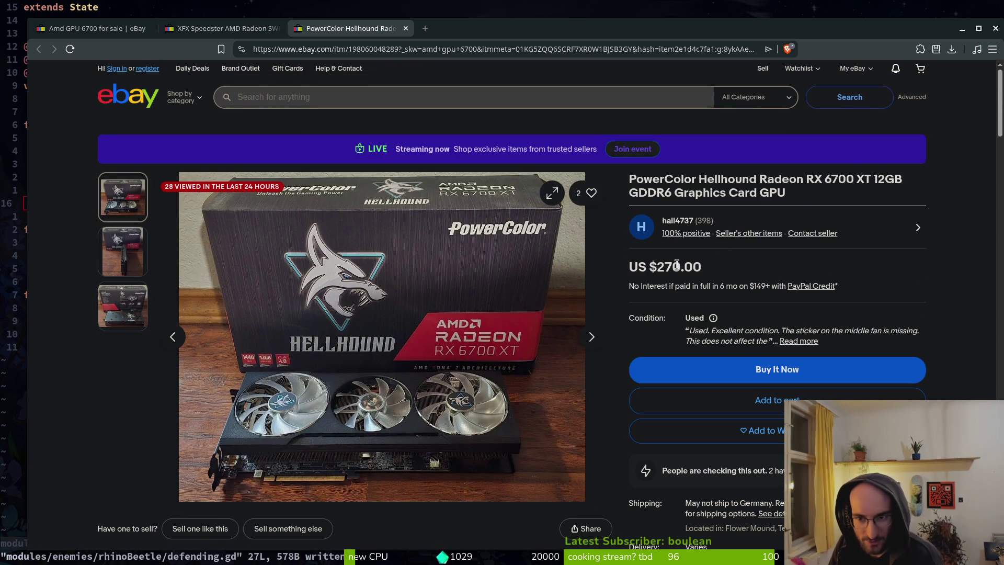
left_click_drag(901, 180, 804, 175)
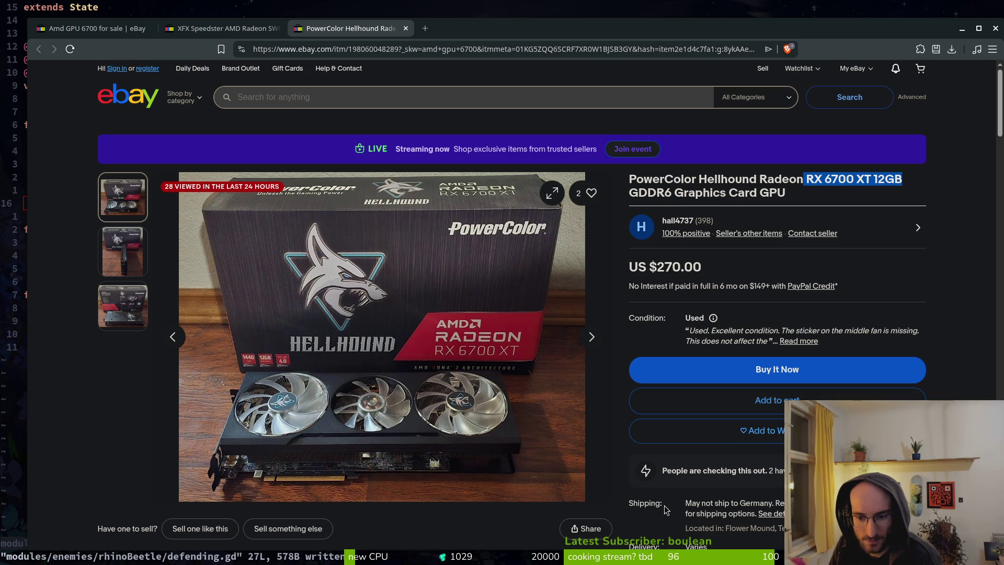
scroll(665, 509, "down", 5)
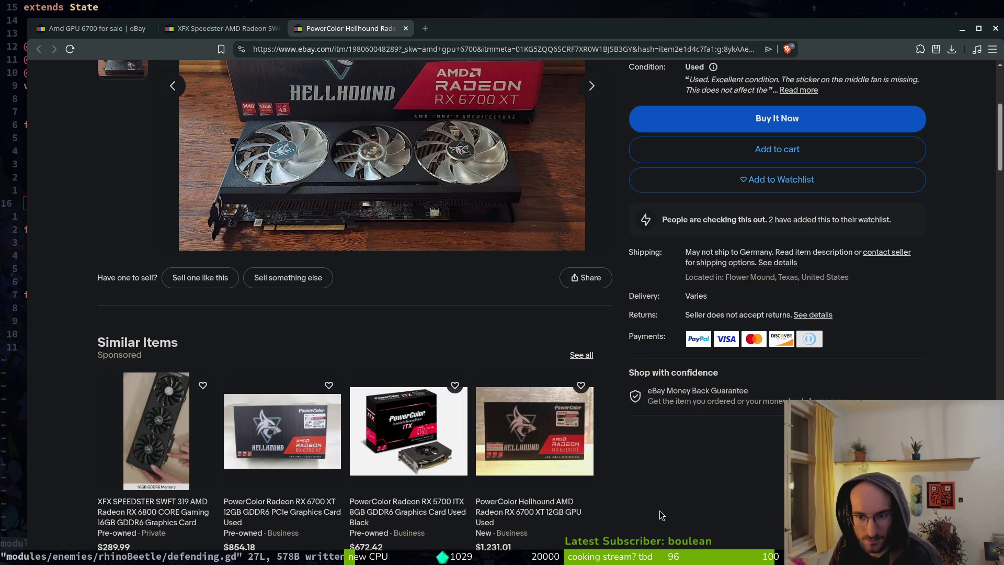
scroll(152, 423, "down", 5)
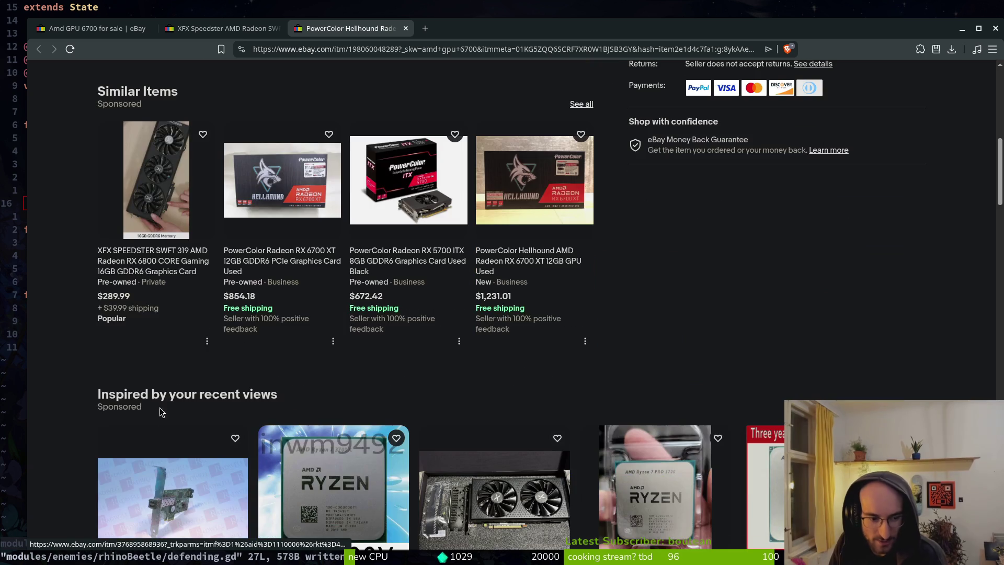
scroll(149, 408, "up", 10)
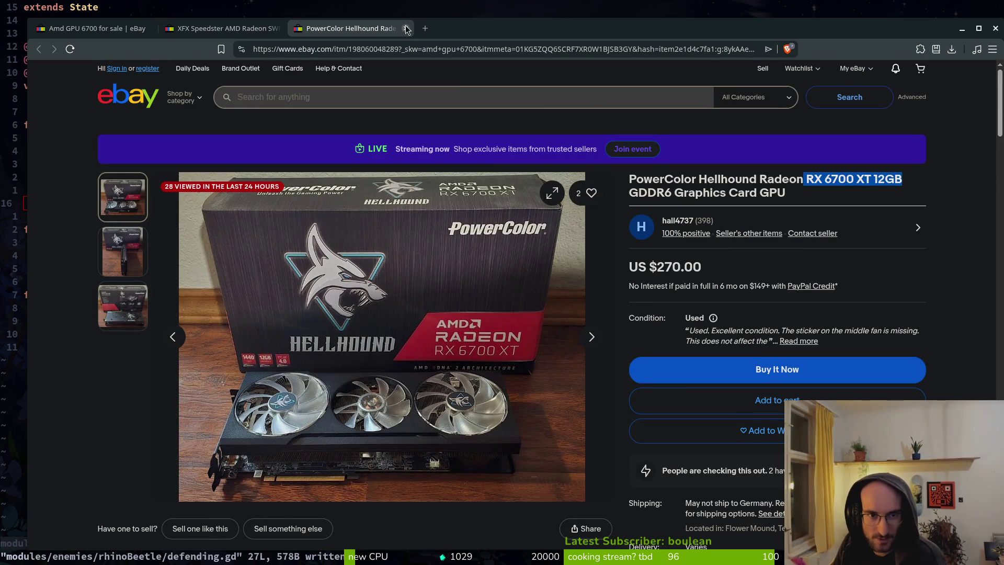
key("ctrl+w")
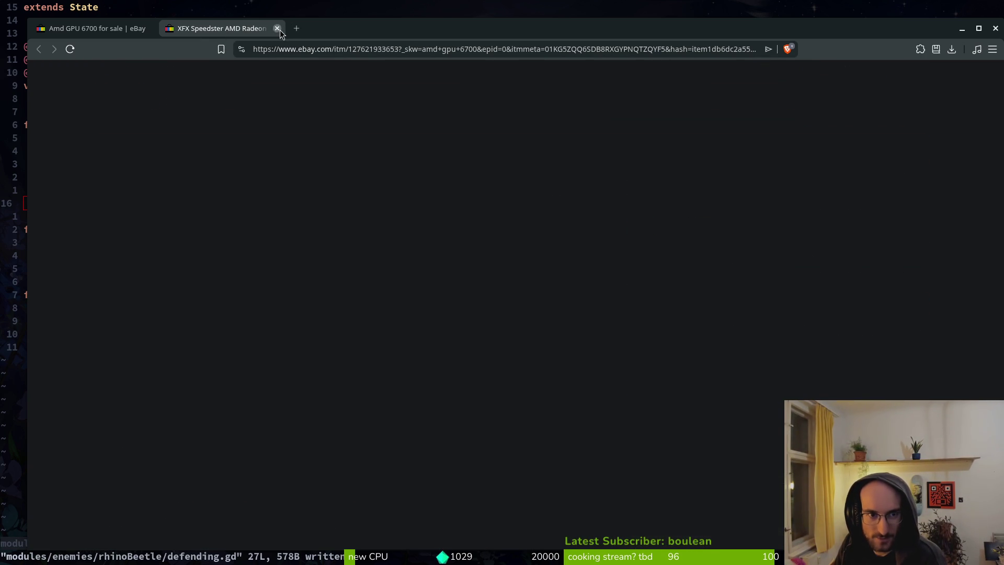
key("ctrl+w")
Step: Browse the amd gpu 6700 results, then switch the search to the 'amd radeon rx 6600' suggestion
scroll(552, 387, "down", 3)
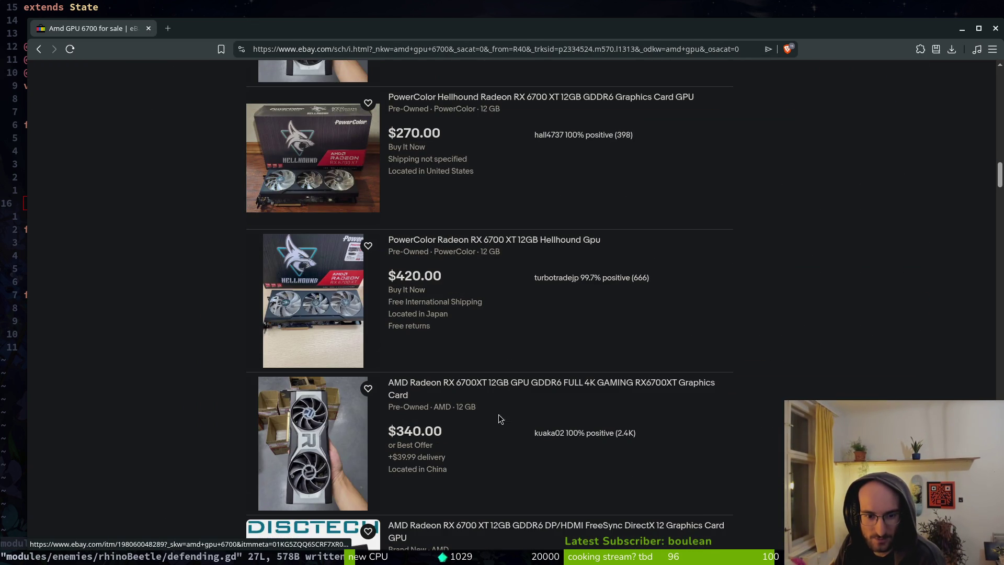
scroll(506, 408, "down", 8)
scroll(505, 415, "down", 5)
scroll(492, 397, "down", 1)
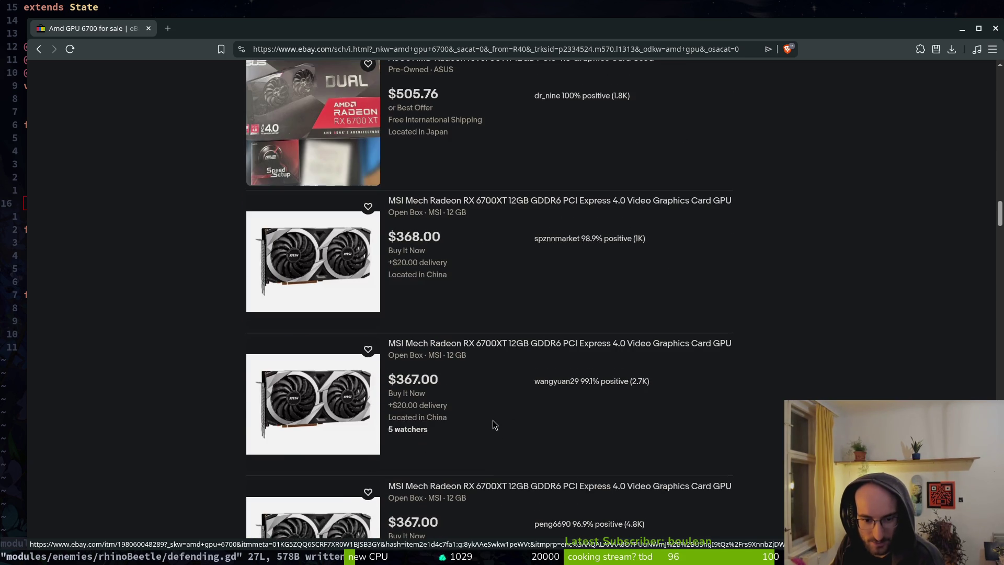
scroll(533, 460, "down", 2)
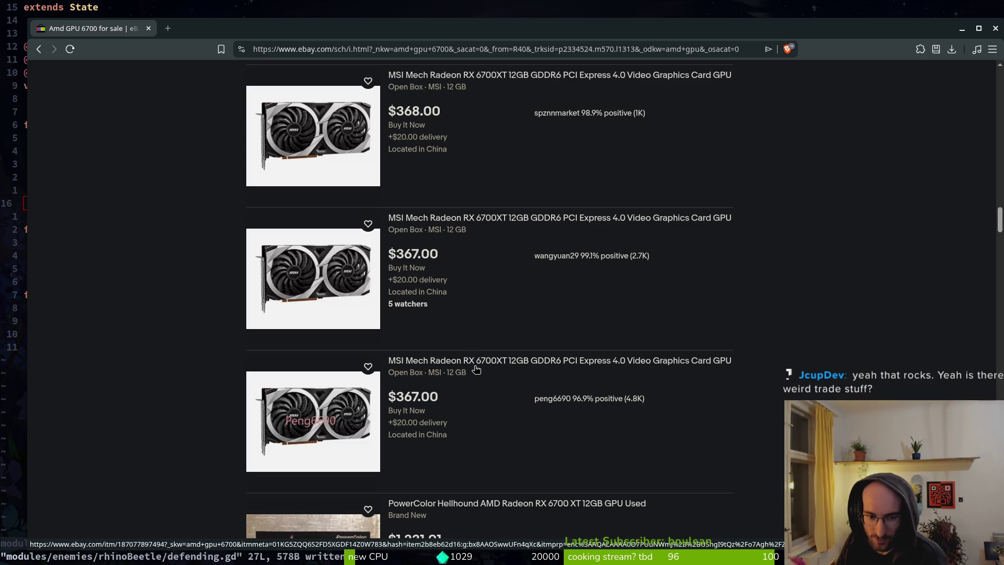
scroll(536, 247, "up", 3)
scroll(535, 363, "down", 10)
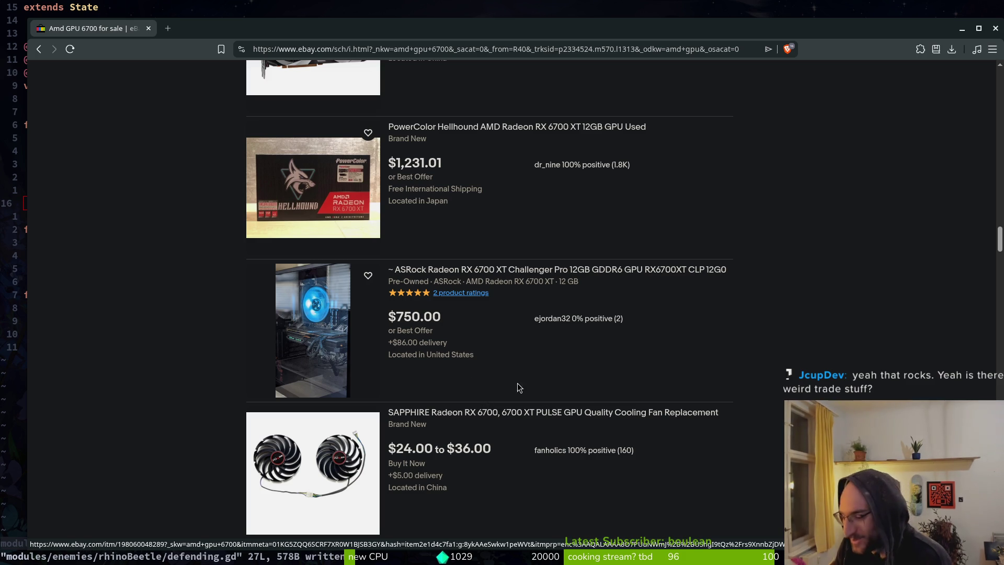
scroll(367, 296, "up", 12)
left_click(340, 81)
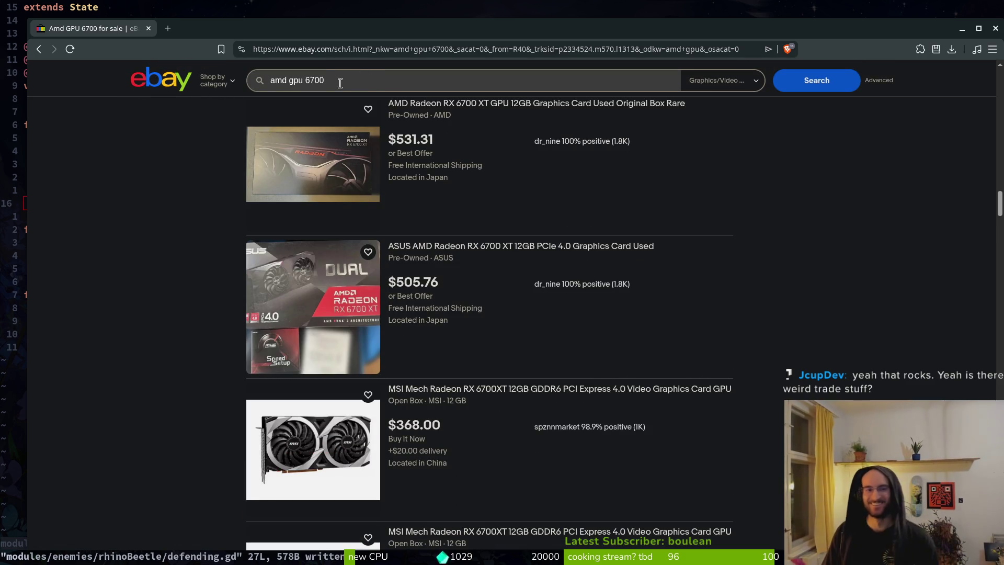
key("End")
key("BackSpace")
key("BackSpace")
key("BackSpace")
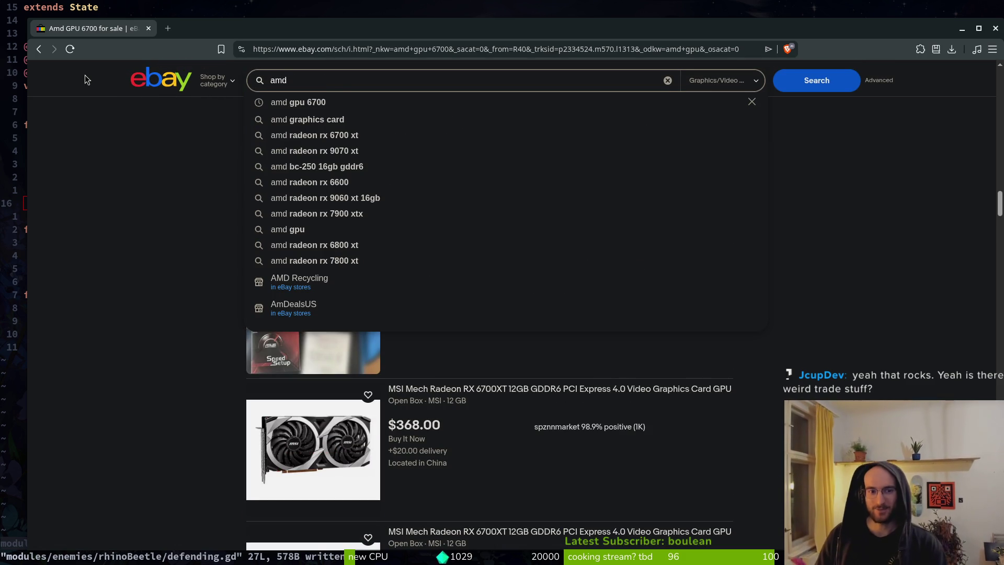
left_click(370, 183)
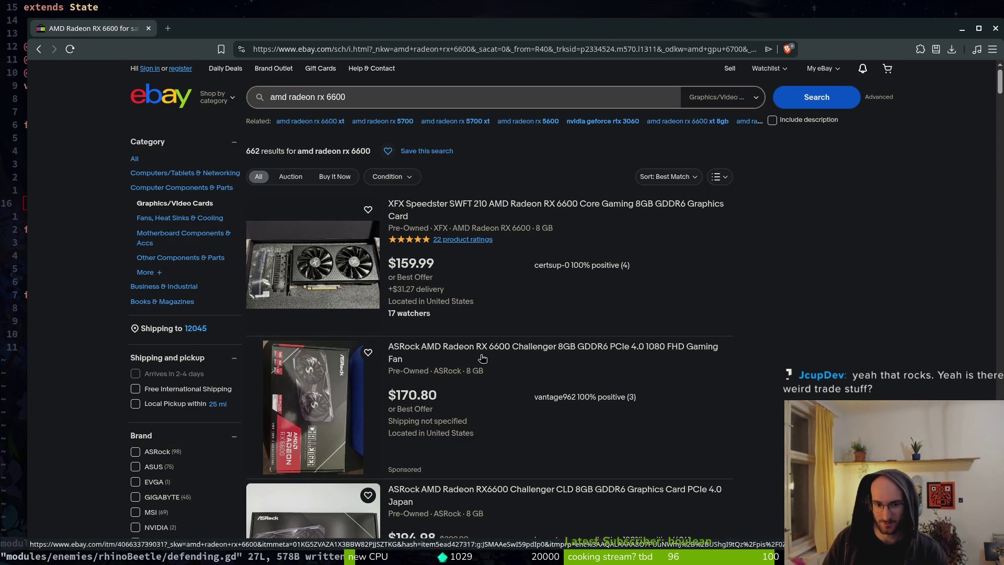
Step: Look through the 662 amd radeon rx 6600 results and select the search query
scroll(494, 356, "down", 5)
scroll(513, 332, "down", 3)
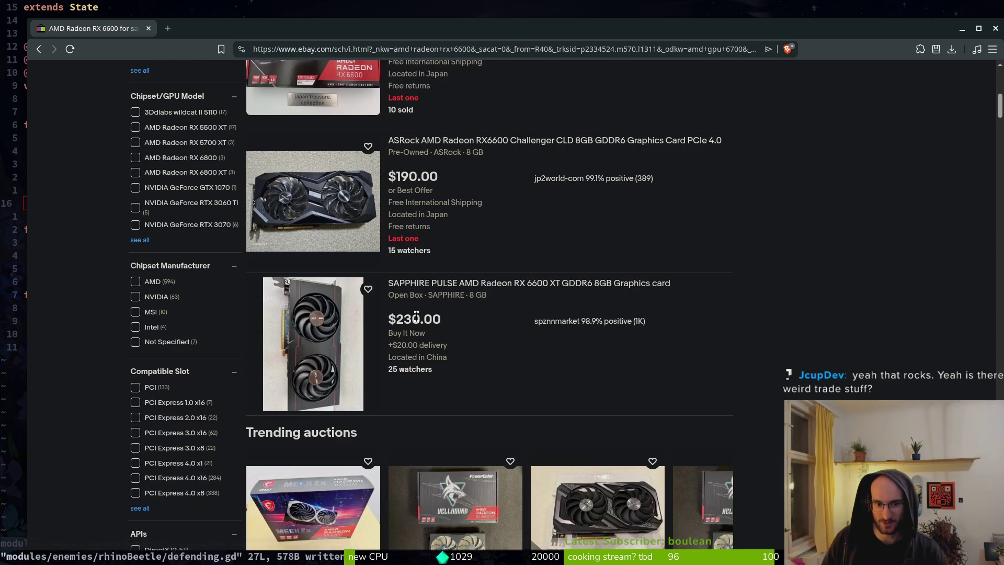
scroll(485, 296, "up", 2)
scroll(497, 324, "down", 9)
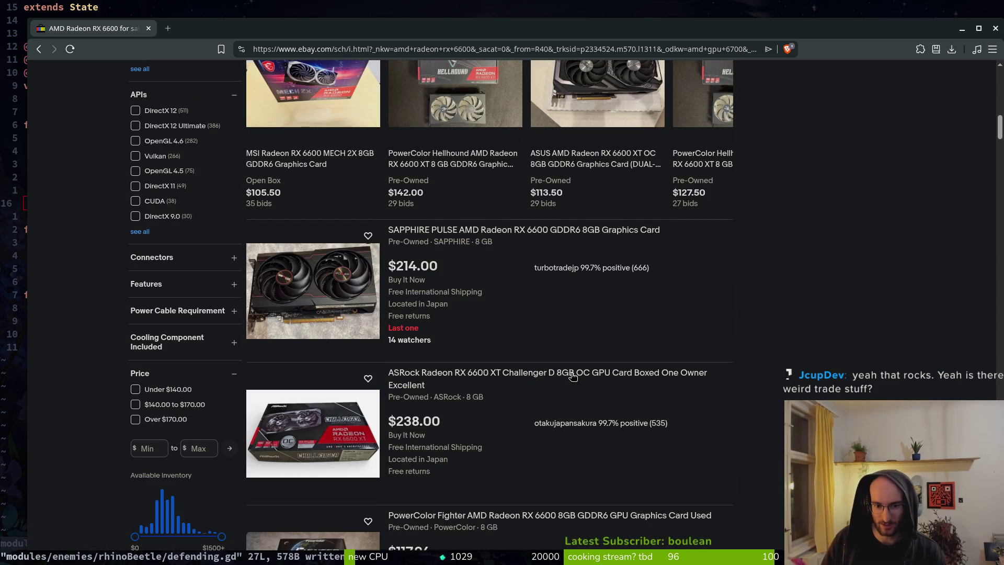
scroll(522, 314, "up", 10)
left_click(250, 86)
key("ctrl+a")
type("amd")
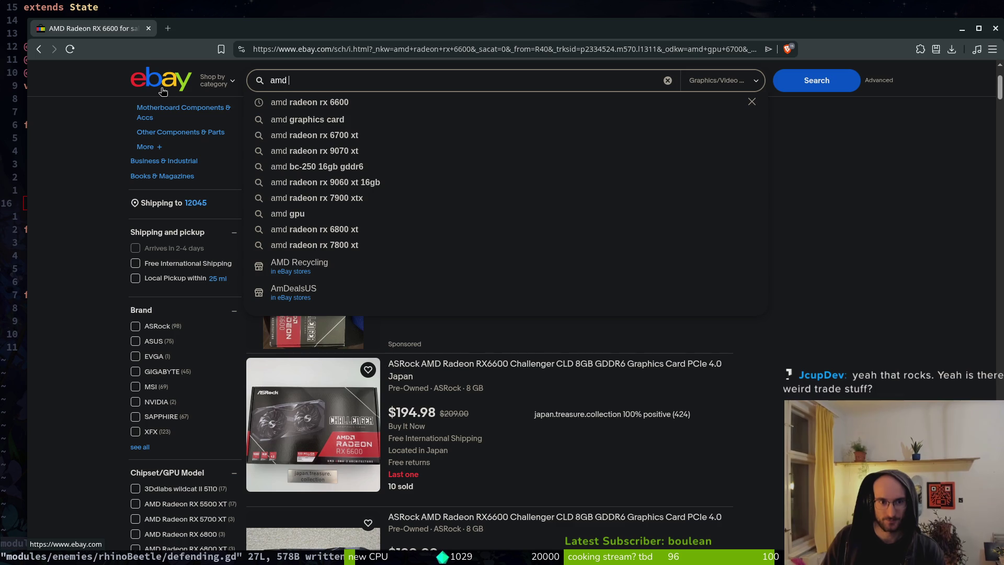
key("Down")
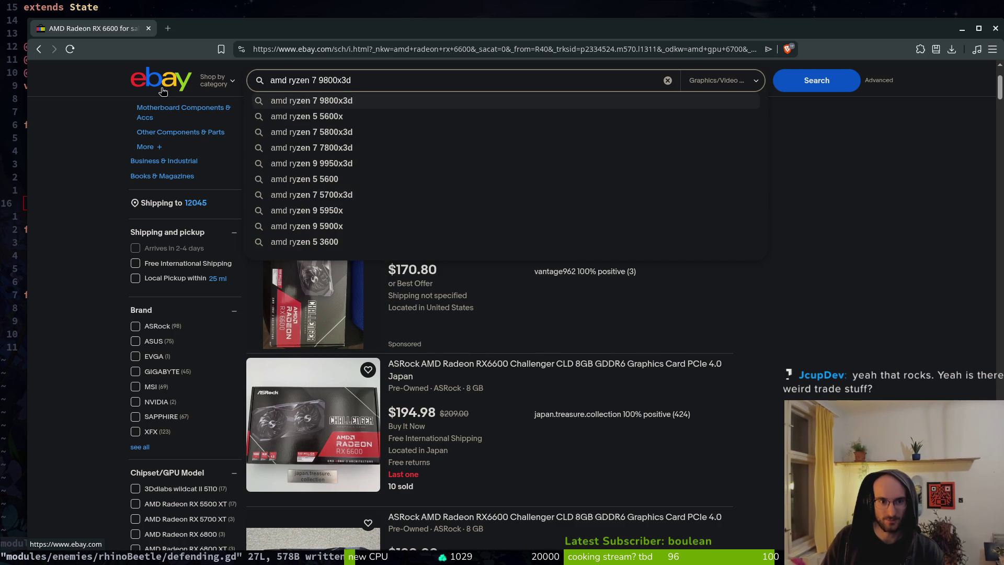
key("Down")
key("Down")
key("Down")
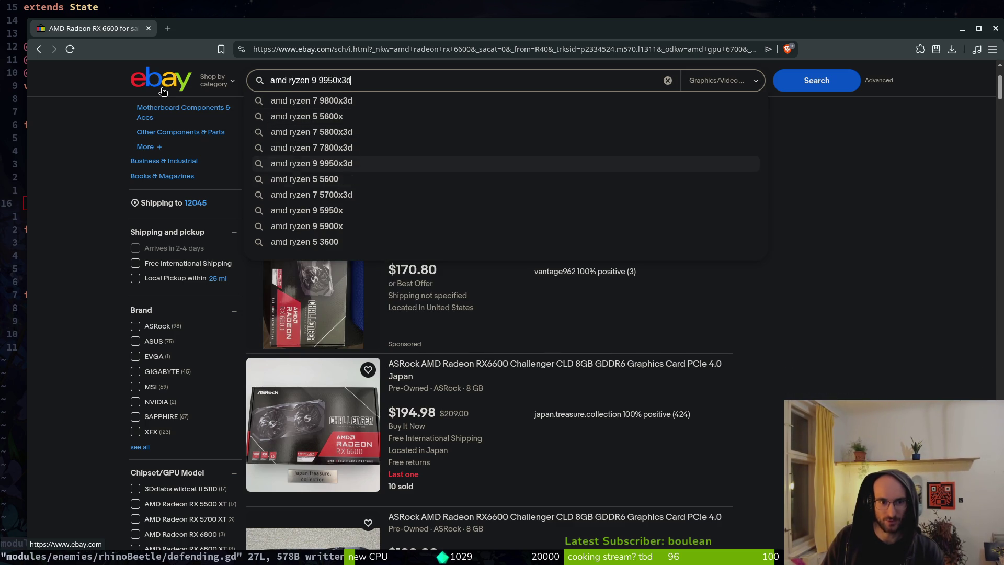
key("Return")
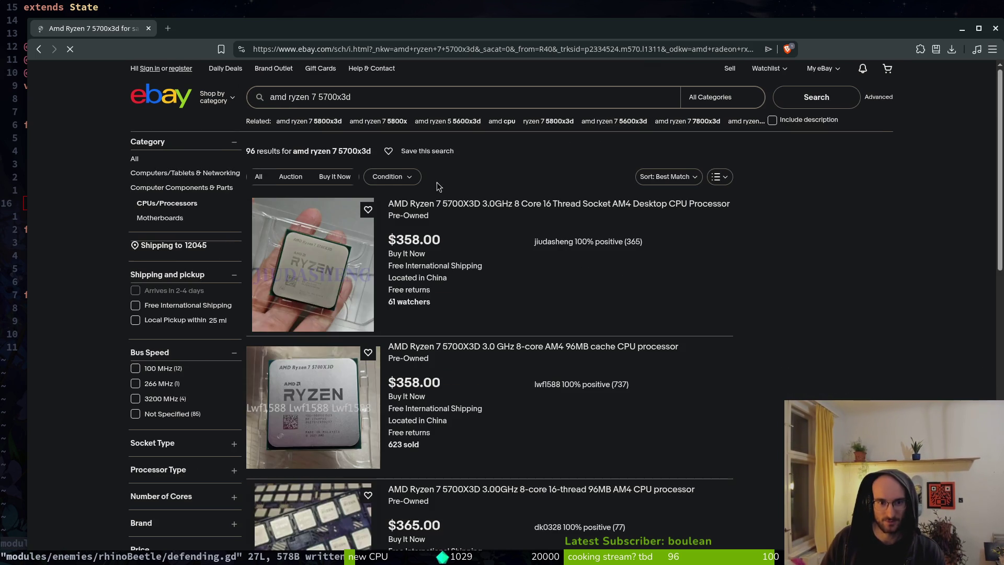
scroll(580, 378, "down", 2)
scroll(373, 115, "up", 2)
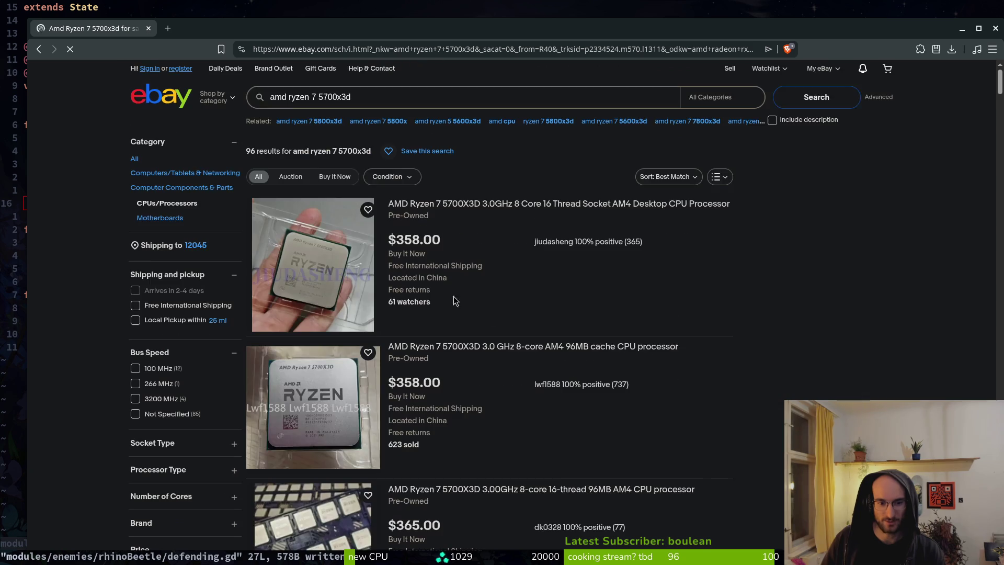
left_click(369, 99)
key("BackSpace")
key("BackSpace")
key("BackSpace")
key("Return")
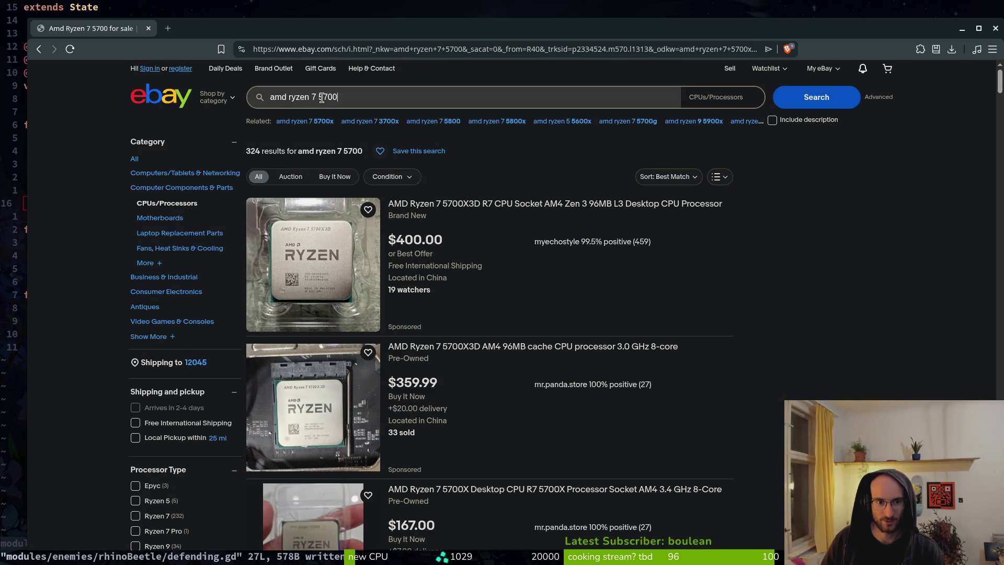
left_click_drag(340, 98, 313, 97)
type("5")
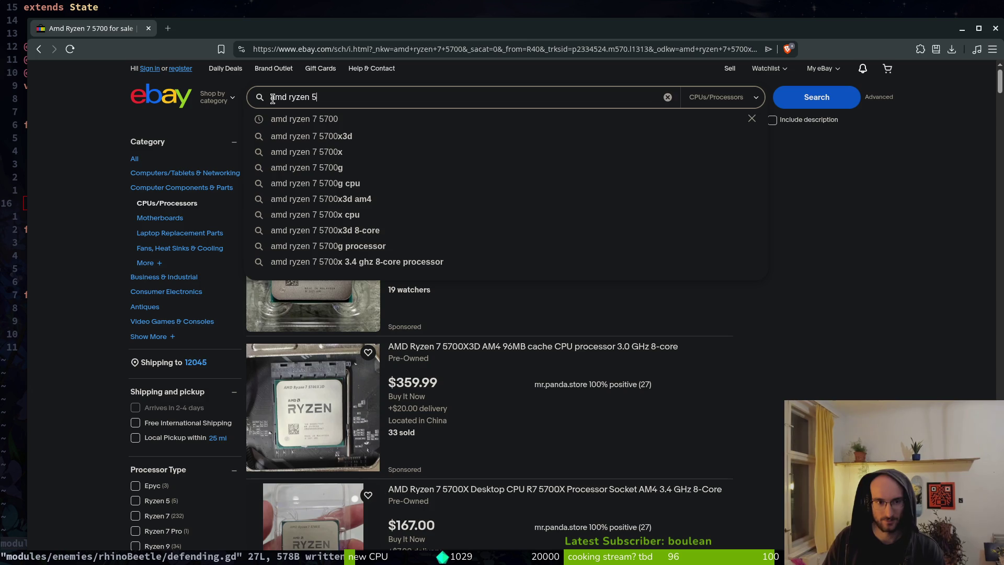
key("Return")
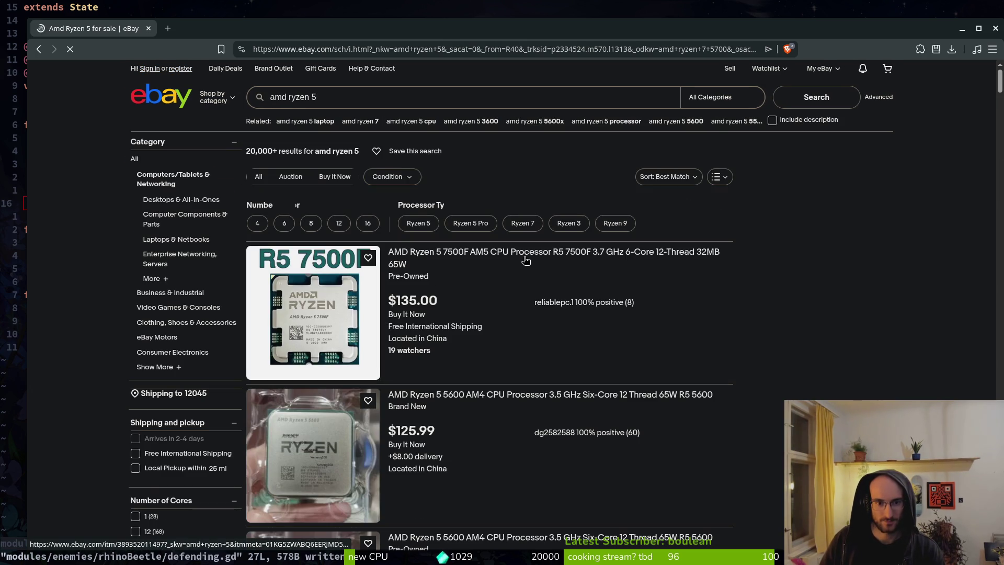
scroll(490, 317, "down", 2)
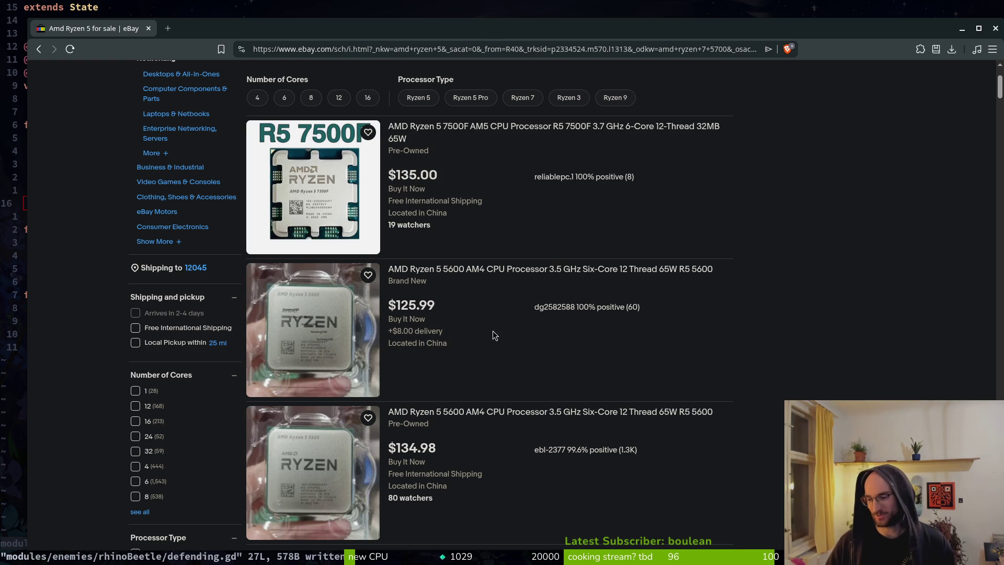
scroll(488, 335, "down", 8)
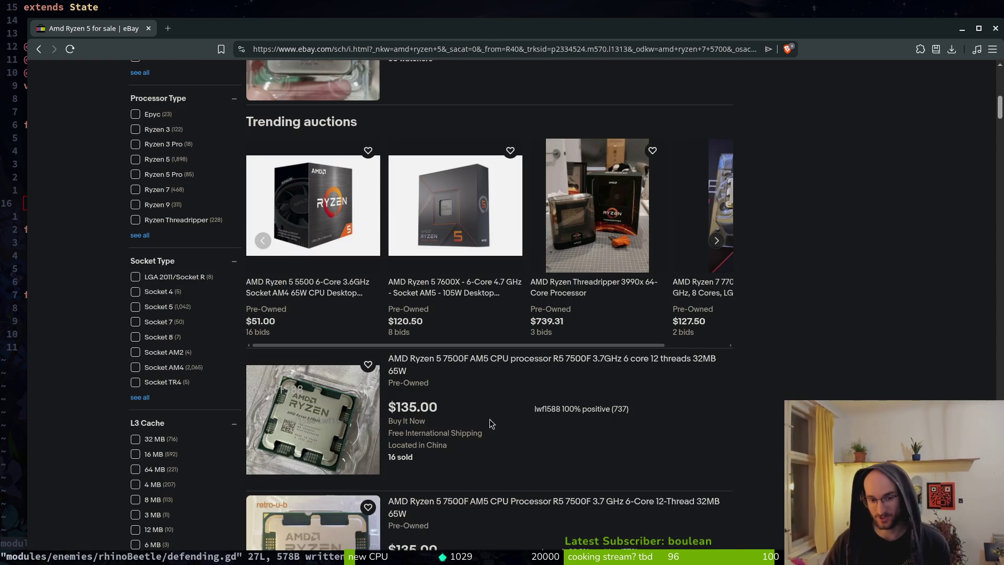
scroll(506, 364, "down", 2)
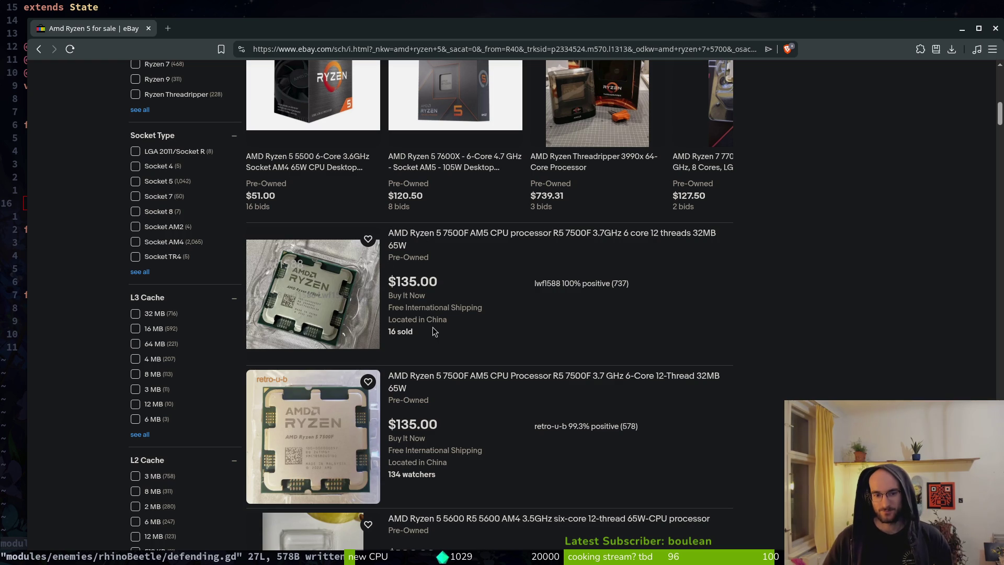
scroll(329, 366, "down", 5)
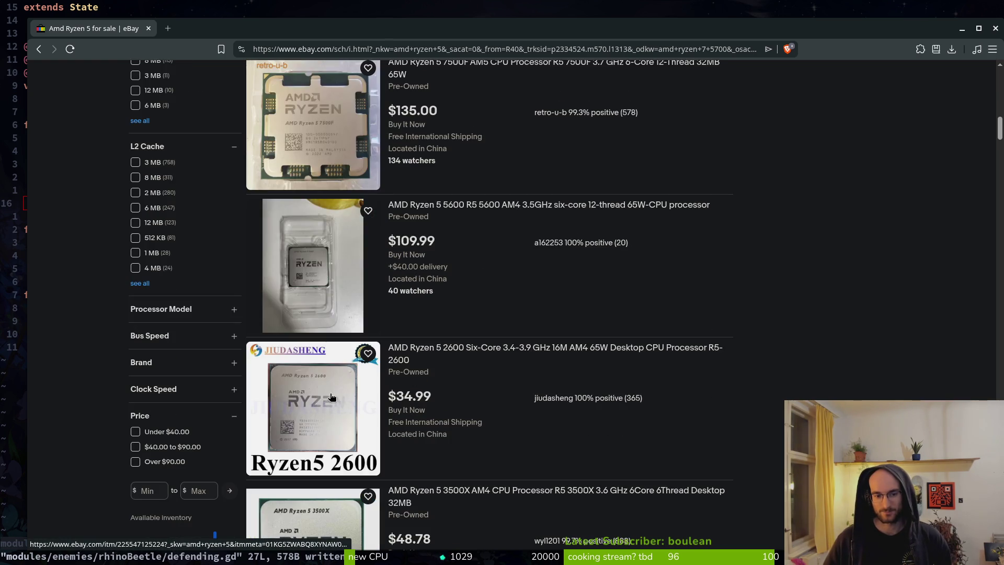
scroll(332, 398, "up", 10)
Step: Replace the amd ryzen 5 query with 'amd gpu 12gb' and run the search
left_click(324, 78)
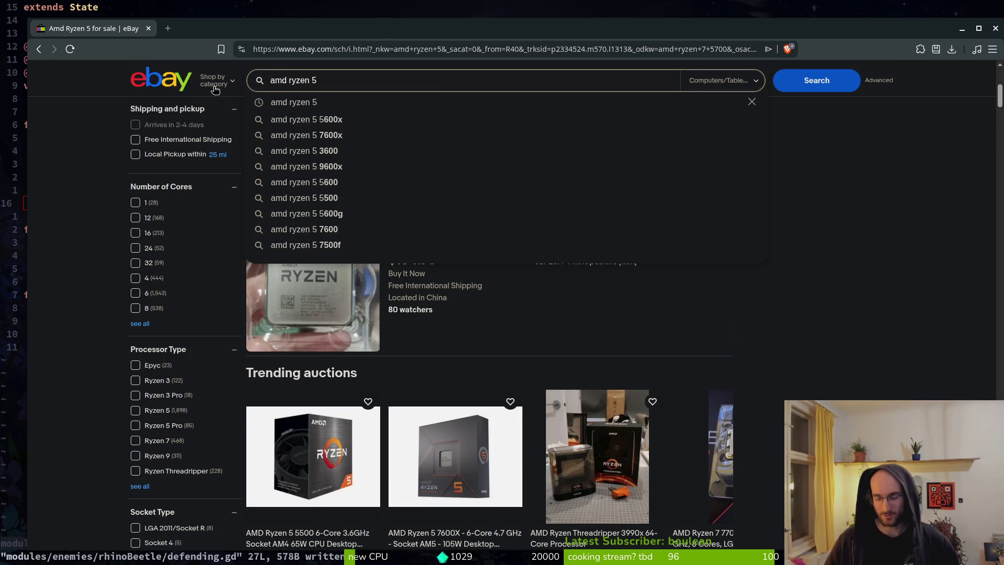
key("BackSpace")
key("BackSpace")
key("BackSpace")
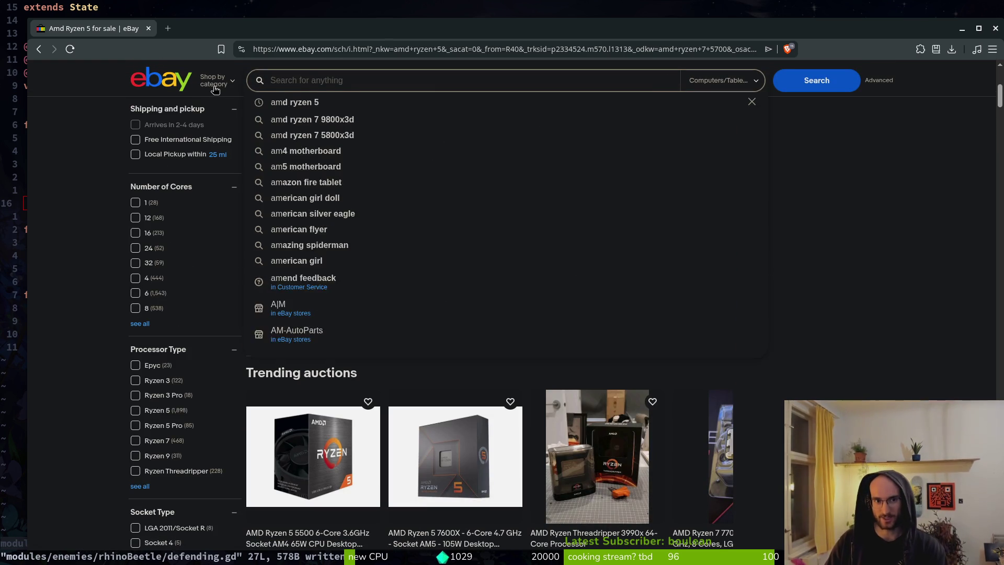
type("gpu")
key("BackSpace")
key("BackSpace")
key("BackSpace")
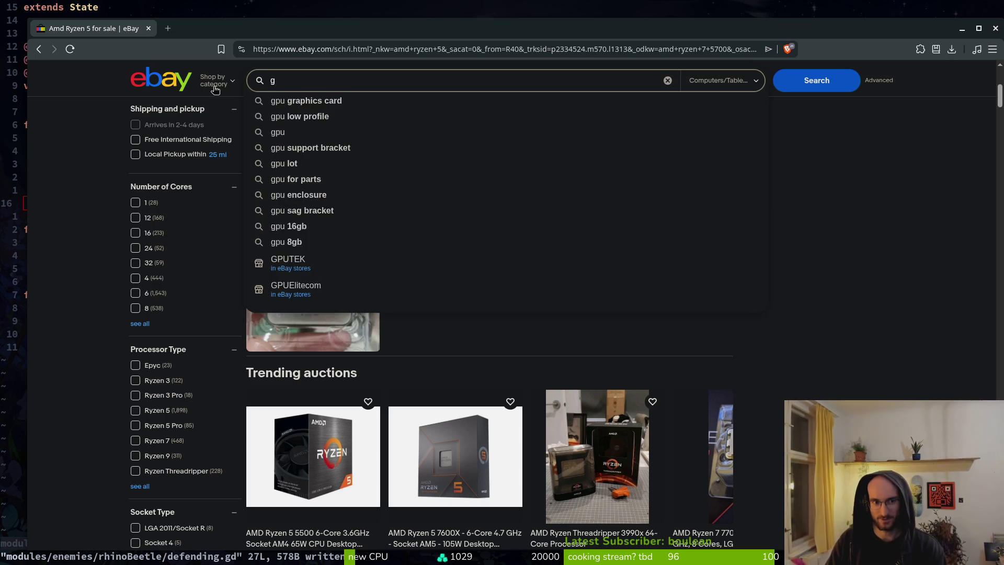
type("amd gpu")
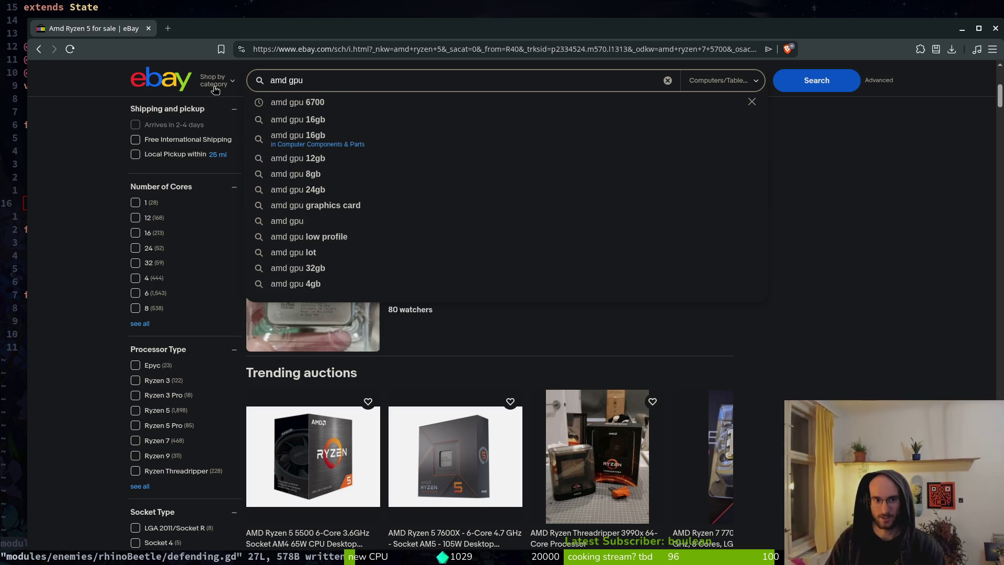
key("Down")
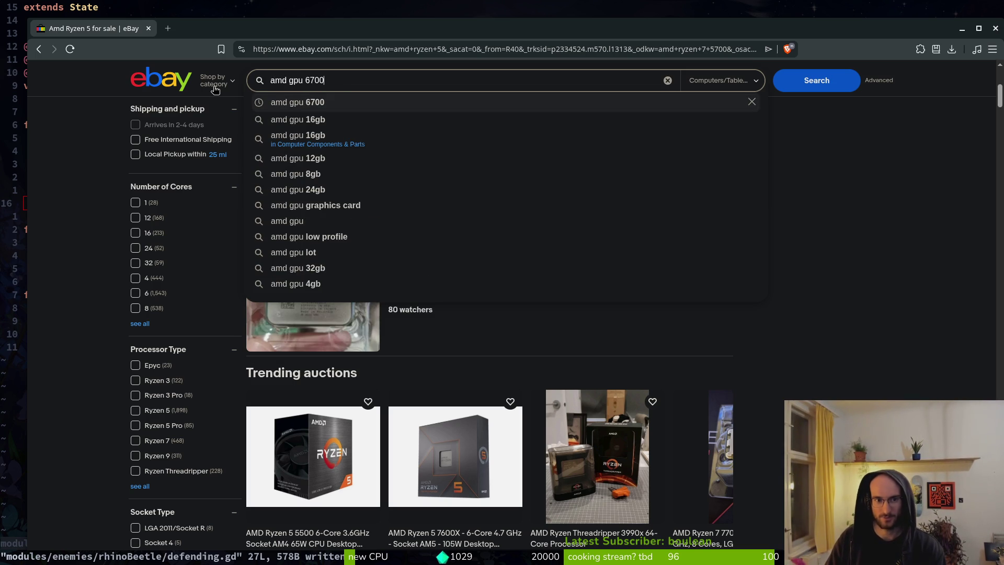
key("BackSpace")
key("BackSpace")
type("12gb")
key("Return")
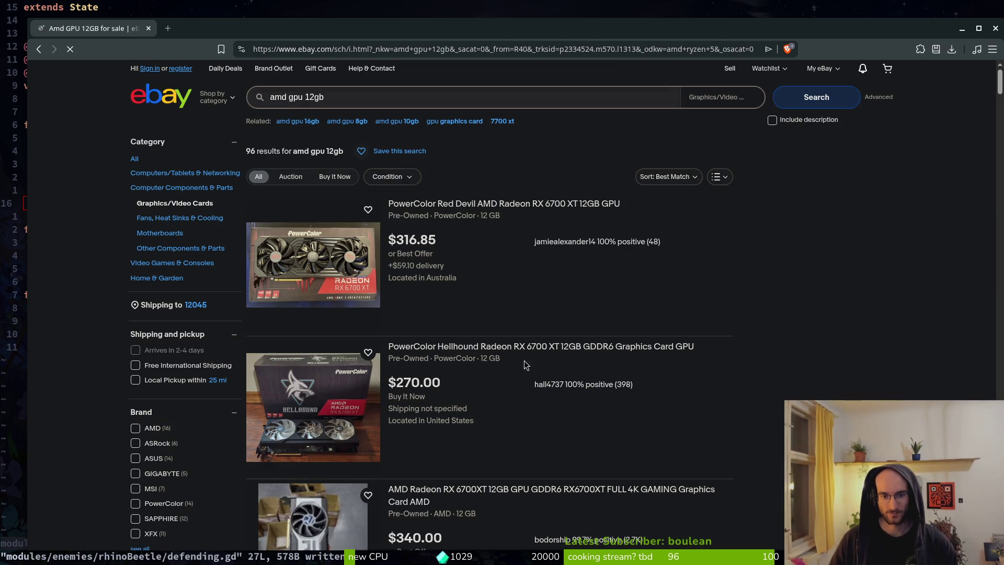
Step: Browse the amd gpu 12gb results, highlighting a $340.00 price and its delivery cost
scroll(338, 400, "down", 3)
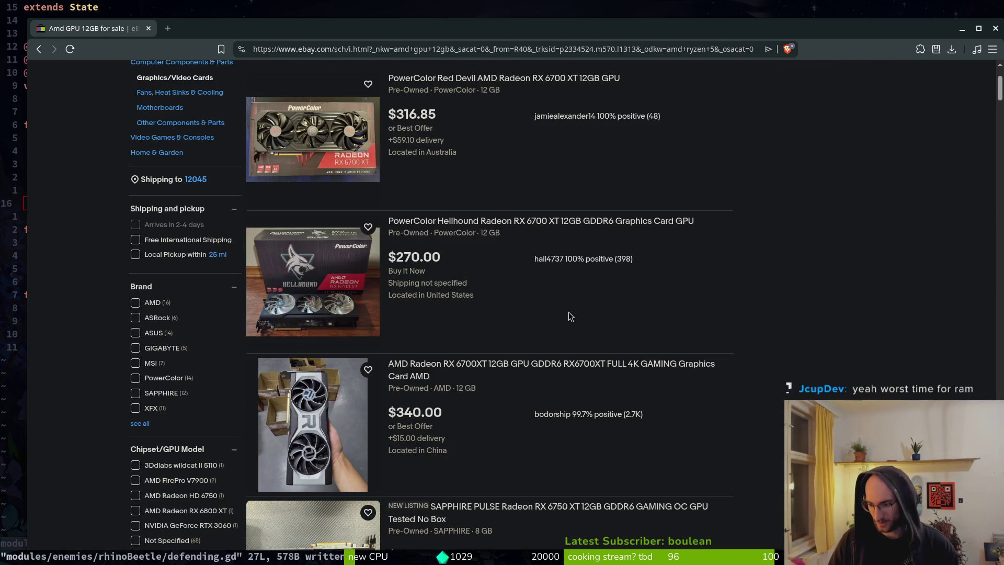
scroll(568, 316, "down", 3)
scroll(558, 314, "down", 5)
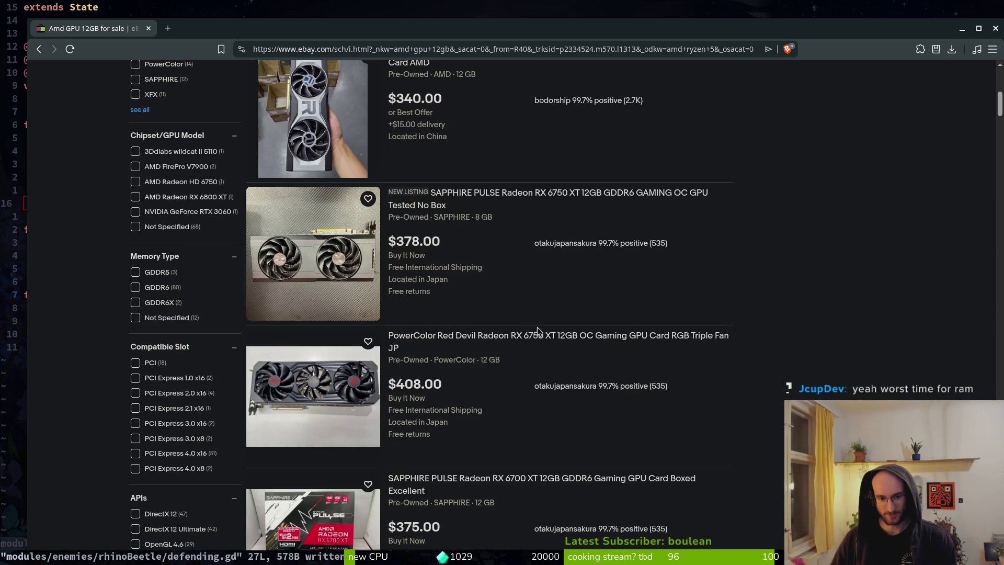
scroll(570, 324, "down", 3)
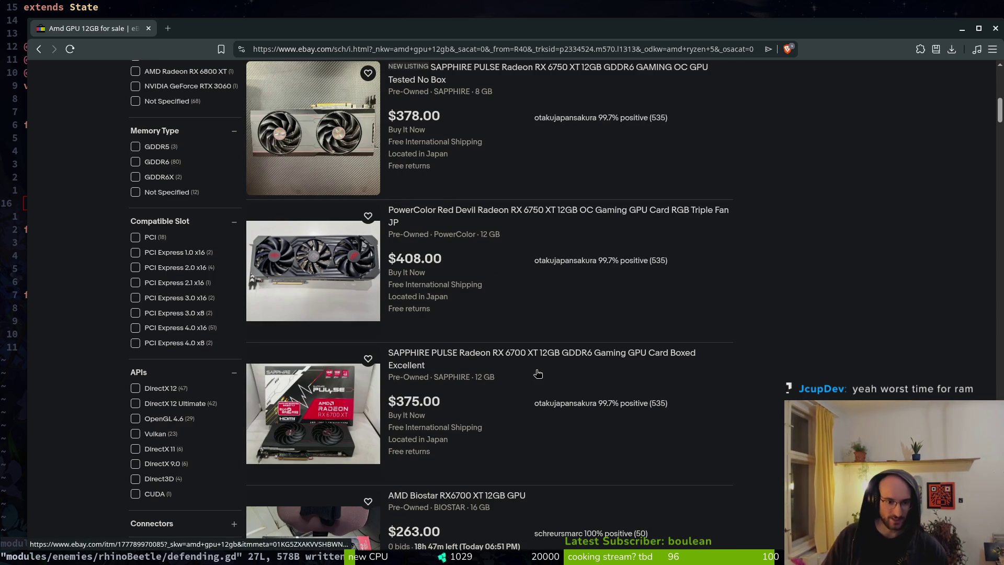
scroll(536, 395, "down", 3)
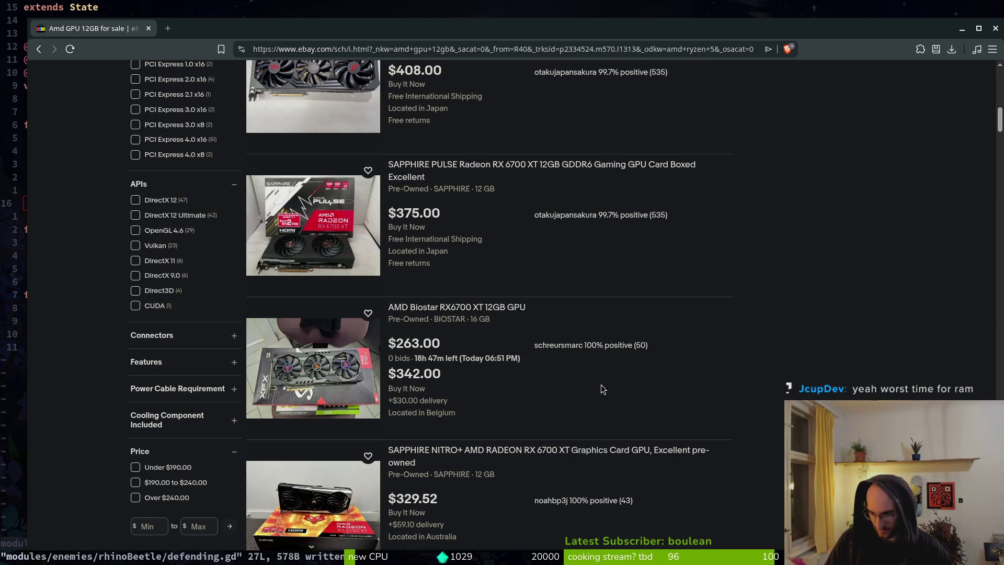
scroll(505, 387, "down", 2)
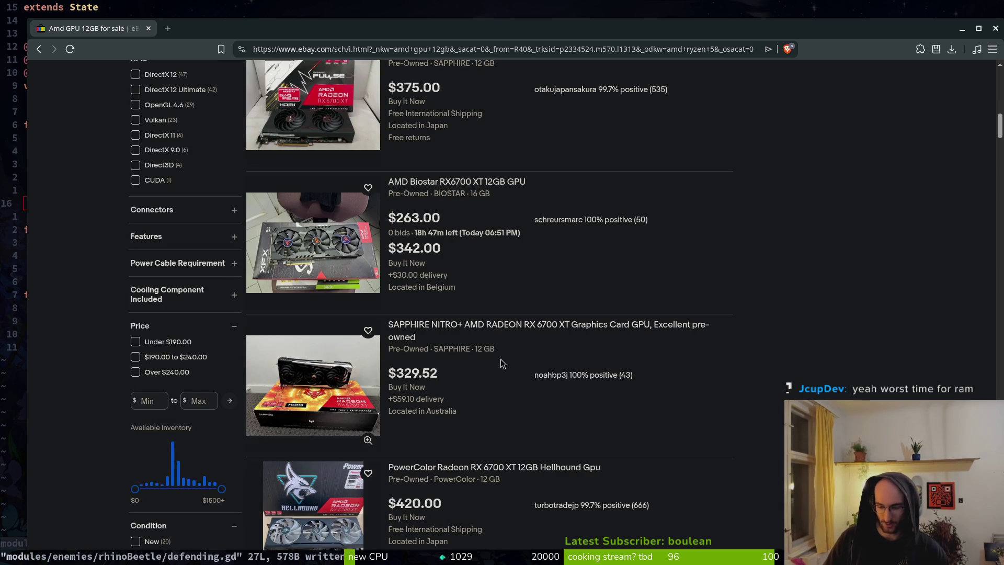
scroll(492, 358, "down", 1)
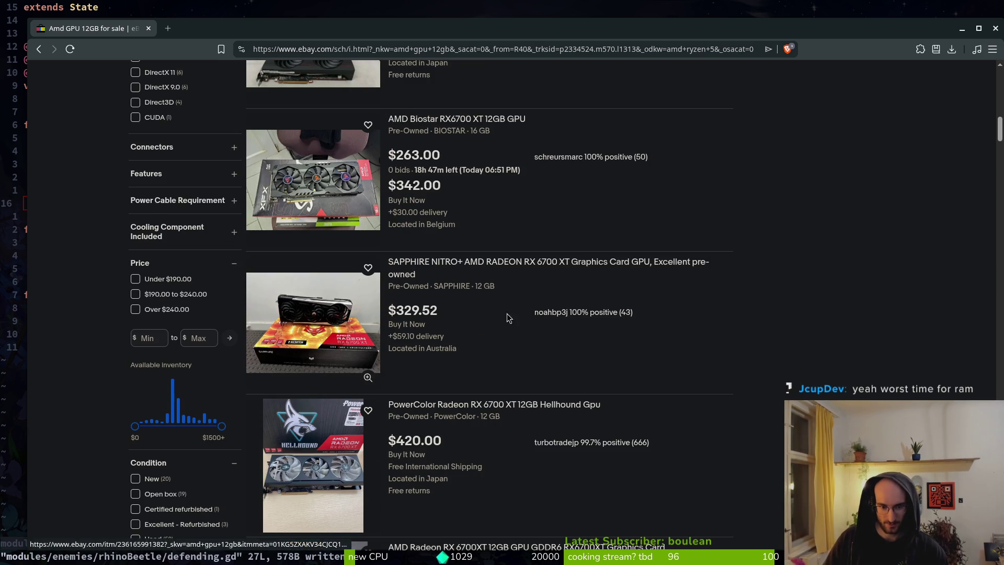
scroll(515, 419, "down", 3)
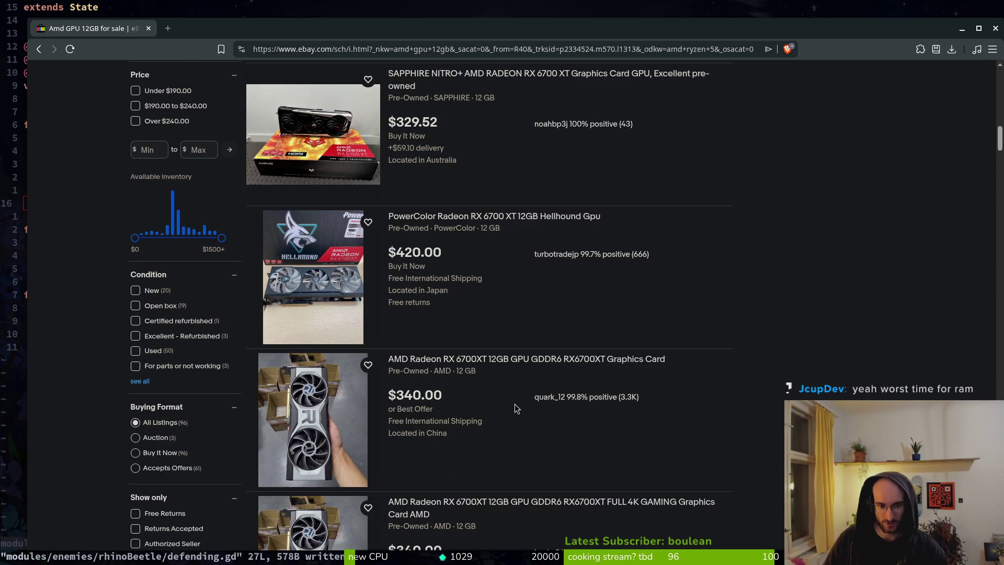
scroll(510, 401, "down", 2)
scroll(507, 396, "down", 2)
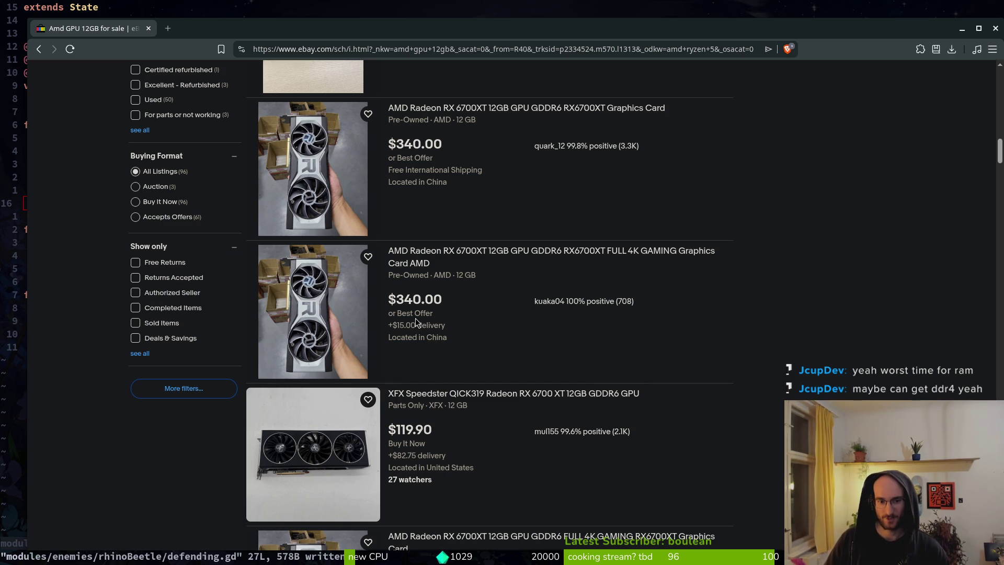
left_click_drag(451, 320, 384, 296)
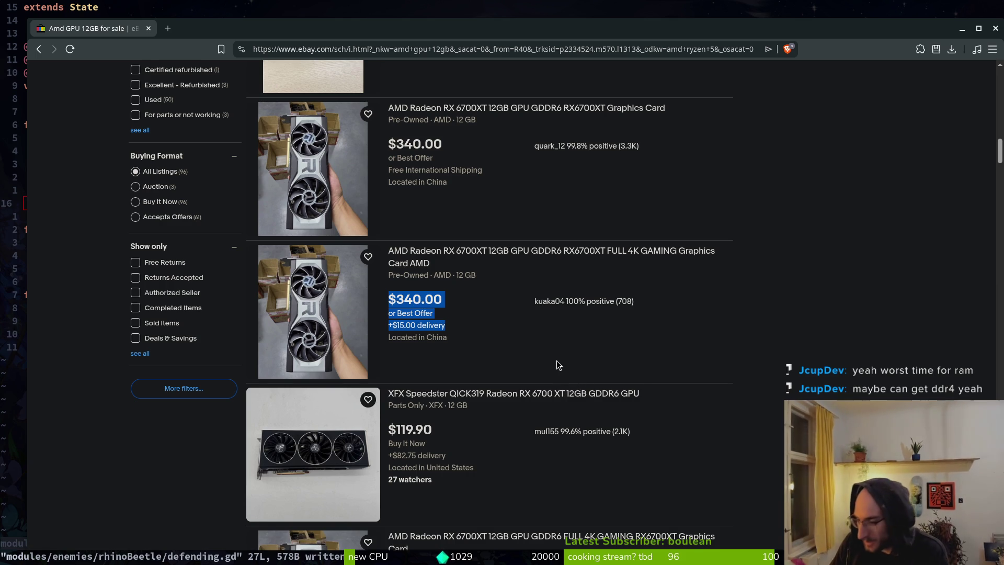
scroll(557, 364, "down", 3)
scroll(526, 353, "down", 9)
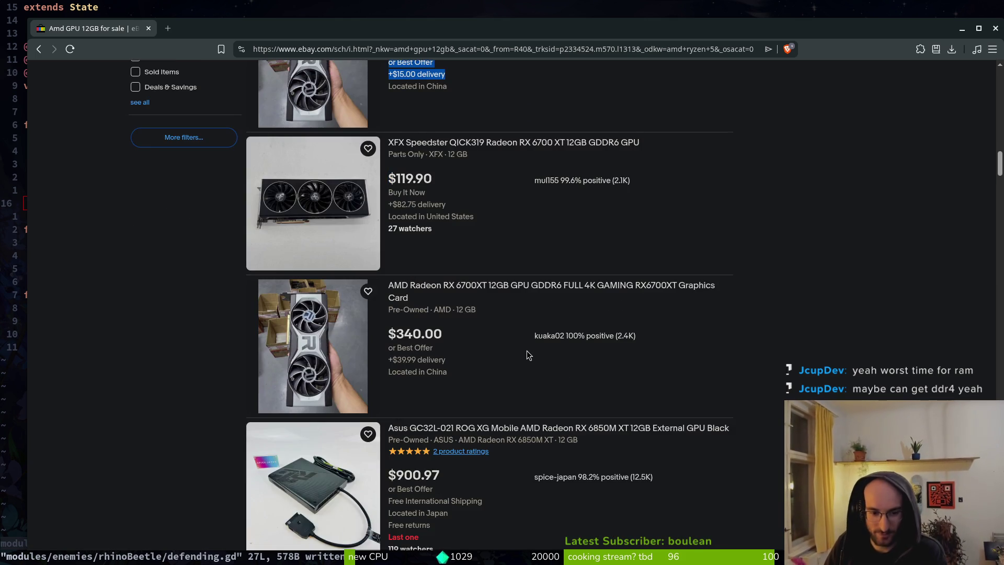
scroll(513, 386, "down", 3)
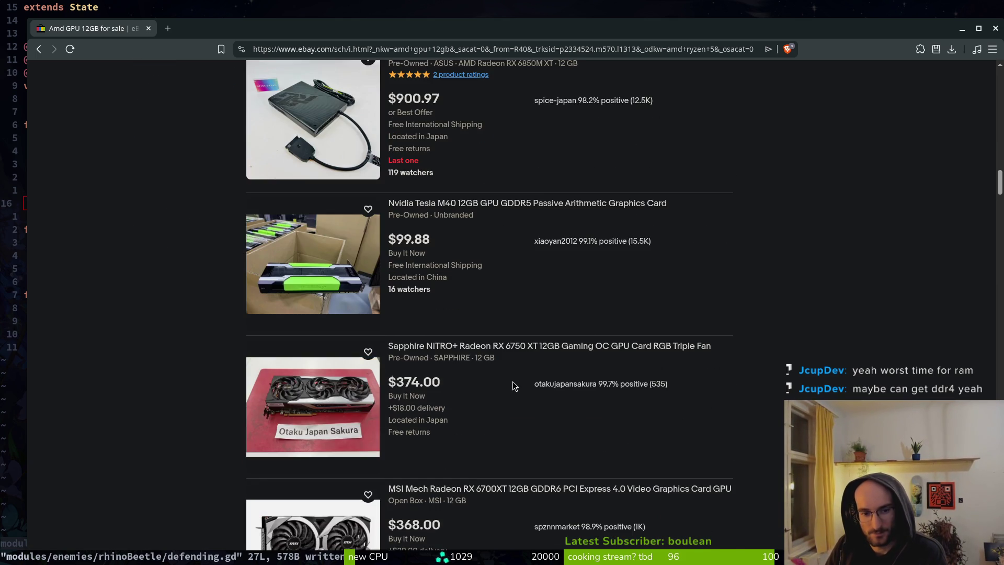
scroll(512, 404, "down", 3)
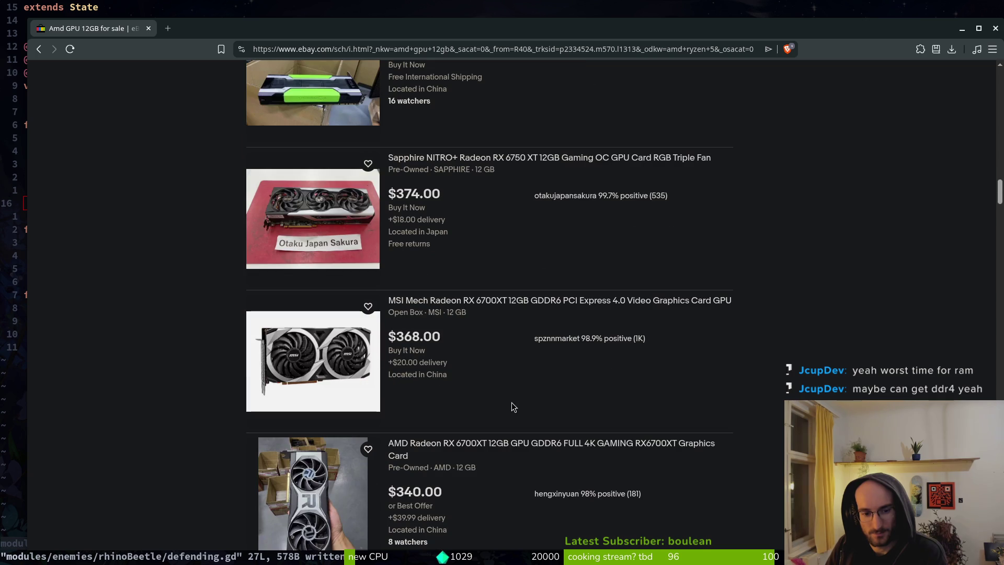
scroll(511, 401, "down", 3)
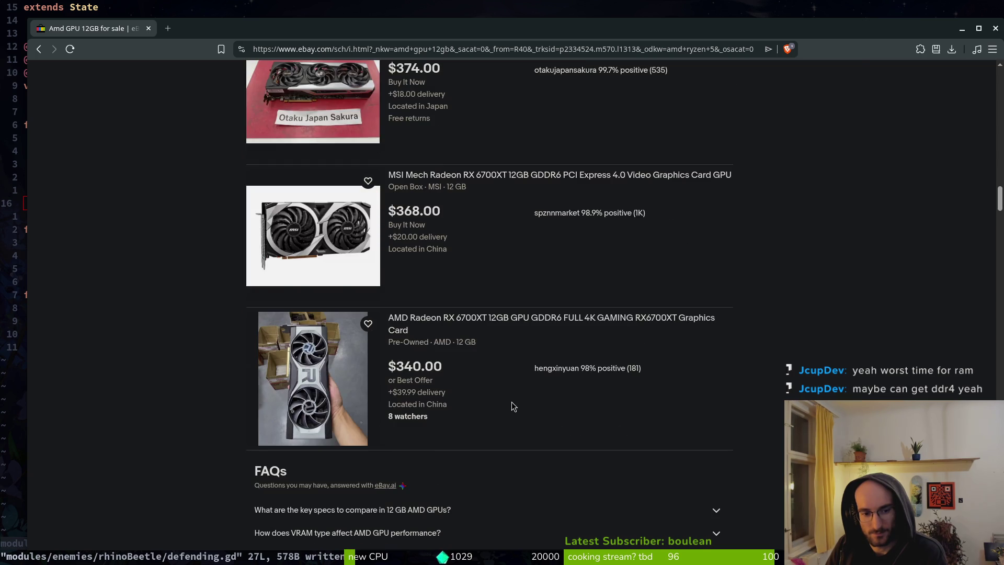
scroll(511, 402, "up", 3)
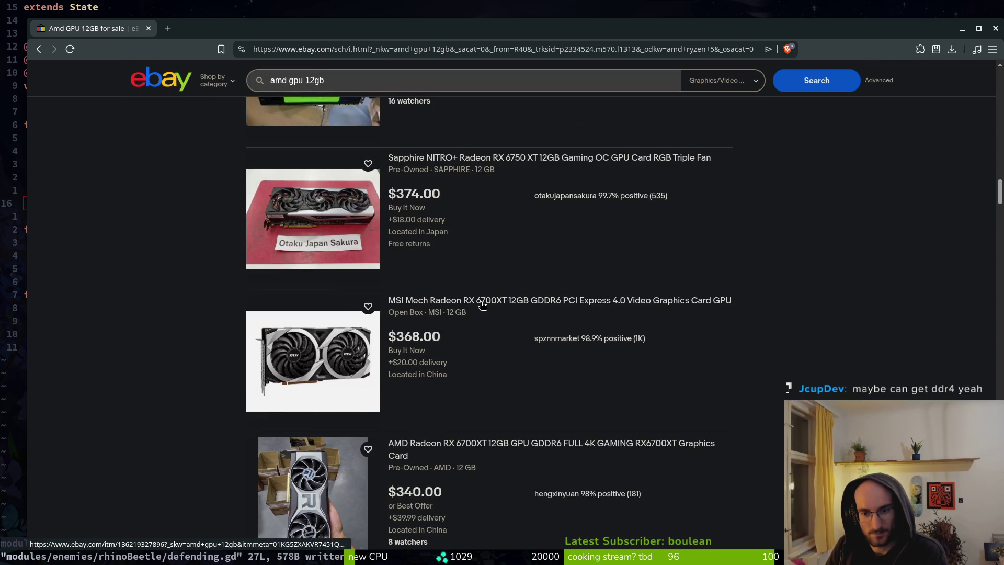
Step: Change '12gb' to '8' to search for 'amd gpu 8' and scroll the new results
triple_click(338, 77)
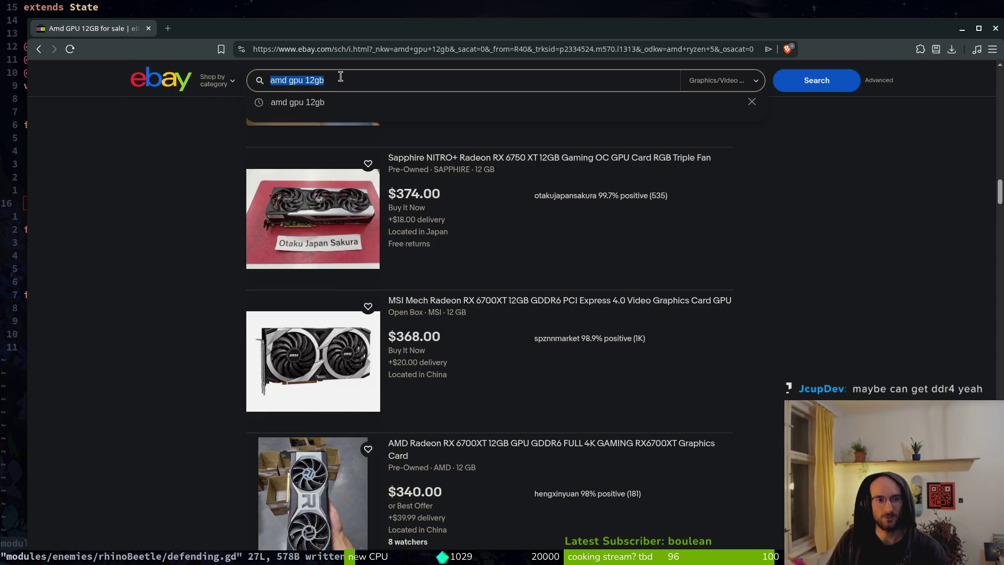
left_click(334, 80)
double_click(335, 80)
type("8")
key("Return")
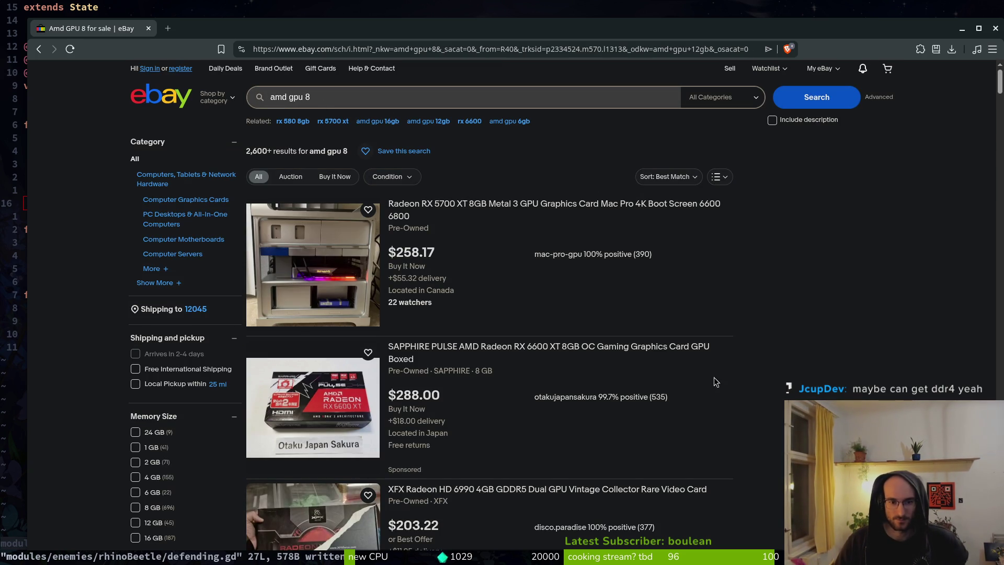
scroll(636, 388, "down", 5)
scroll(768, 397, "down", 5)
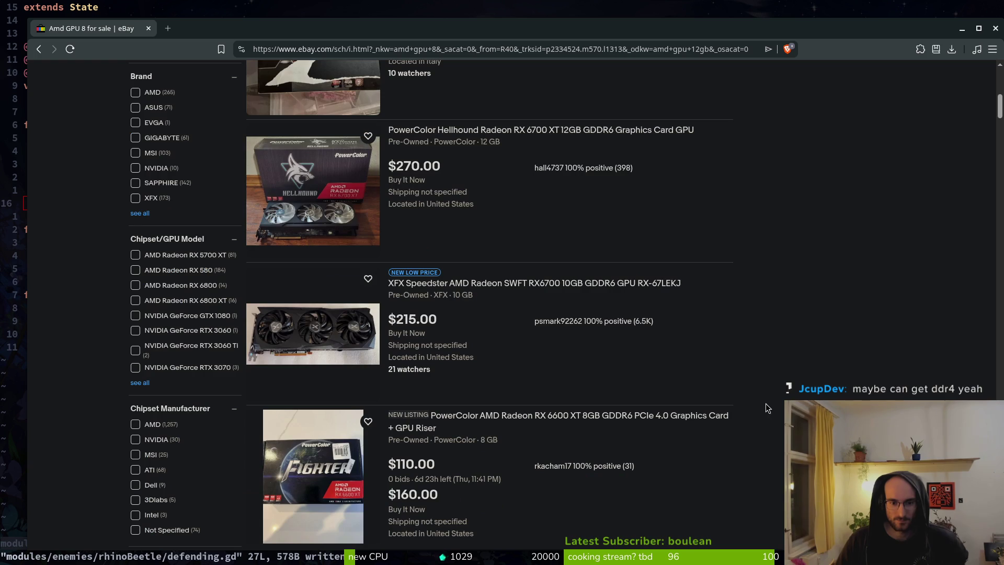
scroll(760, 399, "down", 4)
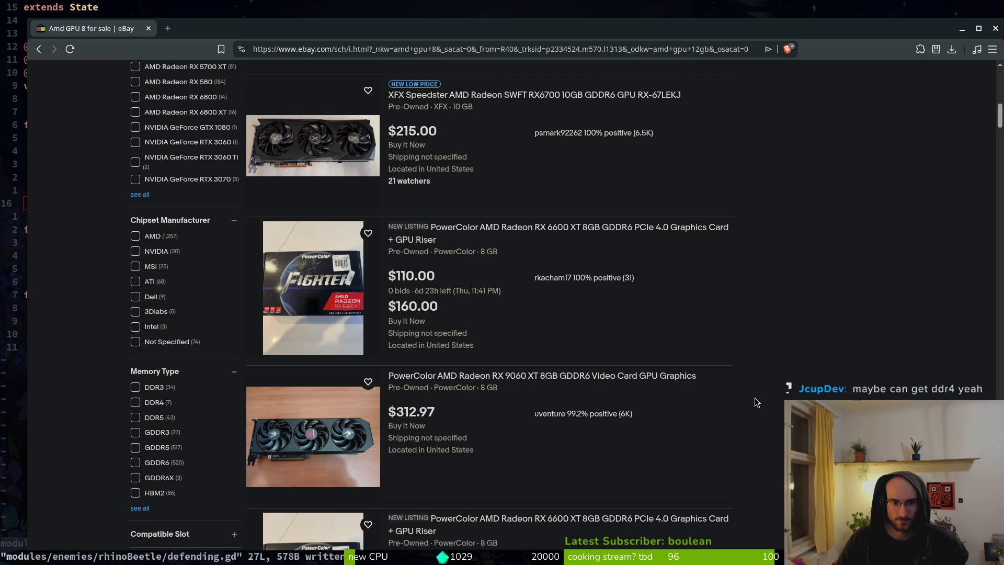
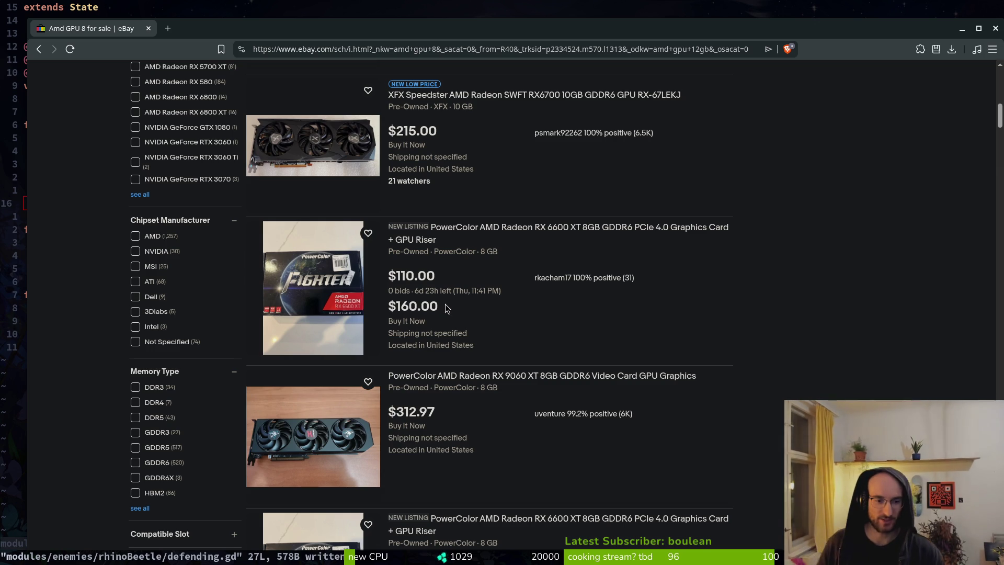
Step: Return to the amd gpu 12gb results and open the MSI Mech RX 6700XT listing ($368.00) in a second tab
key("alt+Left")
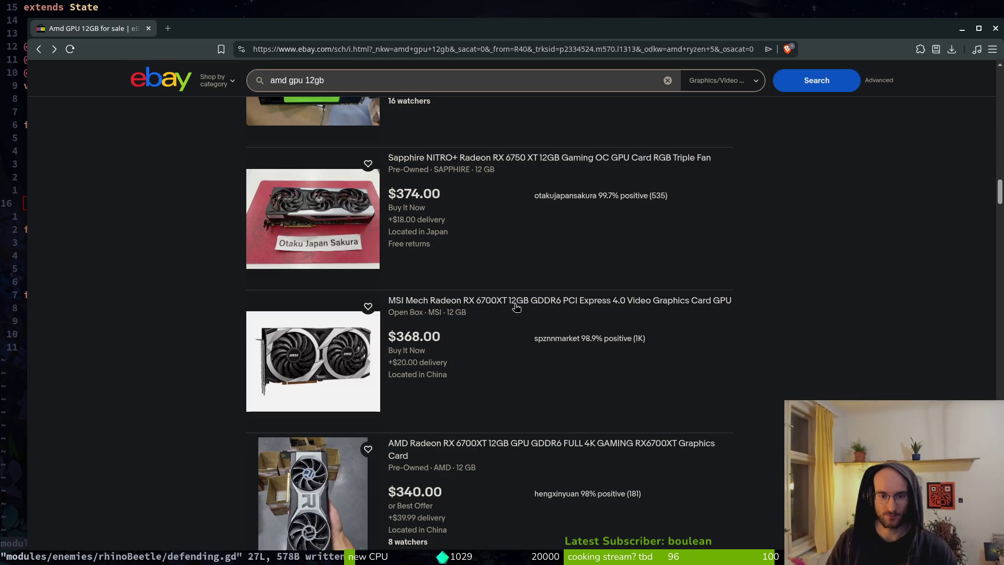
left_click(501, 300)
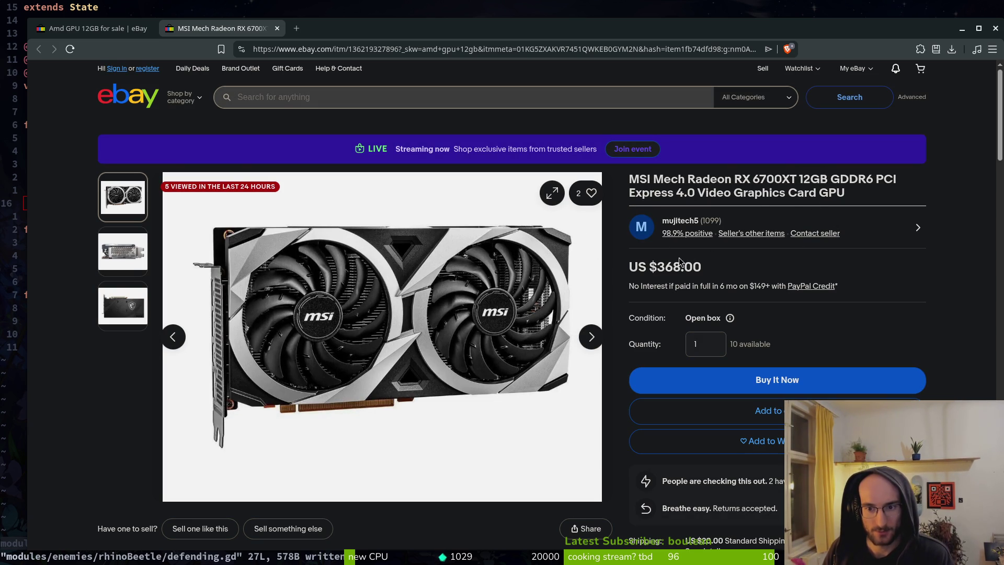
left_click(95, 30)
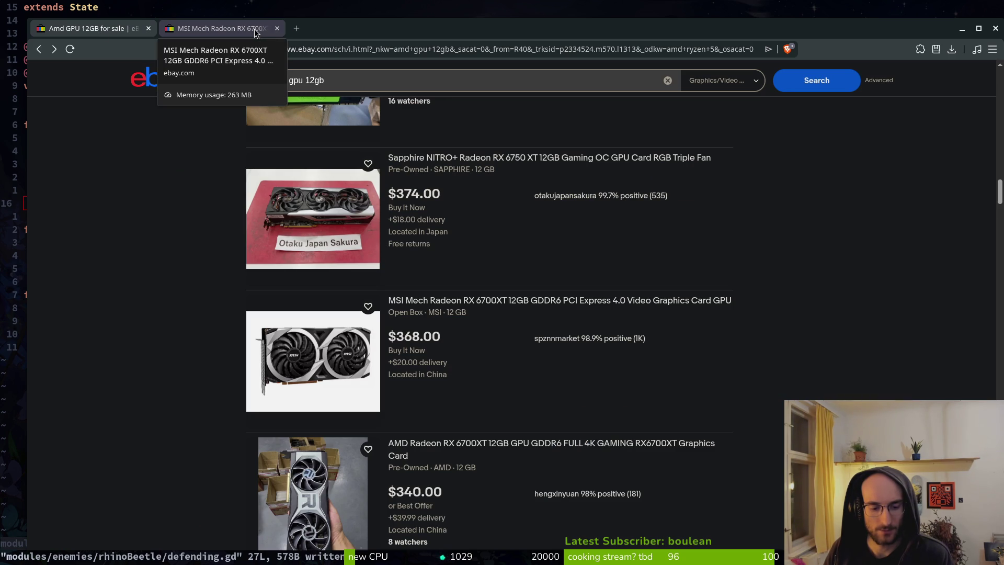
scroll(460, 139, "up", 4)
Step: Replace 'gpu 12gb' with 'ryzen 5 5600' to list 475 CPU results from $109.99
left_click(294, 83)
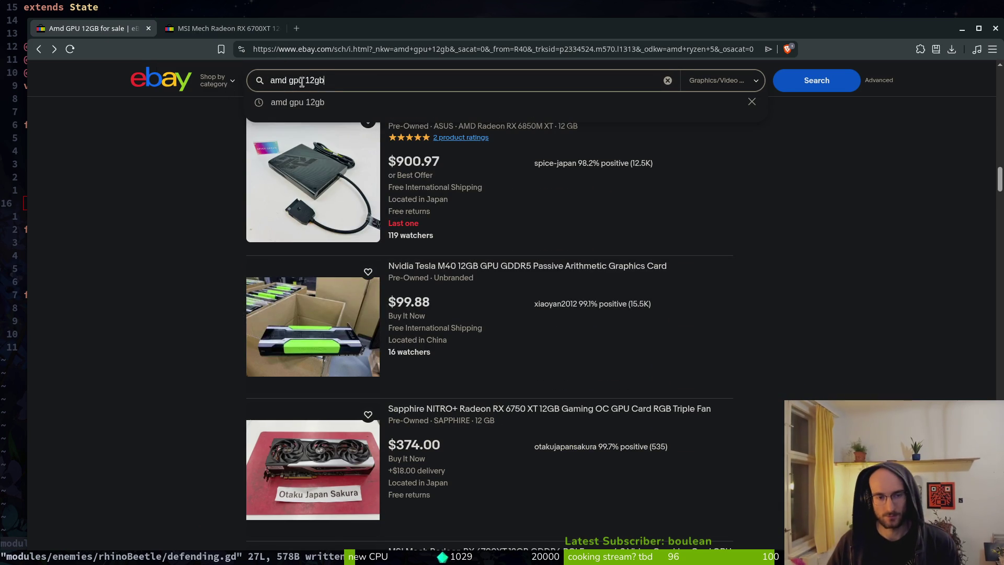
left_click_drag(334, 80, 291, 77)
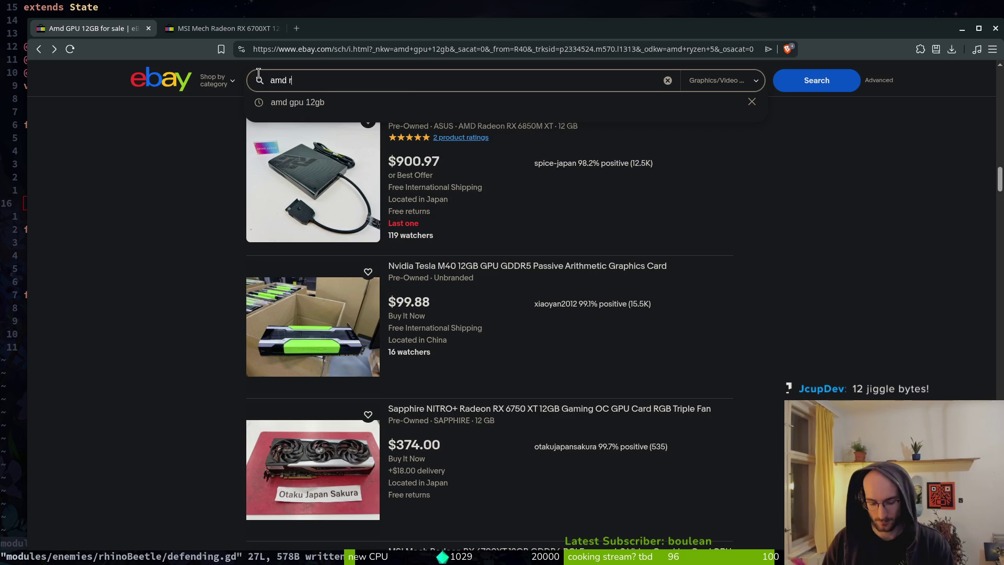
type("ryzen 5")
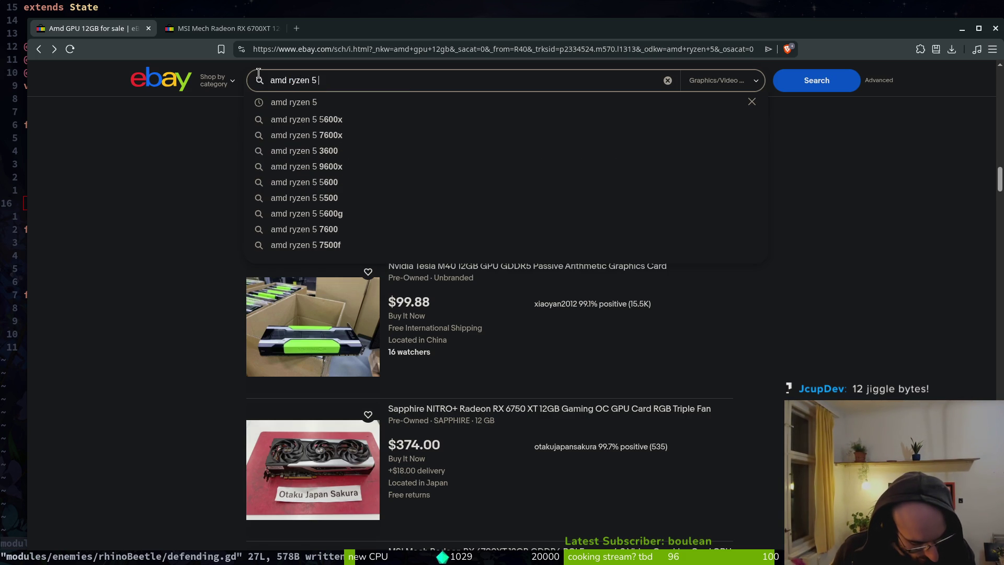
type("5600")
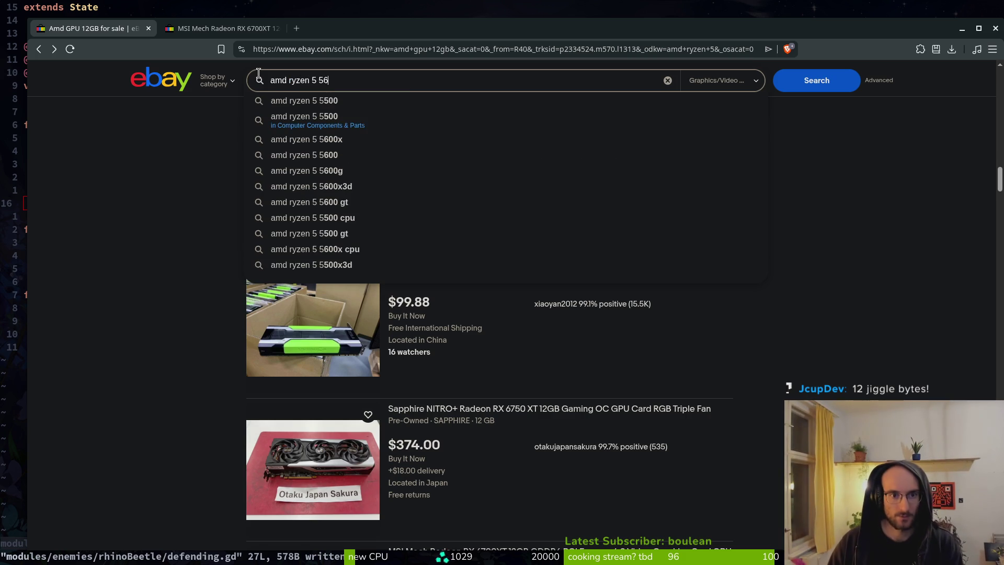
key("Return")
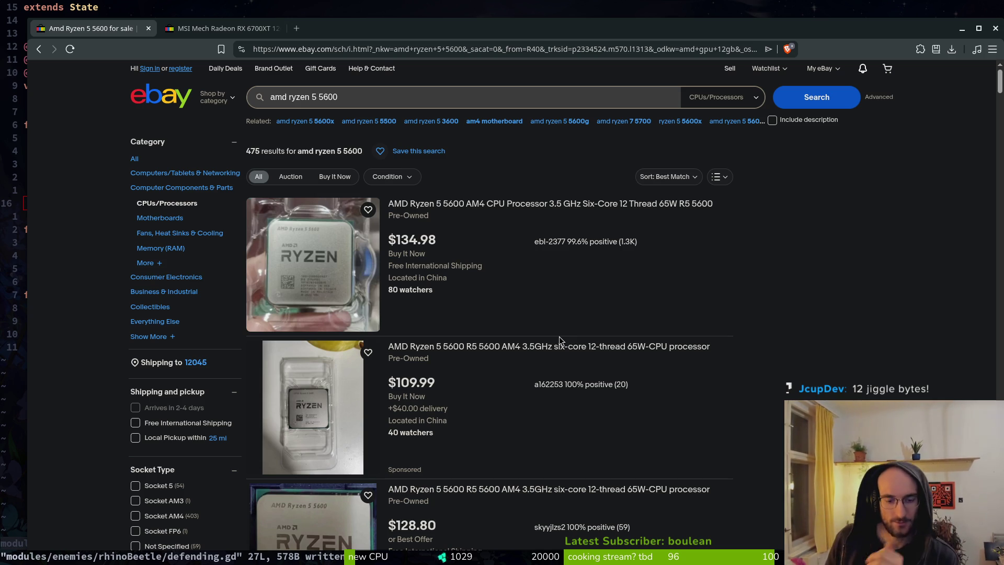
scroll(562, 342, "down", 1)
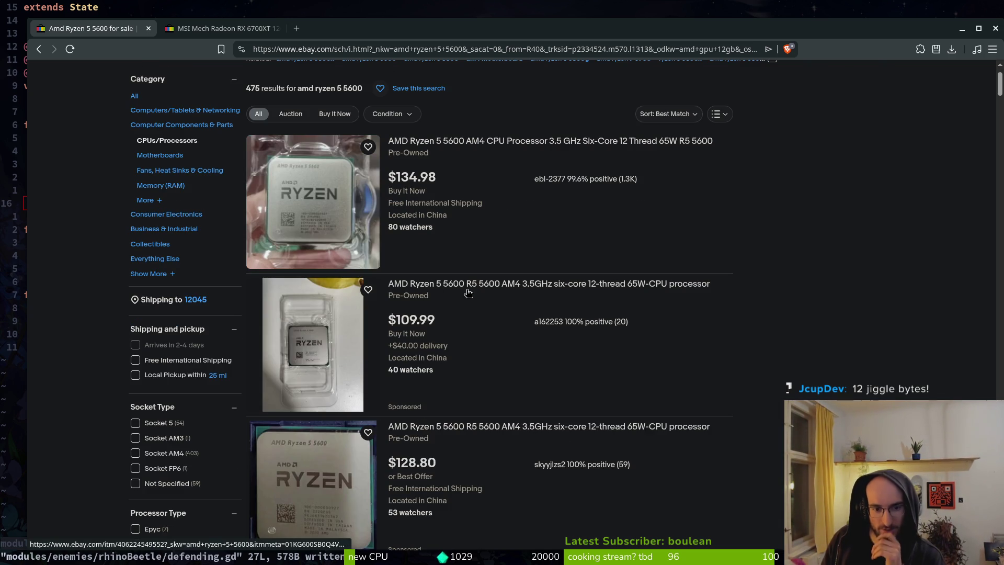
left_click(208, 29)
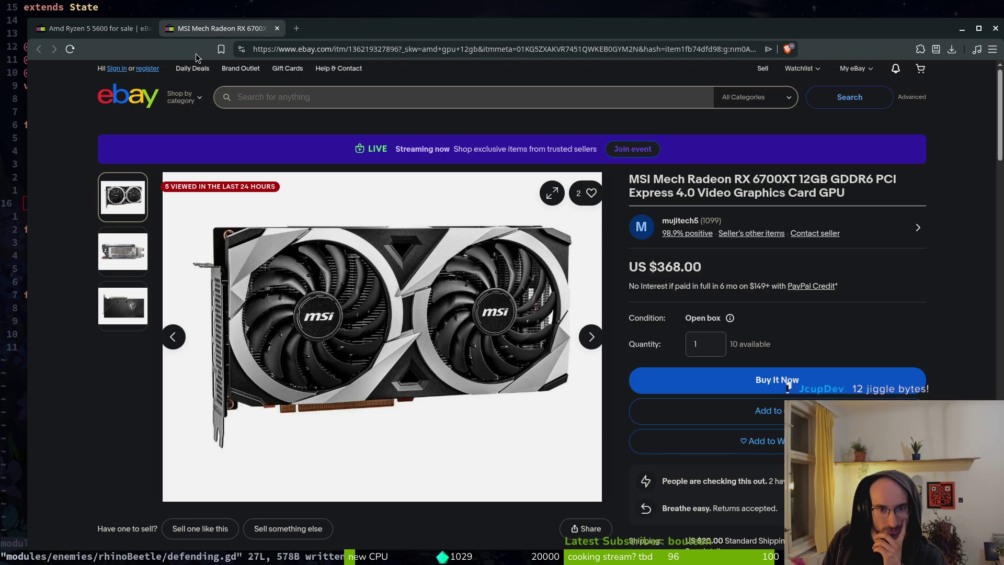
left_click(89, 28)
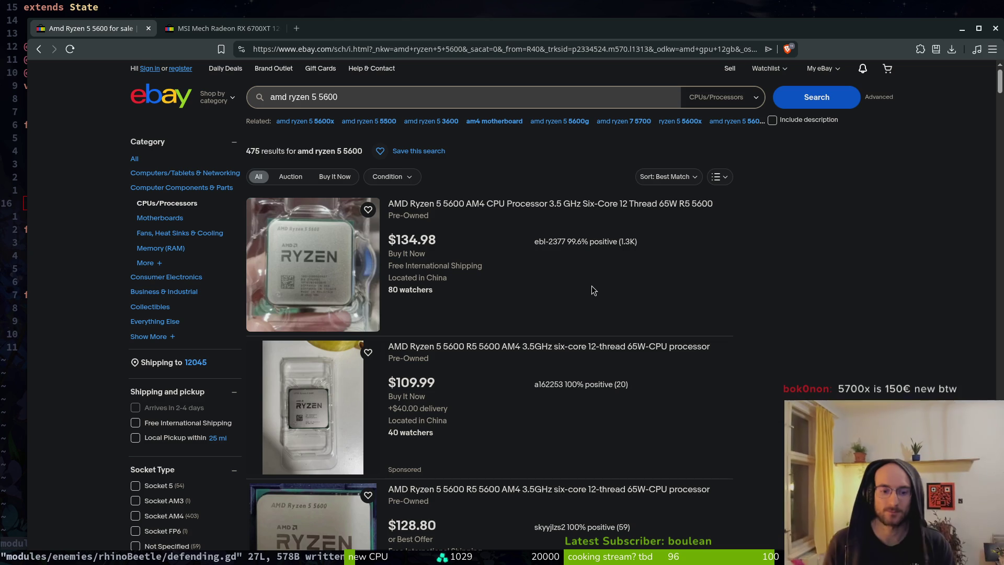
left_click(339, 98)
left_click_drag(339, 97, 246, 102)
type("amd ")
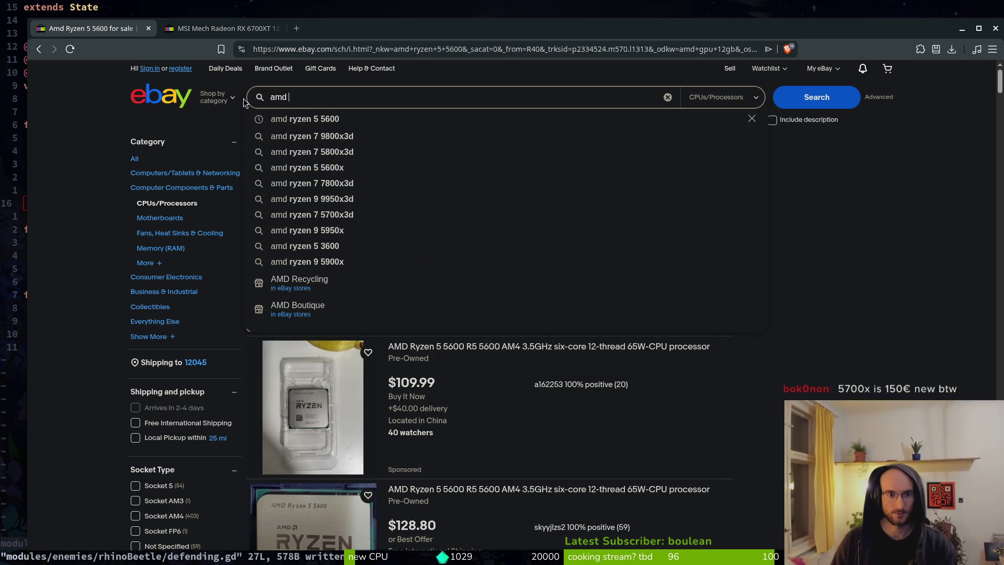
type("gpu")
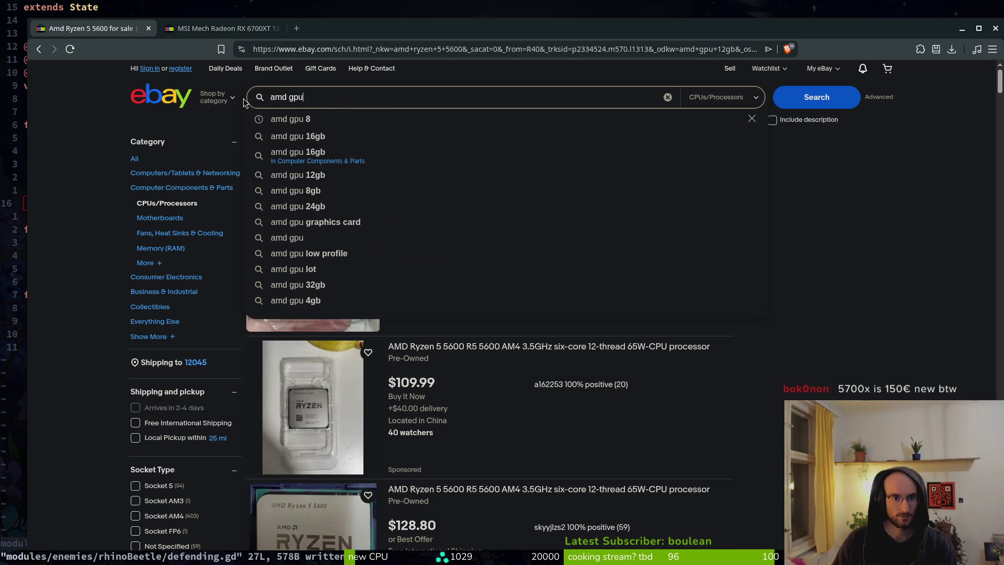
type(" 8")
Step: Search for 'amd gpu 8' and open the ASRock Radeon RX 7700 listing ($349.97) separately
left_click(323, 124)
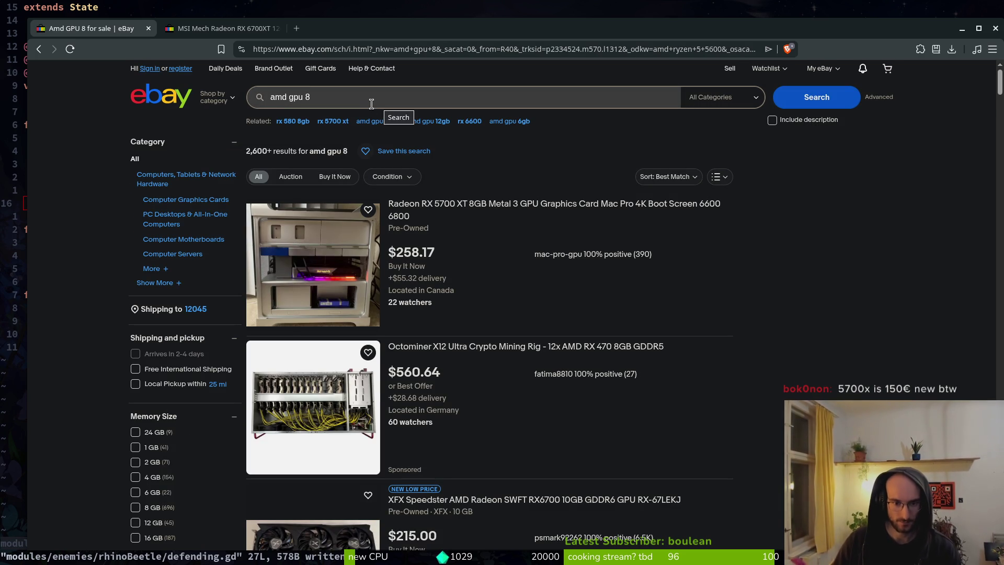
scroll(706, 314, "down", 6)
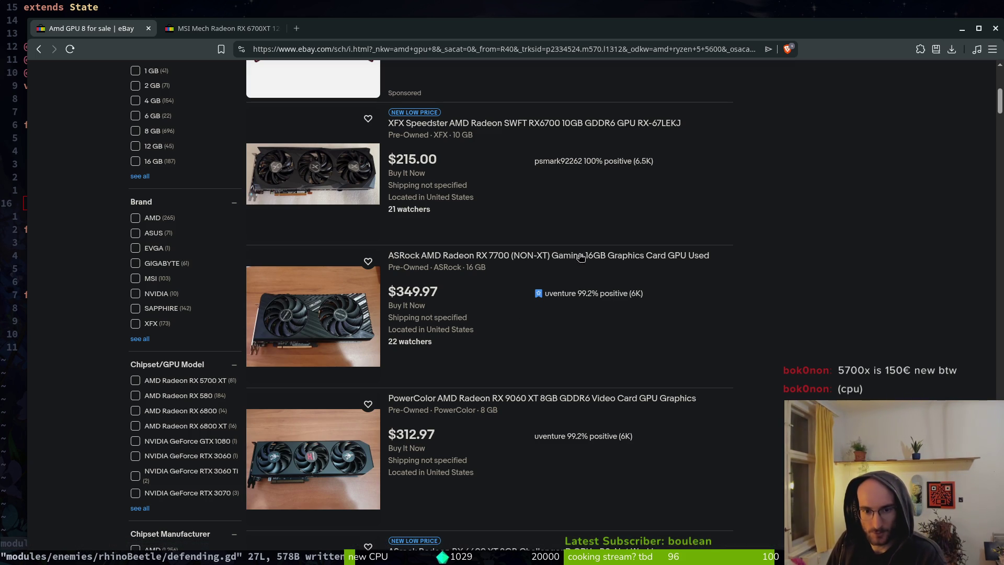
left_click(477, 256)
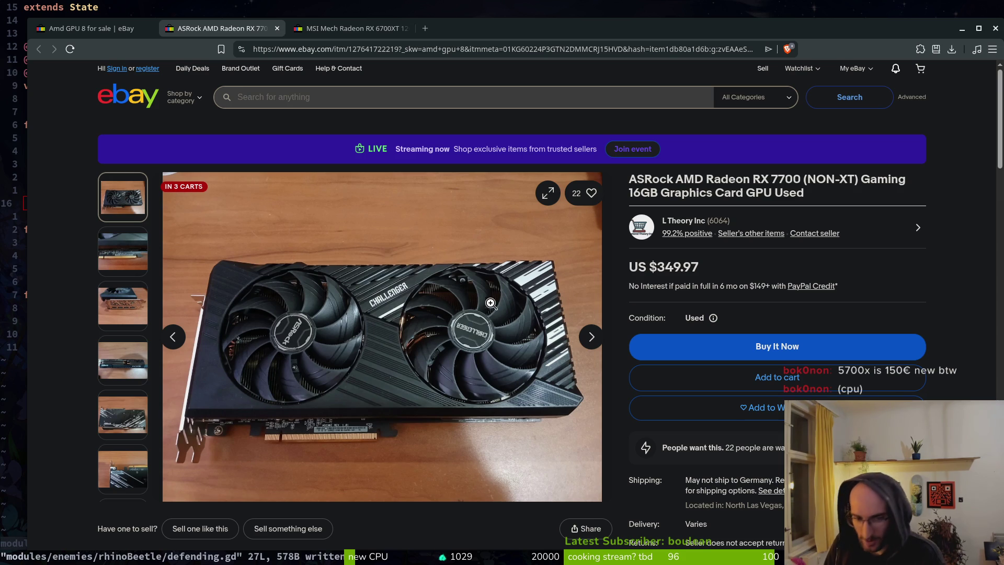
Step: Switch back to the amd gpu 8 results tab and dismiss the search suggestions
left_click(145, 25)
scroll(438, 110, "up", 5)
scroll(438, 111, "up", 2)
left_click(336, 97)
left_click(86, 194)
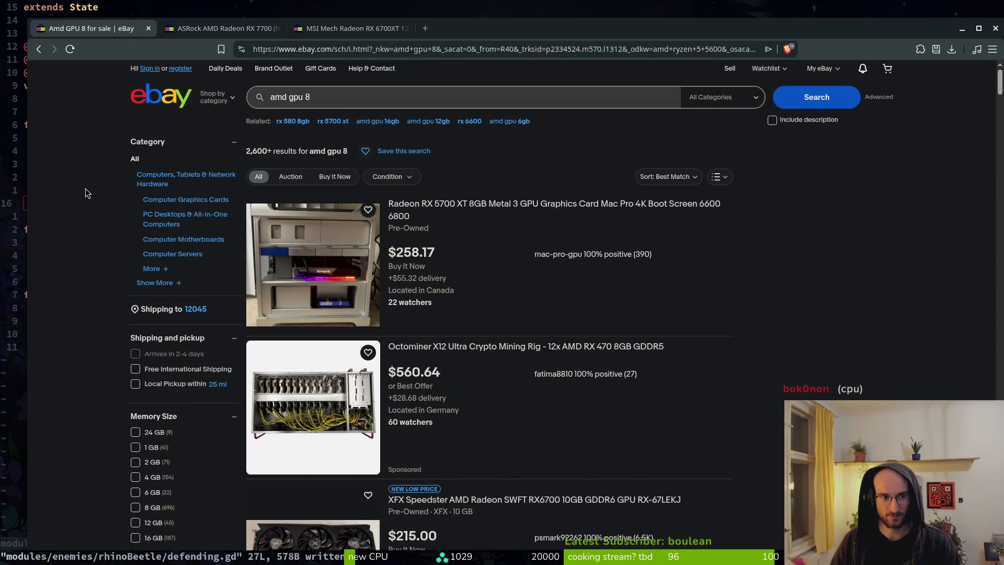
Step: Go back to the amd ryzen 5 5600 results, browse them, and open a new browser tab
key("alt+Left")
scroll(501, 272, "down", 2)
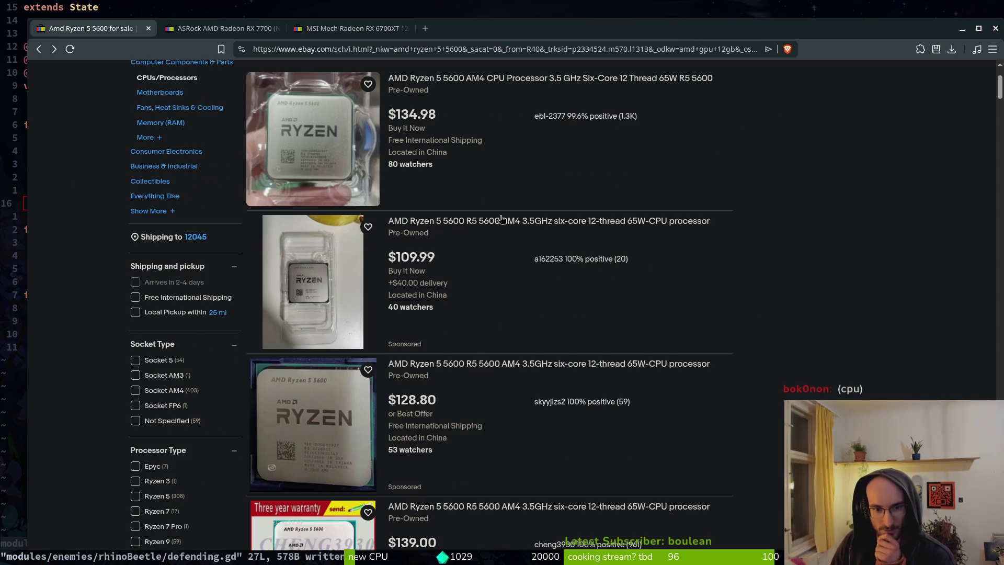
scroll(501, 229, "down", 9)
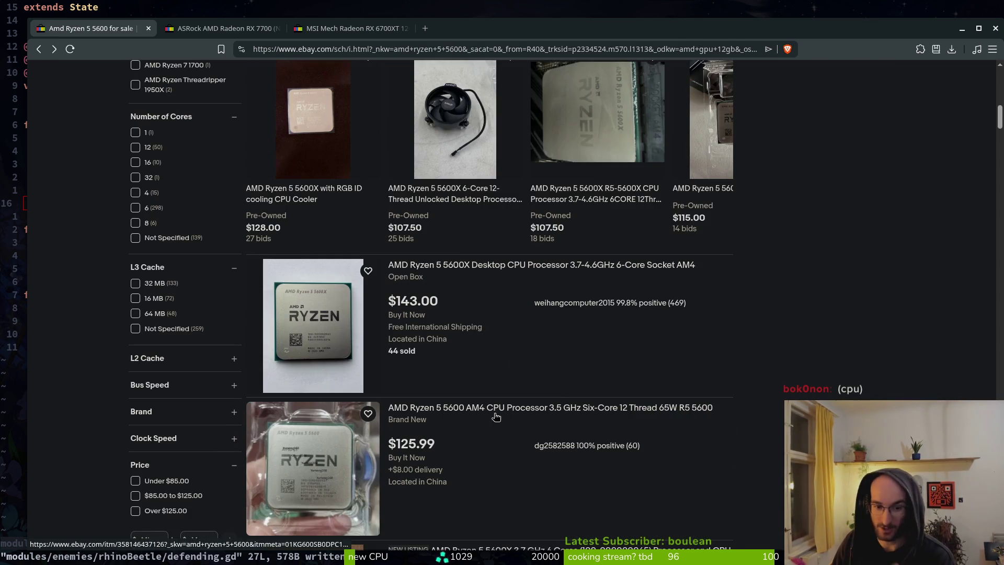
scroll(494, 414, "down", 4)
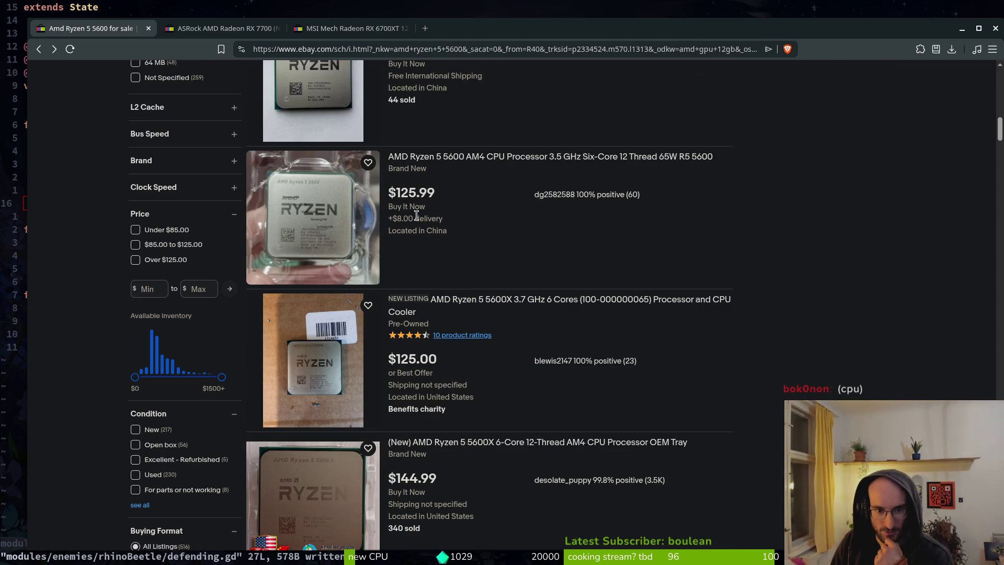
left_click_drag(445, 227, 390, 188)
scroll(491, 283, "down", 3)
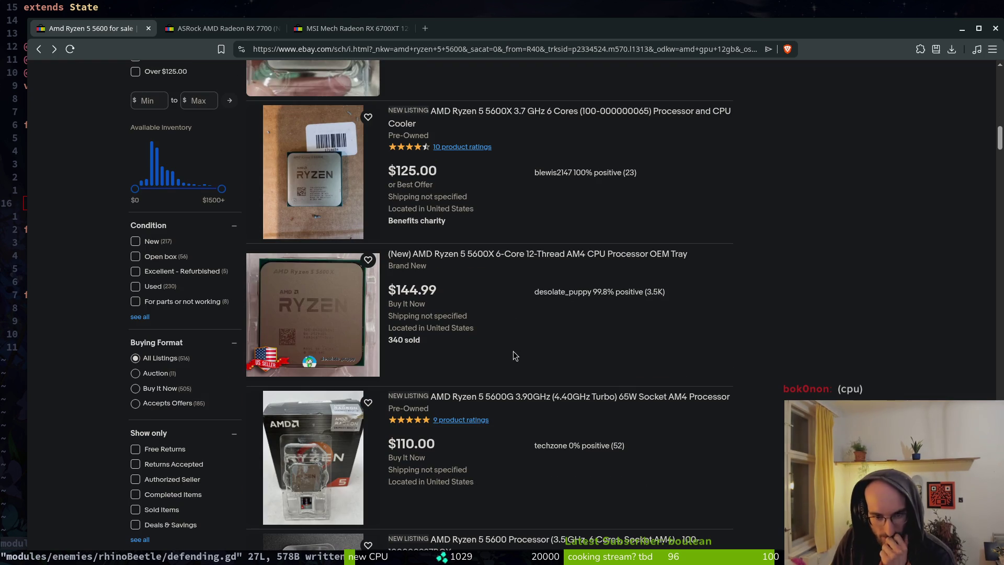
key("ctrl+t")
Step: Search the web for 'media markt' and open the MediaMarkt website
type("media+ma")
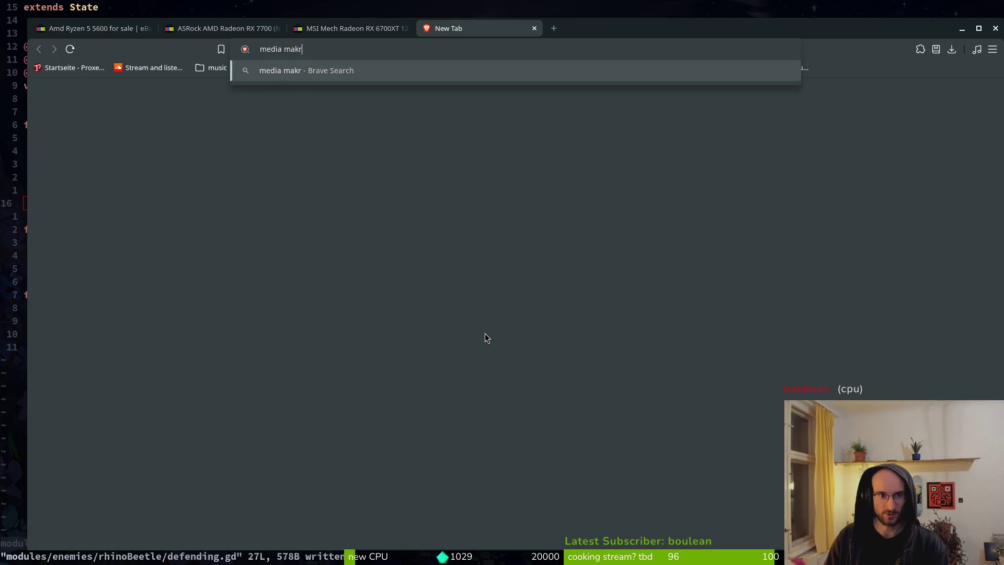
type("rkt")
key("Return")
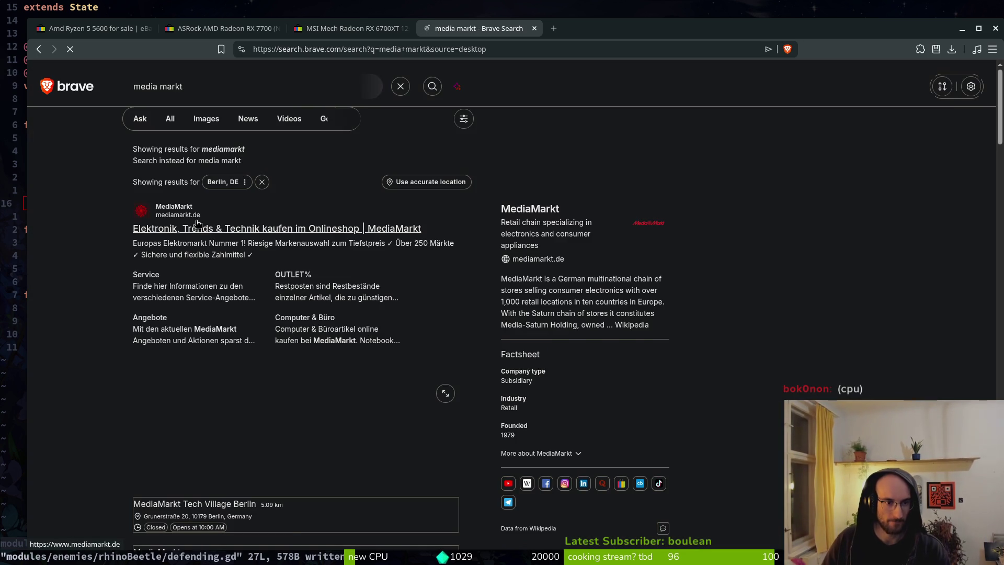
left_click(302, 229)
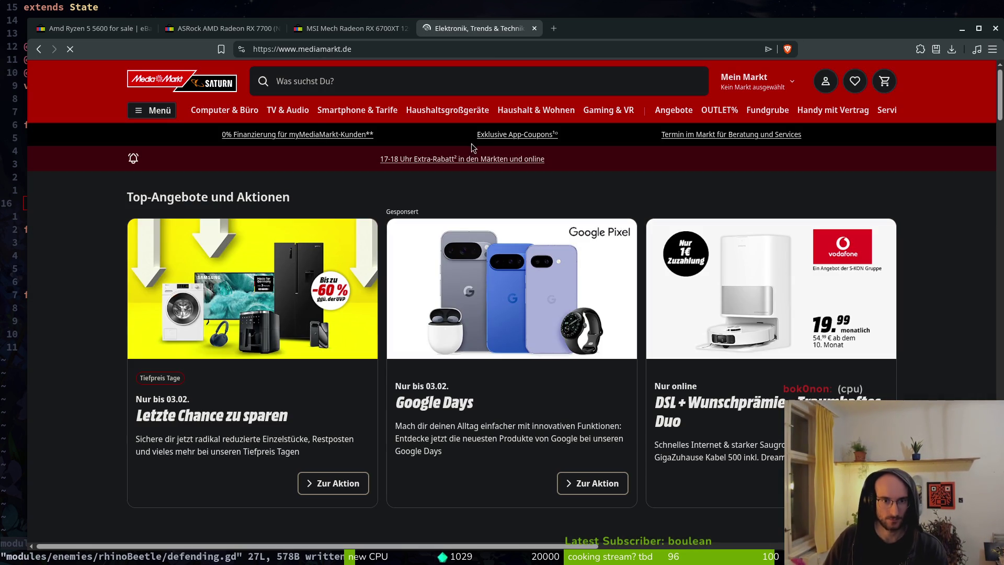
Step: Search MediaMarkt for 'amd ryzen 5 5600x', getting 79 products led by the boxed CPU at 175,78 €
left_click(312, 84)
type("cpu")
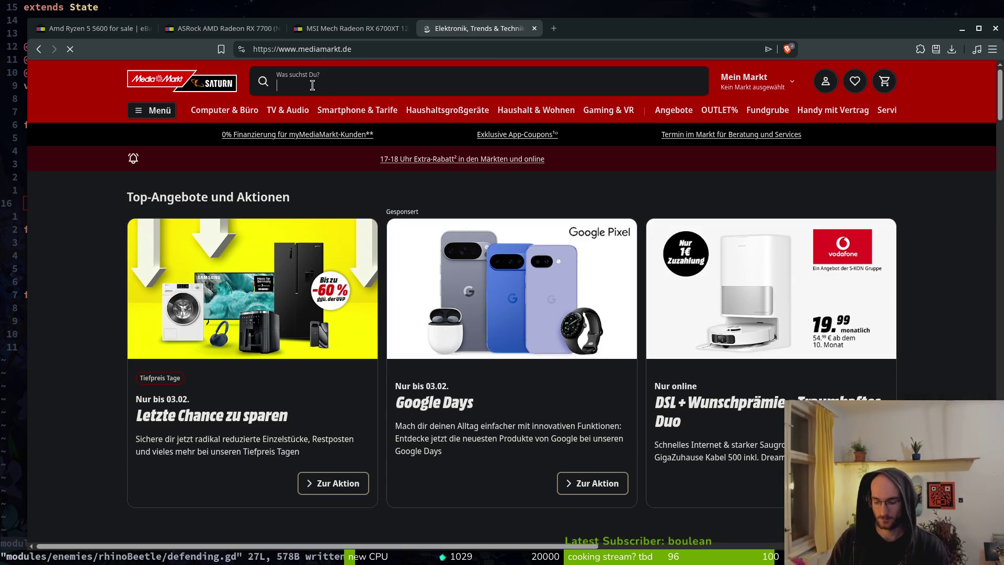
key("Return")
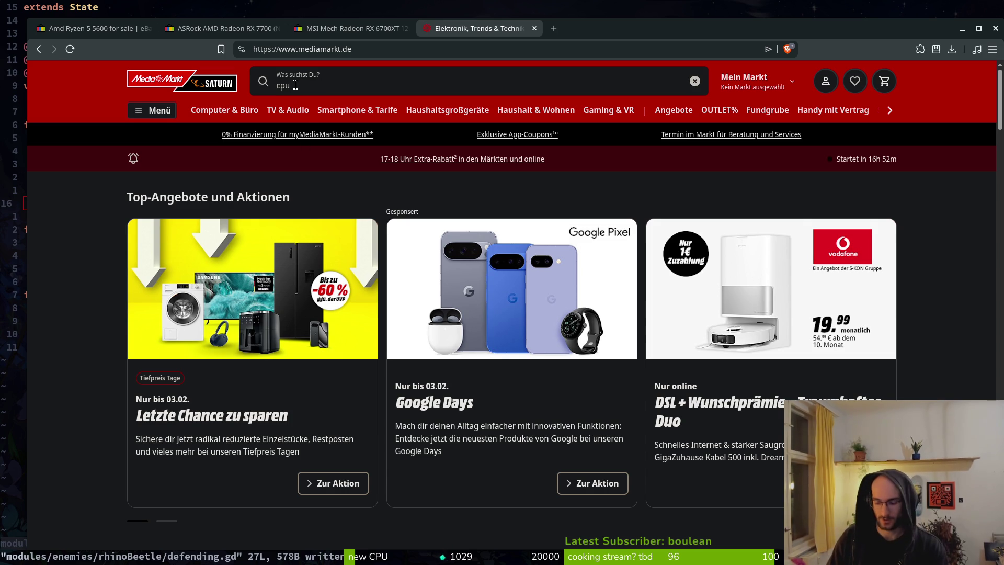
key("BackSpace")
key("BackSpace")
key("BackSpace")
type("amd")
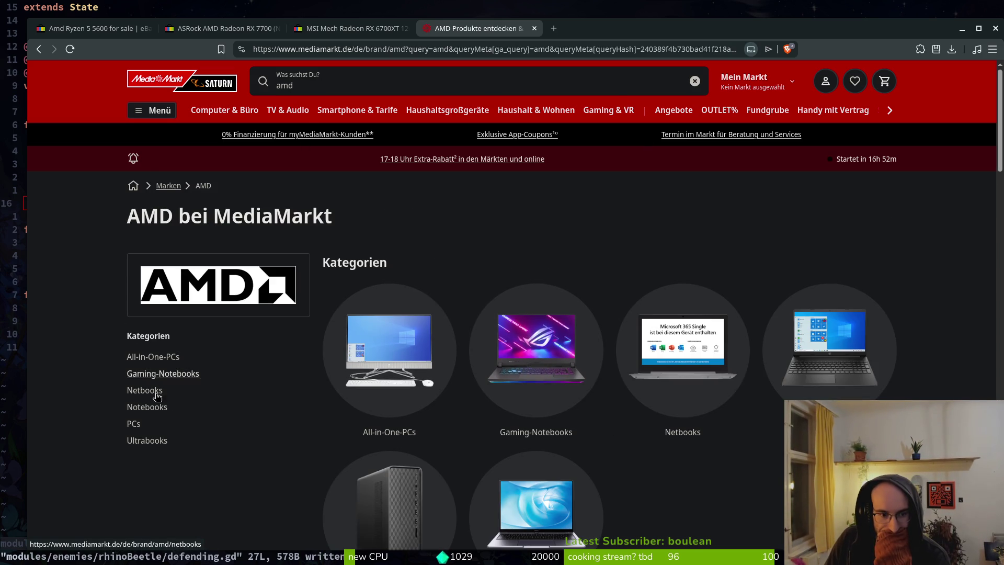
scroll(666, 470, "down", 5)
scroll(648, 420, "up", 5)
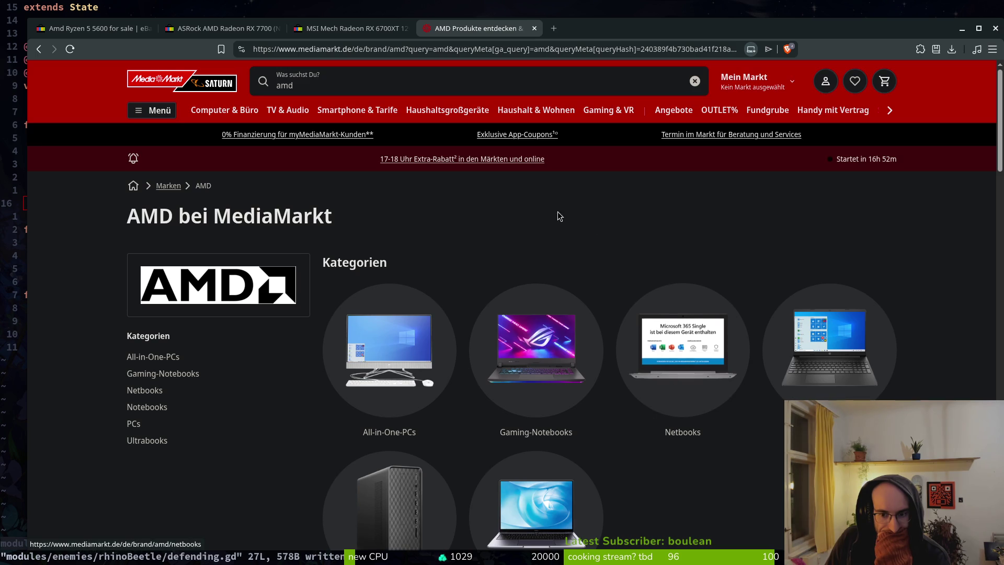
left_click(306, 88)
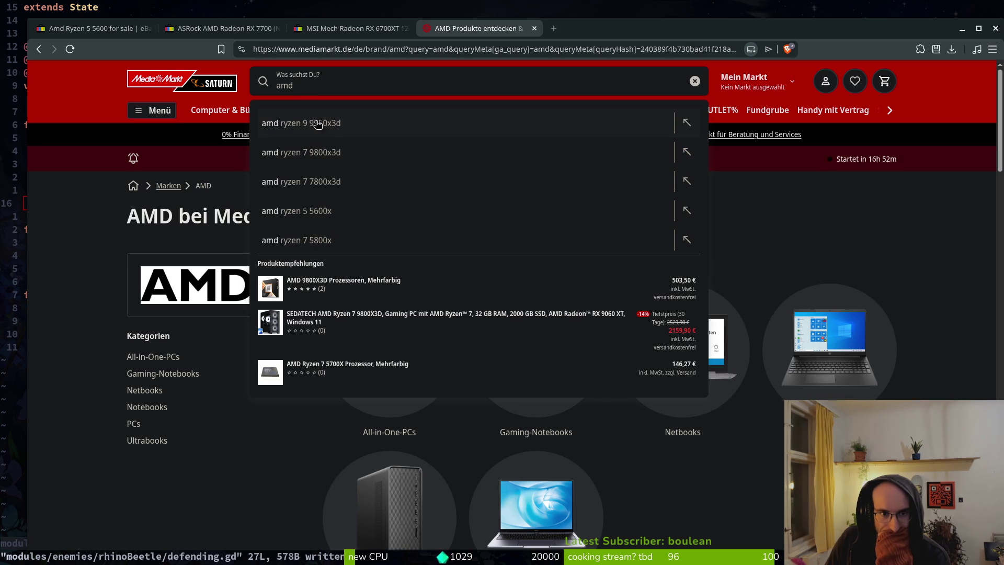
left_click(317, 212)
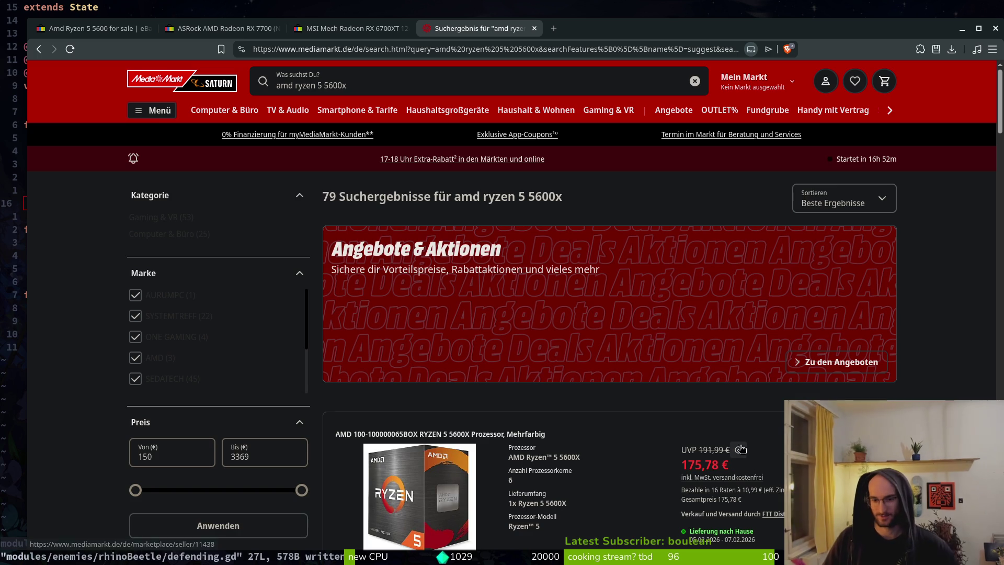
Step: Browse MediaMarkt's Ryzen 5 5600X results, mostly gaming PCs at 1369,90–3369 €, then close the tab
scroll(745, 444, "down", 1)
scroll(622, 412, "down", 4)
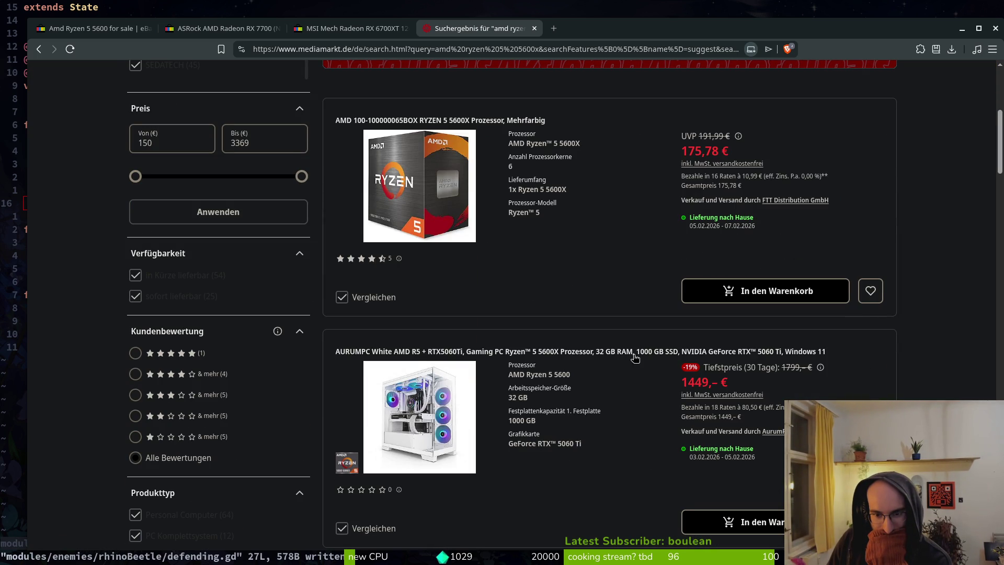
scroll(638, 412, "down", 4)
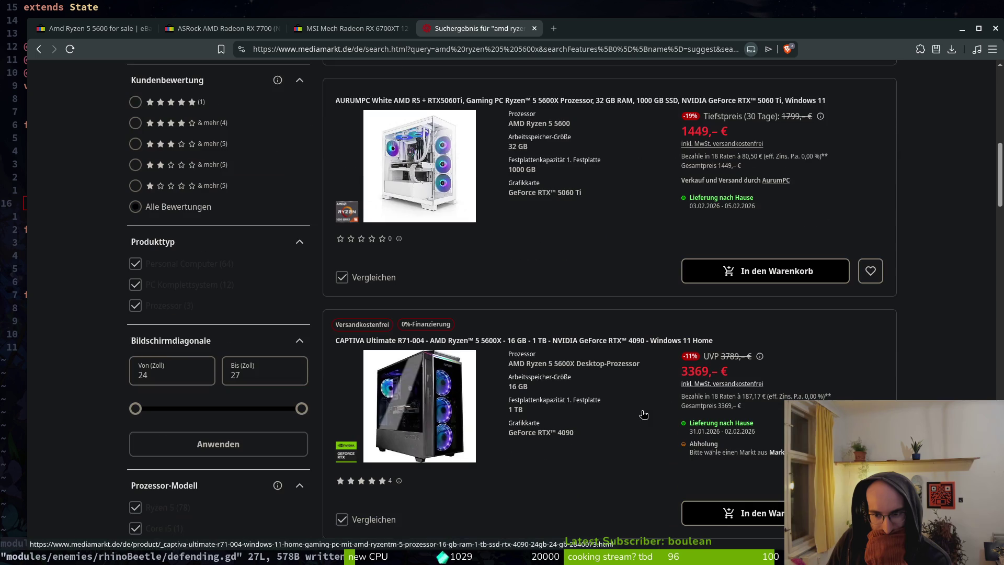
scroll(639, 412, "down", 4)
scroll(635, 418, "down", 5)
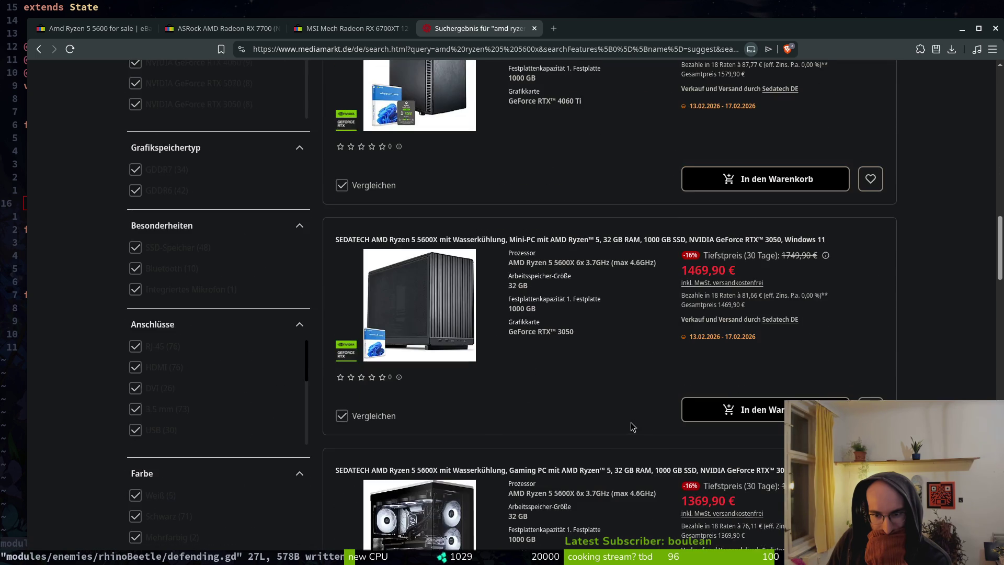
scroll(629, 419, "down", 5)
scroll(622, 445, "down", 10)
scroll(576, 393, "up", 8)
scroll(575, 355, "down", 8)
scroll(592, 367, "down", 6)
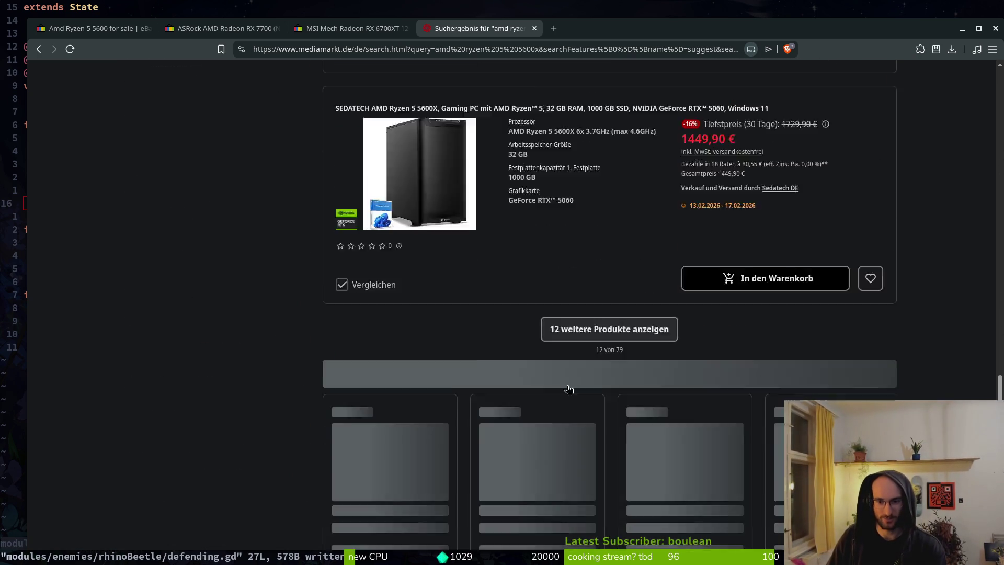
scroll(593, 343, "up", 5)
scroll(592, 320, "down", 4)
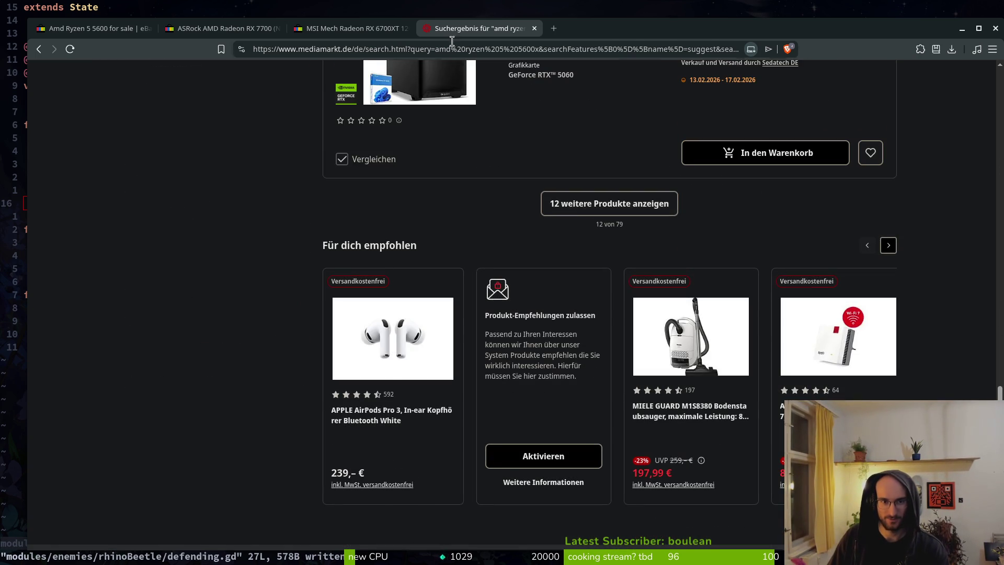
key("ctrl+w")
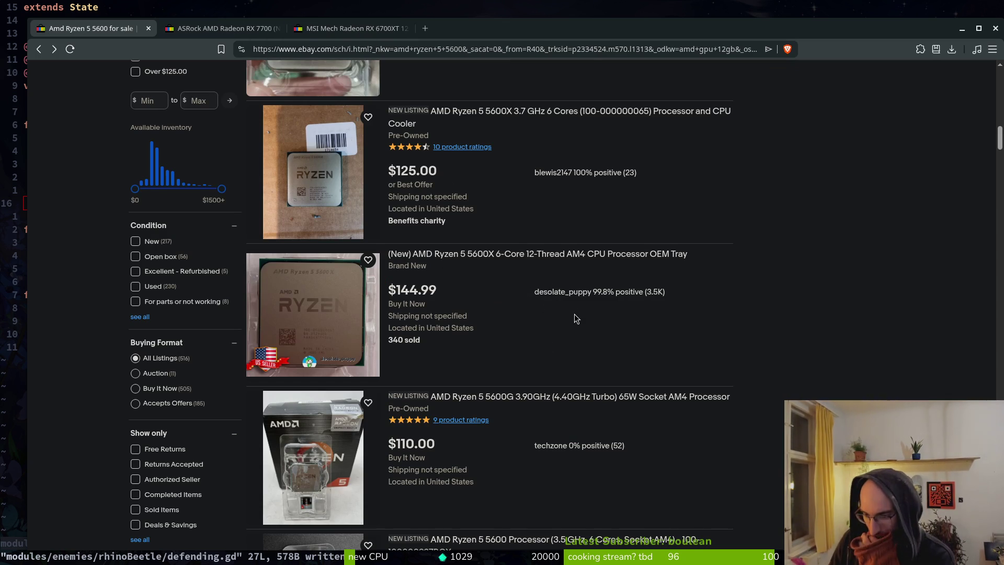
Step: Browse the eBay Ryzen 5 5600 listings
scroll(532, 353, "down", 2)
scroll(498, 374, "up", 10)
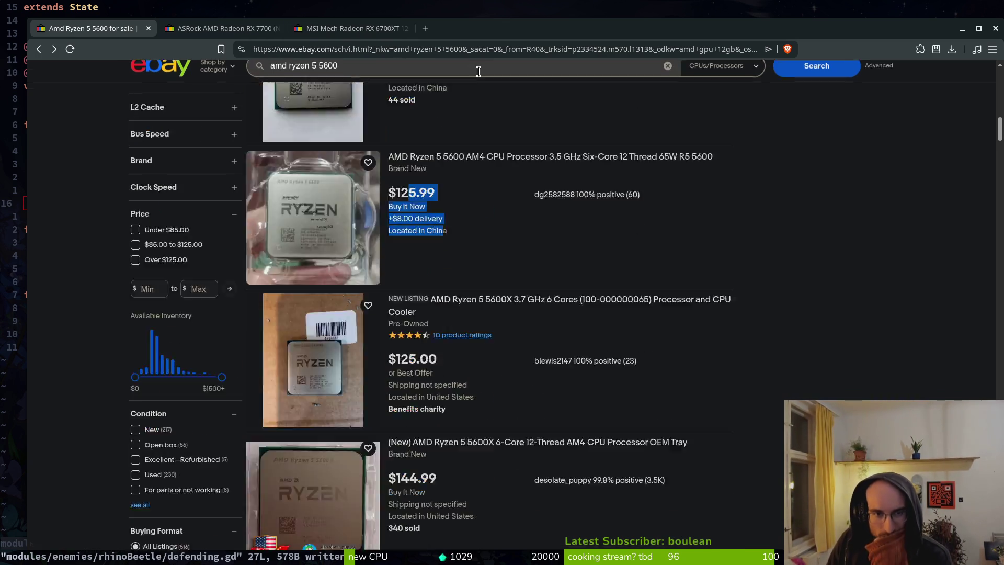
scroll(487, 216, "down", 5)
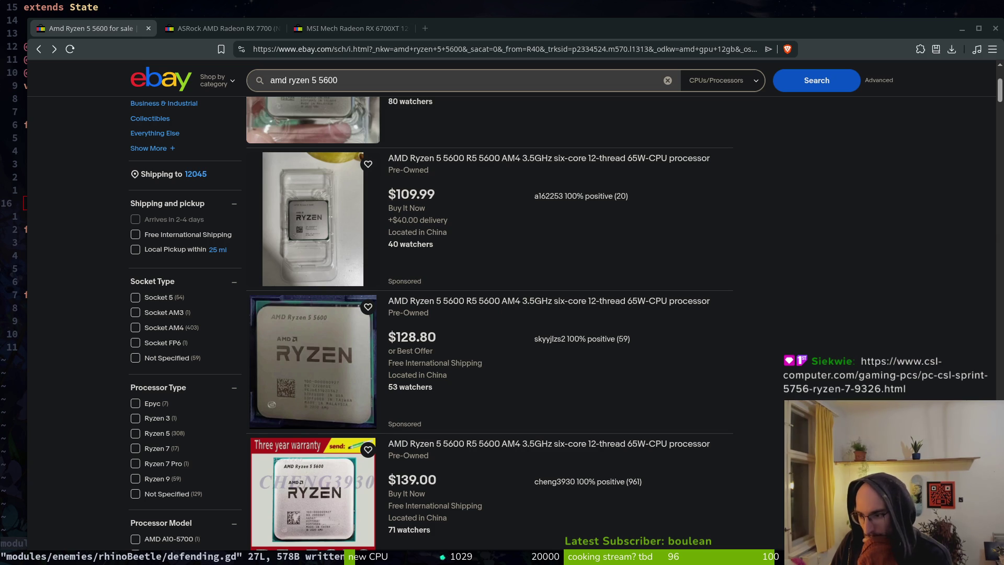
Step: Load the pasted CSL Sprint 5756 (Ryzen 7) page, priced 1.549,- €, in a new tab
key("ctrl+t")
type("https://www.csl-computer.com/gaming-pcs/pc-csl-sprint-5756-ryzen-7-9326.html")
key("Return")
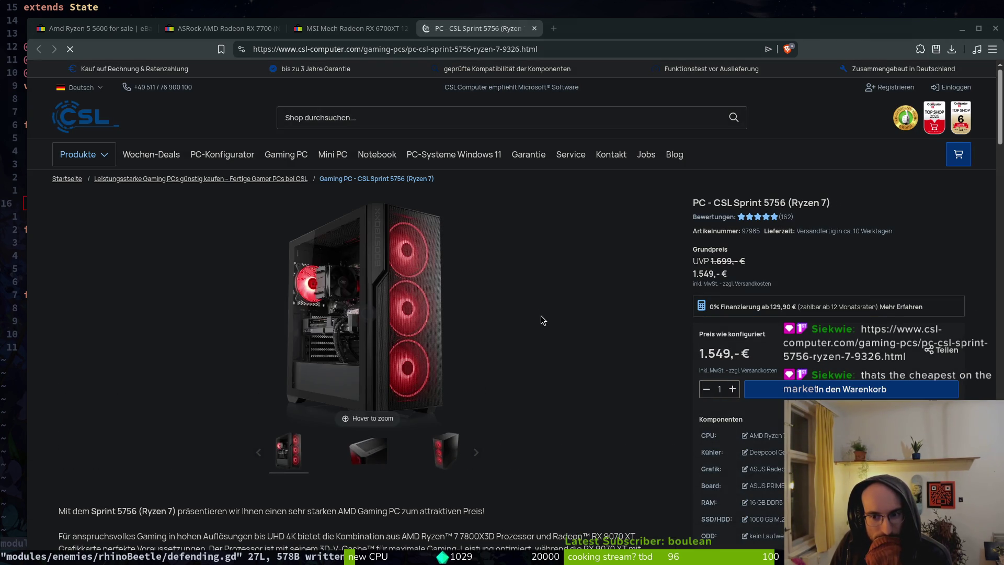
Step: Scroll the CSL Sprint 5756 page to the Prozessor options, Ryzen 7 7800X3D up to Ryzen 9 9900X3D (+319,00 €)
scroll(545, 330, "down", 7)
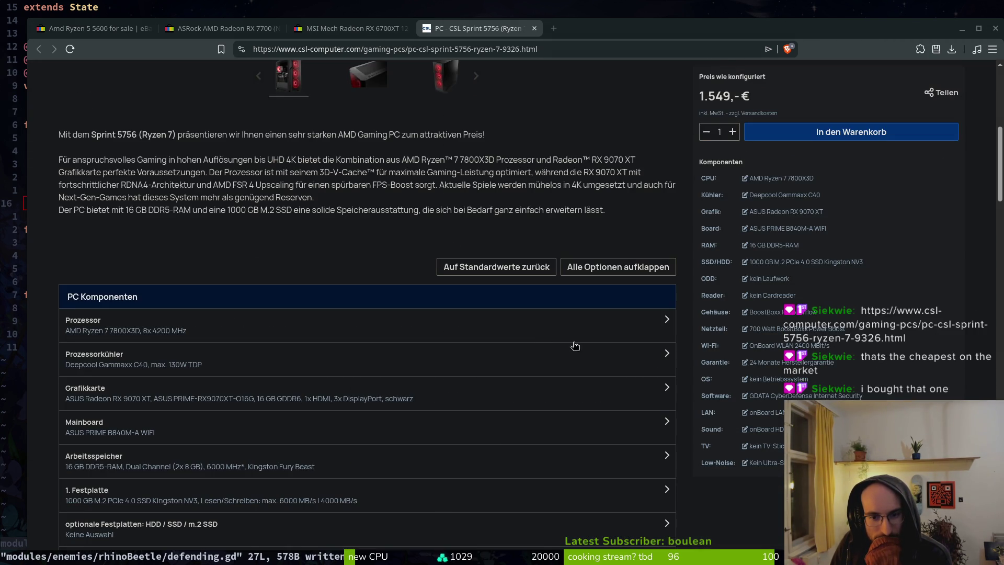
scroll(575, 346, "up", 7)
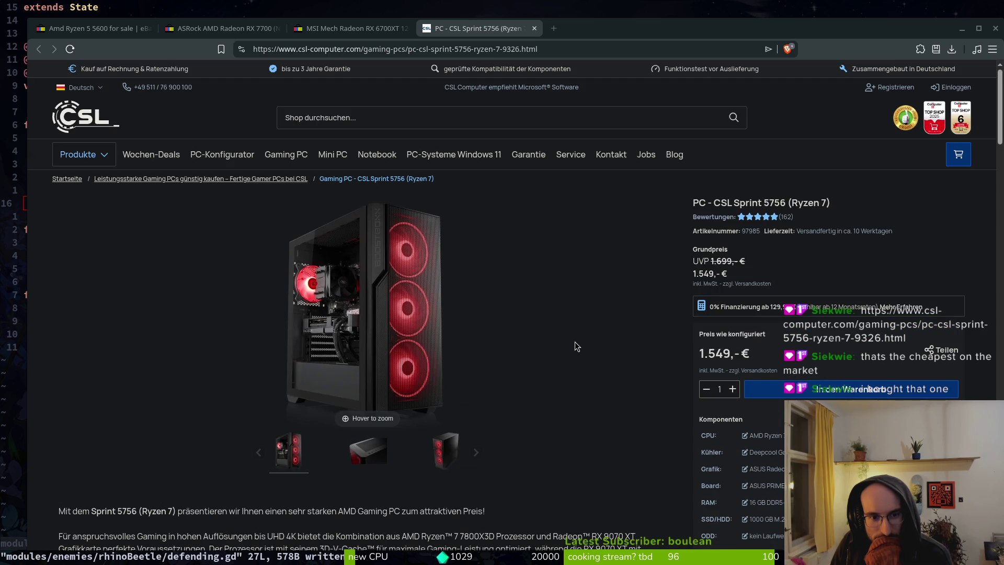
scroll(761, 470, "down", 1)
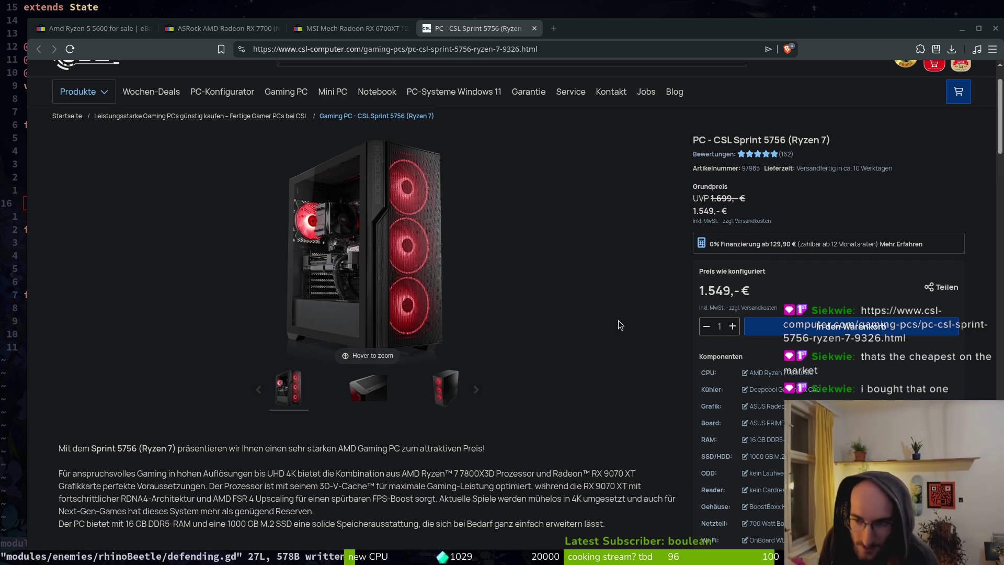
scroll(635, 315, "down", 3)
scroll(815, 397, "up", 4)
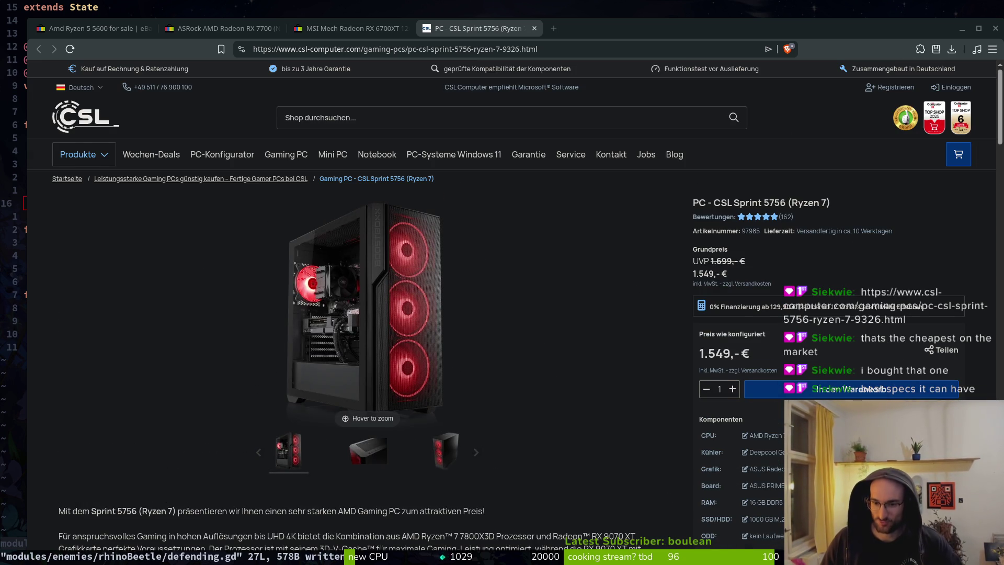
scroll(309, 387, "down", 7)
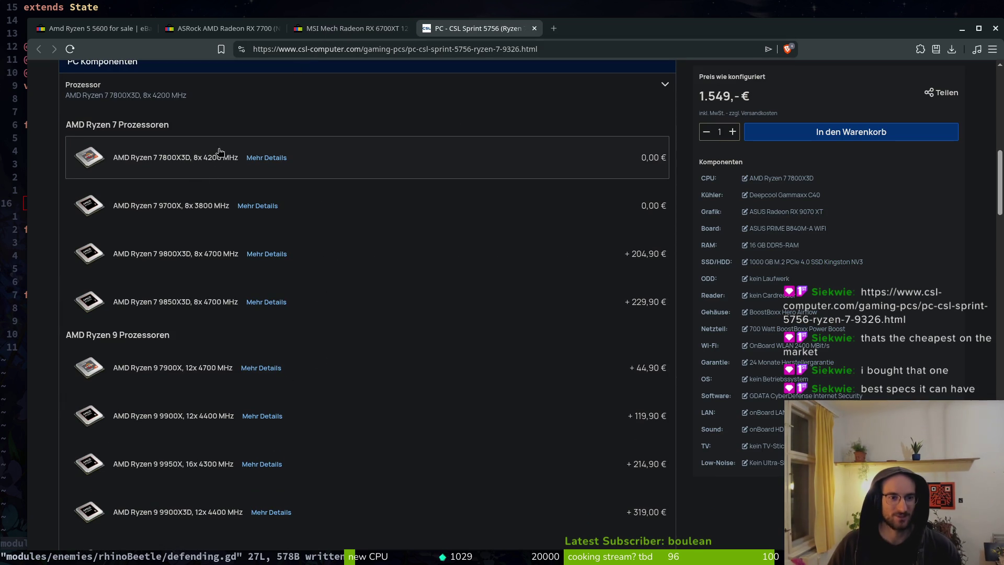
Step: Copy the 'AMD Ryzen 7 7800X3D, 8x 4200 MHz' name and search it on the MSI eBay tab
left_click_drag(240, 159, 112, 160)
key("ctrl+c")
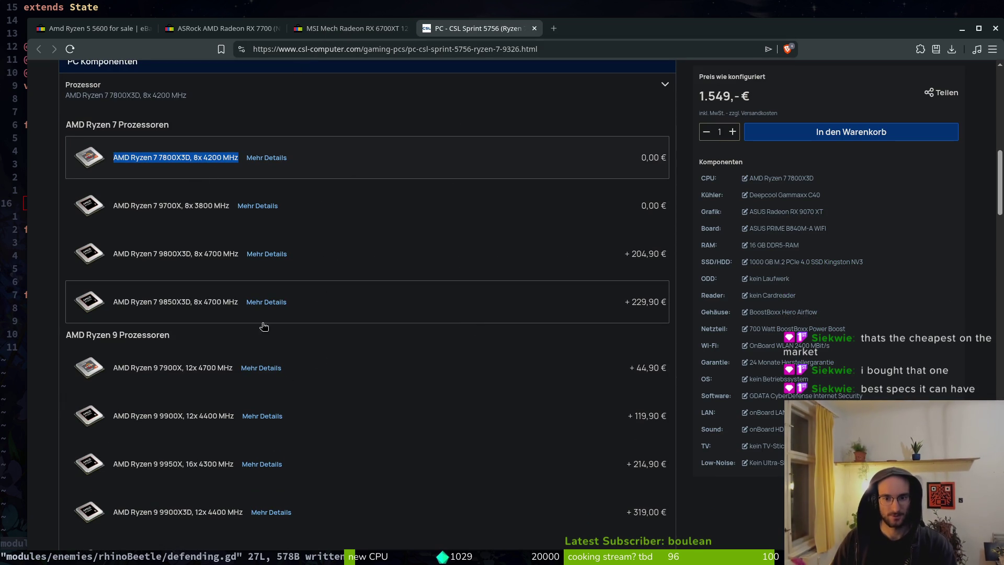
left_click(341, 28)
left_click(430, 33)
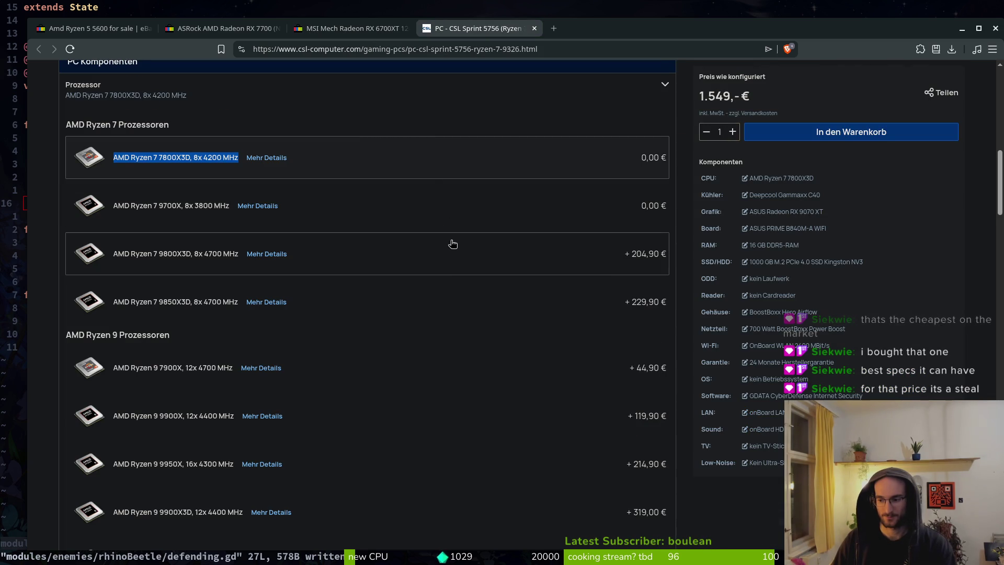
left_click(350, 28)
left_click(437, 99)
key("ctrl+v")
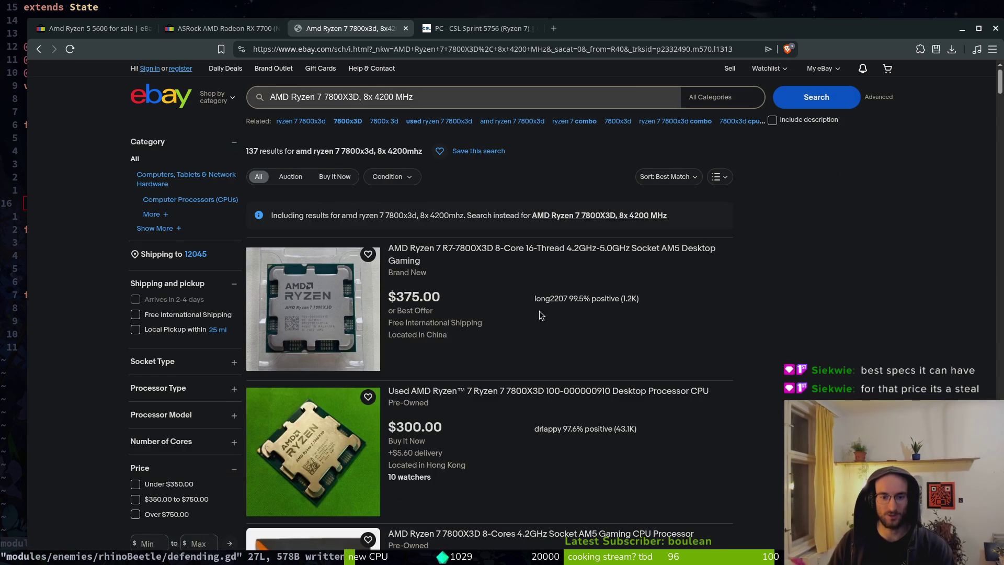
Step: Browse the 137 eBay results for the Ryzen 7 7800X3D, then return to the CSL configurator
scroll(559, 381, "down", 2)
scroll(536, 384, "down", 8)
scroll(551, 438, "down", 3)
scroll(485, 380, "up", 10)
left_click(479, 28)
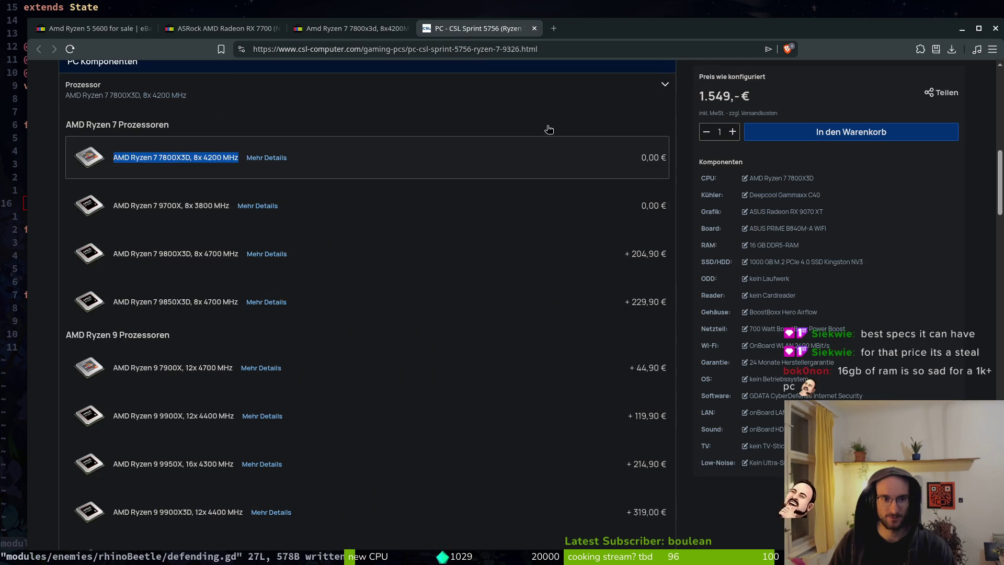